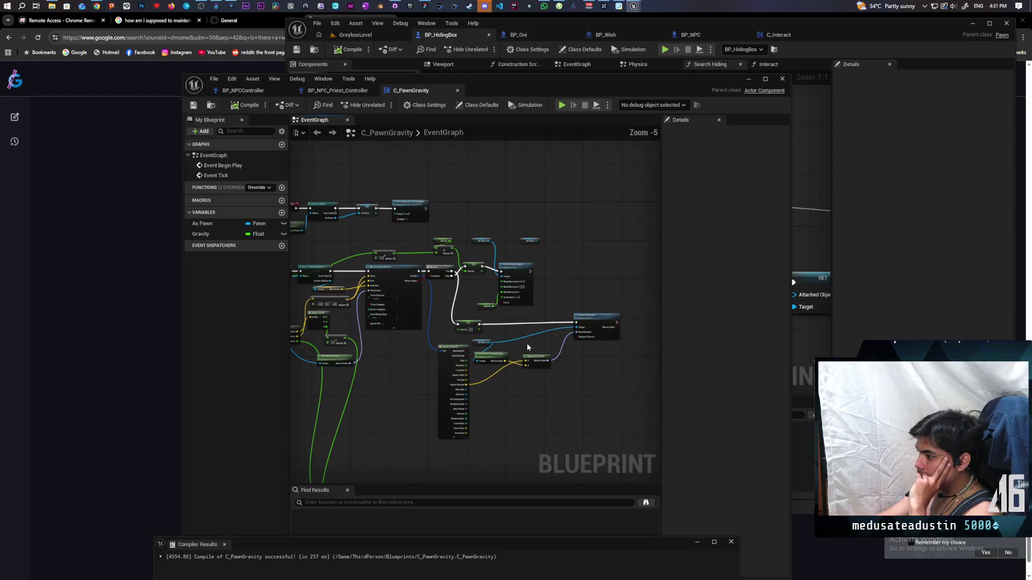
{"action": "scroll", "coordinate": [488, 359], "scroll_direction": "up", "scroll_amount": 1}
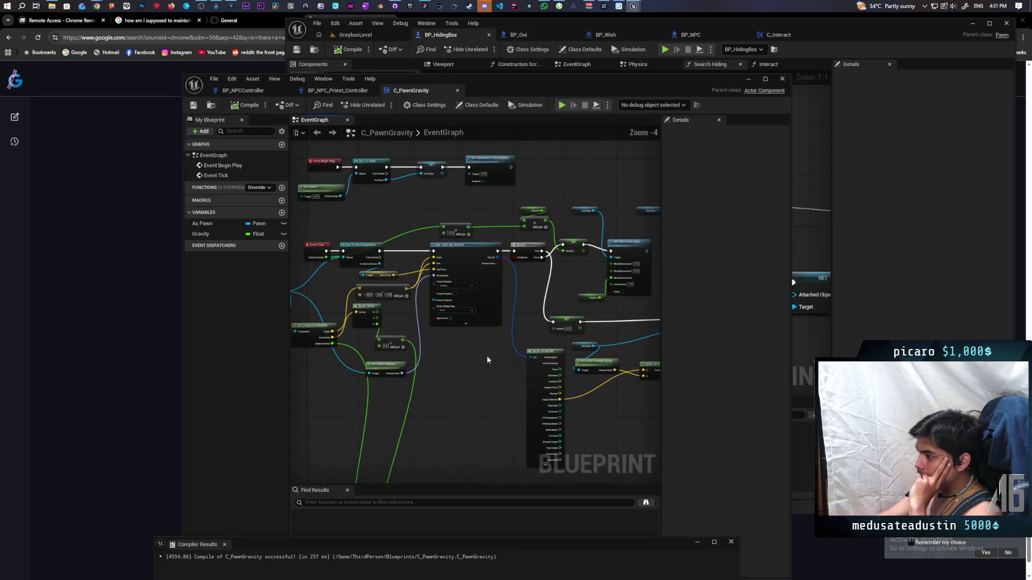
Raise the Event Begin Play node group above the tick logic, then search 'assign mo' from As Pawn.
{"action": "mouse_move", "coordinate": [488, 359]}
{"action": "left_mouse_down"}
{"action": "mouse_move", "coordinate": [463, 357]}
{"action": "mouse_move", "coordinate": [515, 360]}
{"action": "mouse_move", "coordinate": [325, 364]}
{"action": "mouse_move", "coordinate": [392, 394]}
{"action": "mouse_move", "coordinate": [528, 392]}
{"action": "mouse_move", "coordinate": [348, 392]}
{"action": "mouse_move", "coordinate": [463, 382]}
{"action": "mouse_move", "coordinate": [454, 385]}
{"action": "left_mouse_up"}
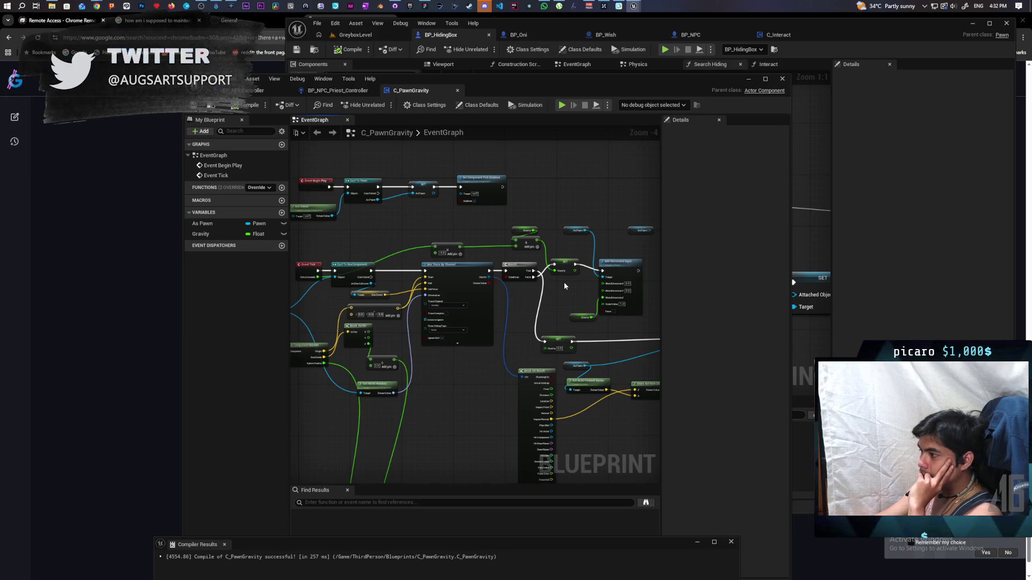
{"action": "scroll", "coordinate": [563, 282], "scroll_direction": "up", "scroll_amount": 1}
{"action": "left_click_drag", "start_coordinate": [563, 282], "coordinate": [454, 350]}
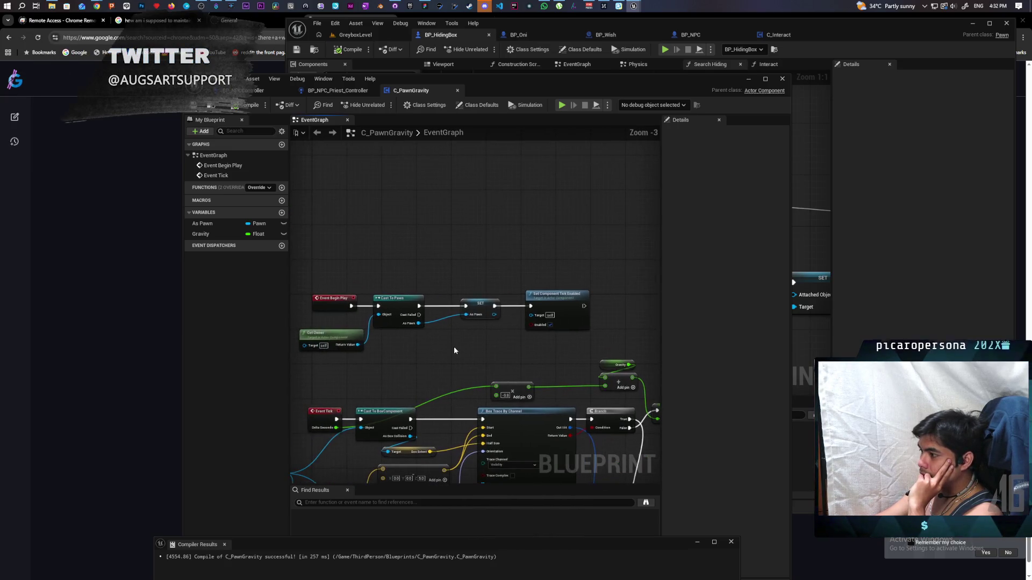
{"action": "left_click_drag", "start_coordinate": [297, 277], "coordinate": [592, 359]}
{"action": "left_click_drag", "start_coordinate": [553, 304], "coordinate": [551, 227]}
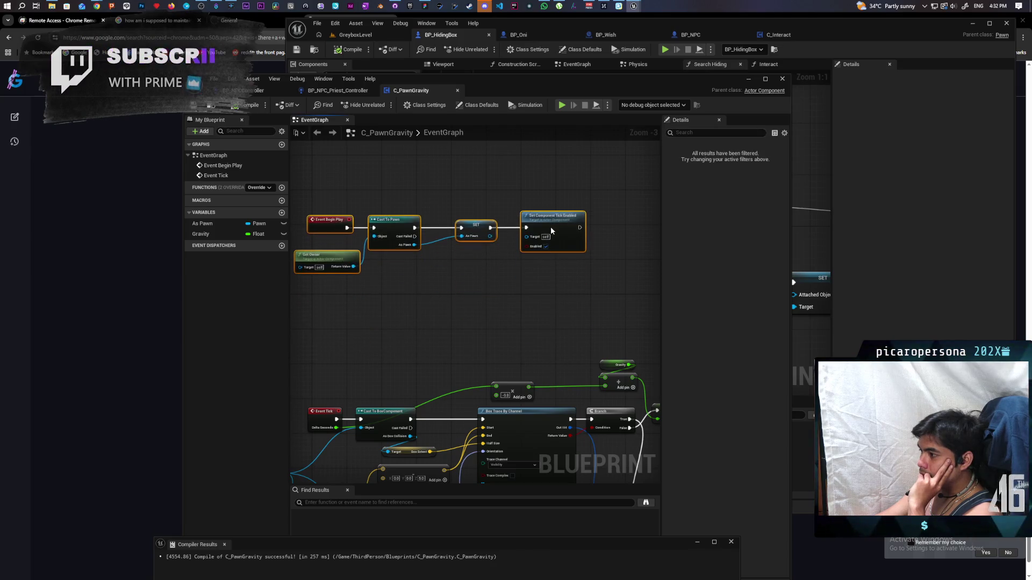
{"action": "left_click", "coordinate": [460, 296]}
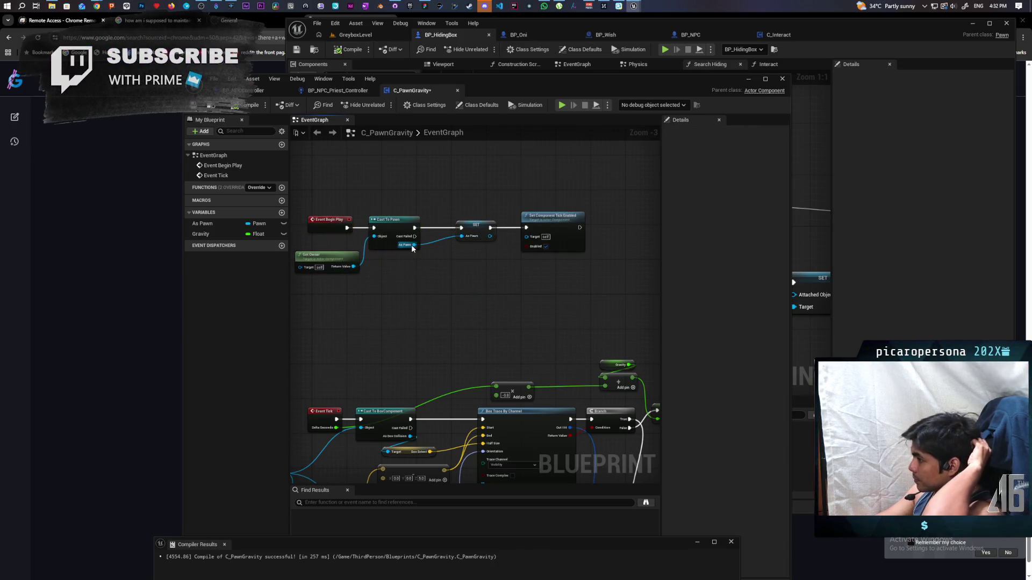
{"action": "left_click_drag", "start_coordinate": [413, 245], "coordinate": [420, 287]}
{"action": "type", "text": "assi"}
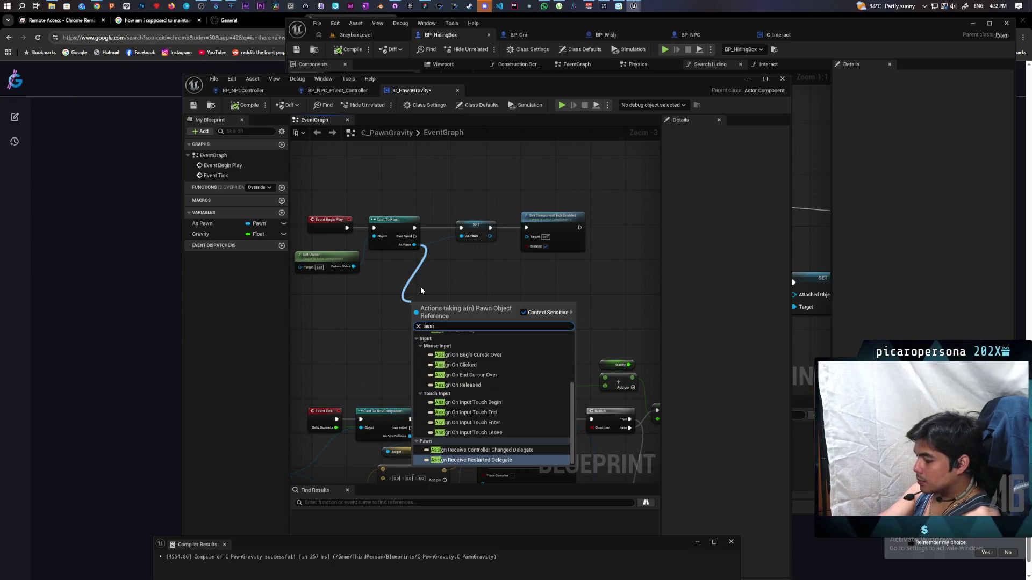
{"action": "type", "text": "gn mo"}
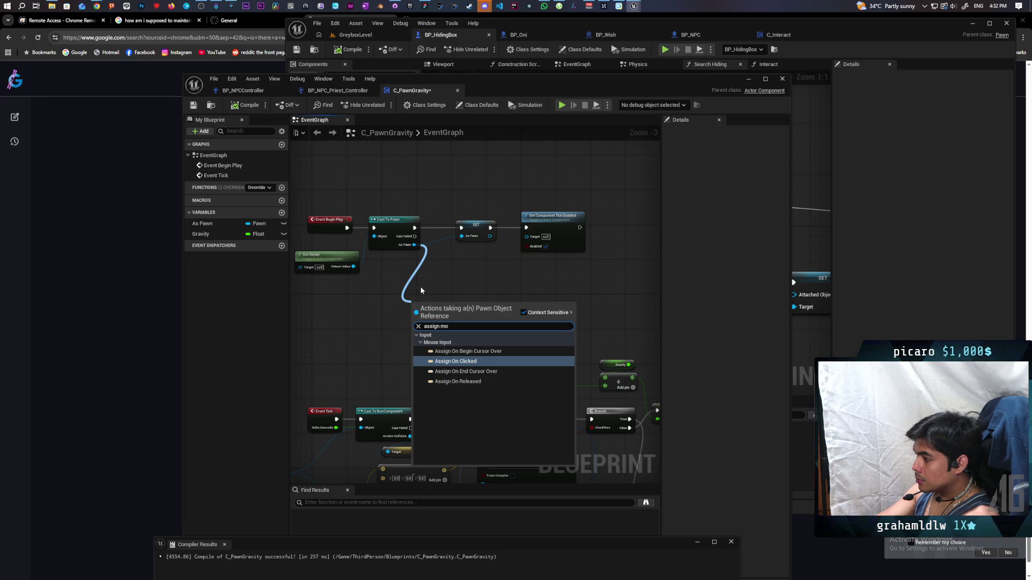
Add an On Moved custom event and wire it into Cast To BoxComponent.
{"action": "key", "text": "Escape"}
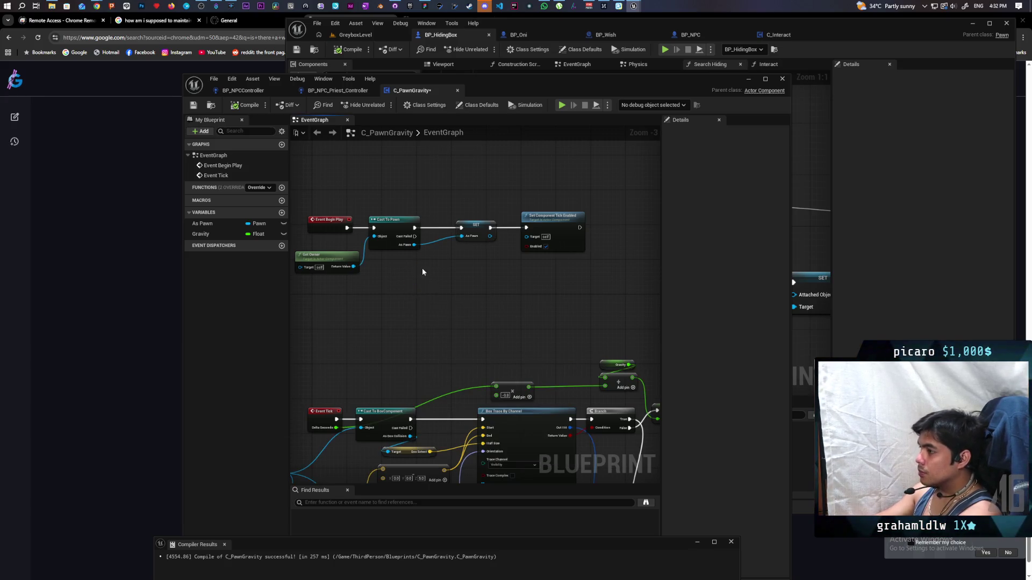
{"action": "mouse_move", "coordinate": [542, 294]}
{"action": "left_mouse_down"}
{"action": "mouse_move", "coordinate": [350, 187]}
{"action": "mouse_move", "coordinate": [392, 179]}
{"action": "mouse_move", "coordinate": [544, 200]}
{"action": "mouse_move", "coordinate": [567, 230]}
{"action": "mouse_move", "coordinate": [643, 267]}
{"action": "left_mouse_up"}
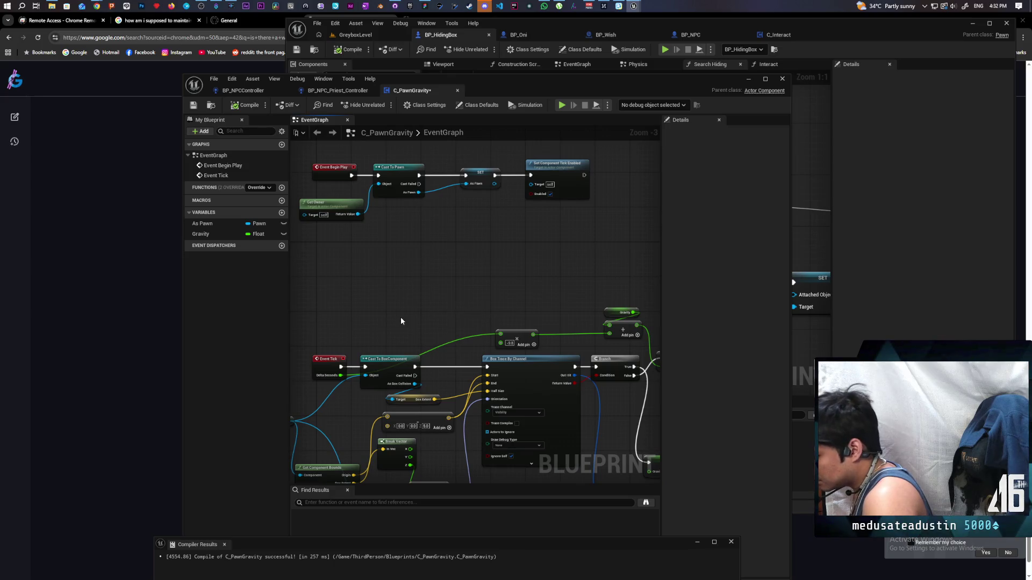
{"action": "key", "text": "ctrl+v"}
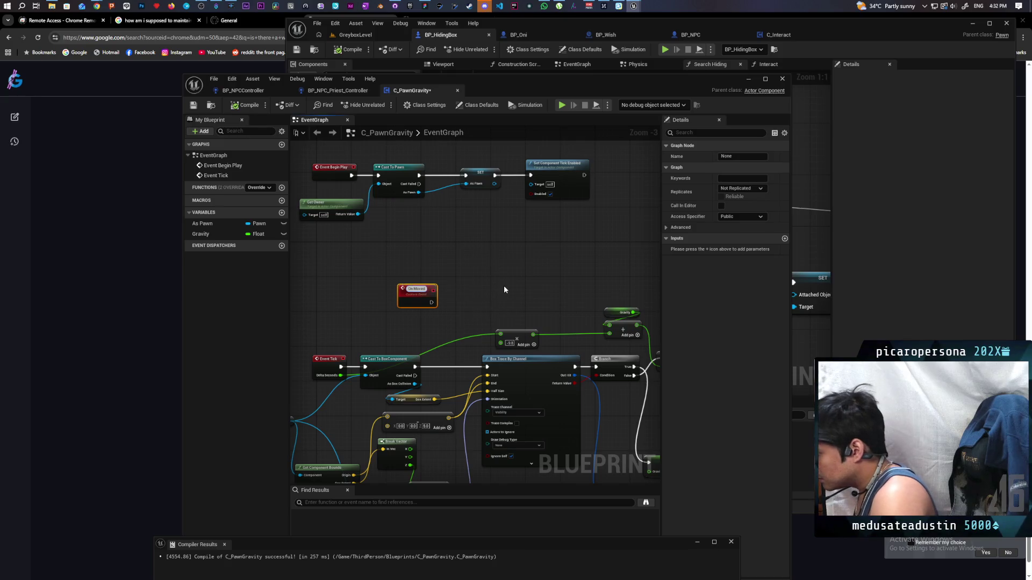
{"action": "left_click", "coordinate": [451, 308]}
{"action": "mouse_move", "coordinate": [425, 299]}
{"action": "left_mouse_down"}
{"action": "mouse_move", "coordinate": [457, 315]}
{"action": "mouse_move", "coordinate": [487, 367]}
{"action": "left_mouse_up"}
{"action": "mouse_move", "coordinate": [464, 309]}
{"action": "left_mouse_down"}
{"action": "mouse_move", "coordinate": [502, 221]}
{"action": "mouse_move", "coordinate": [504, 240]}
{"action": "left_mouse_up"}
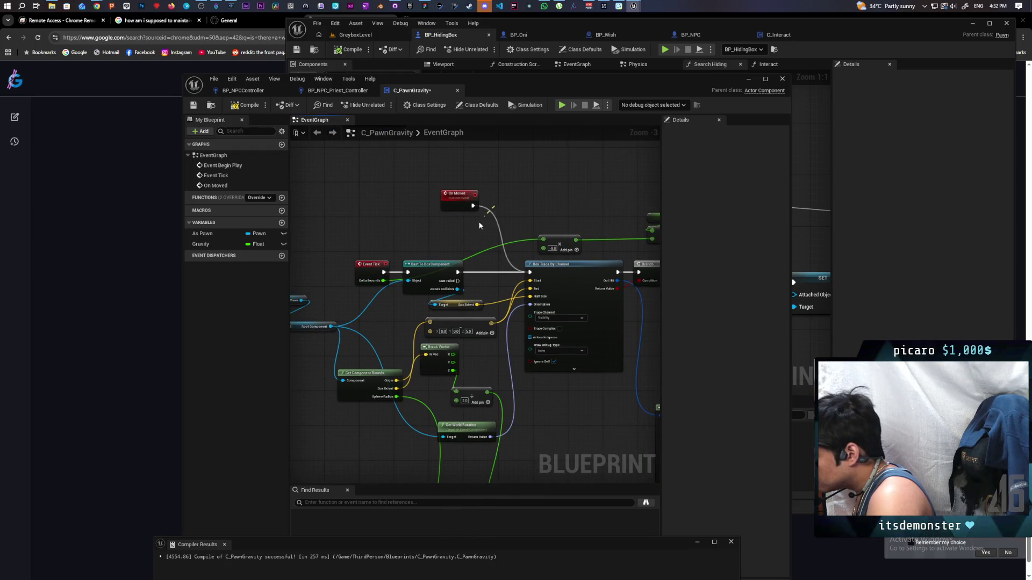
{"action": "mouse_move", "coordinate": [464, 196]}
{"action": "left_mouse_down"}
{"action": "mouse_move", "coordinate": [347, 216]}
{"action": "mouse_move", "coordinate": [408, 271]}
{"action": "left_mouse_up"}
{"action": "left_click_drag", "start_coordinate": [339, 223], "coordinate": [357, 219]}
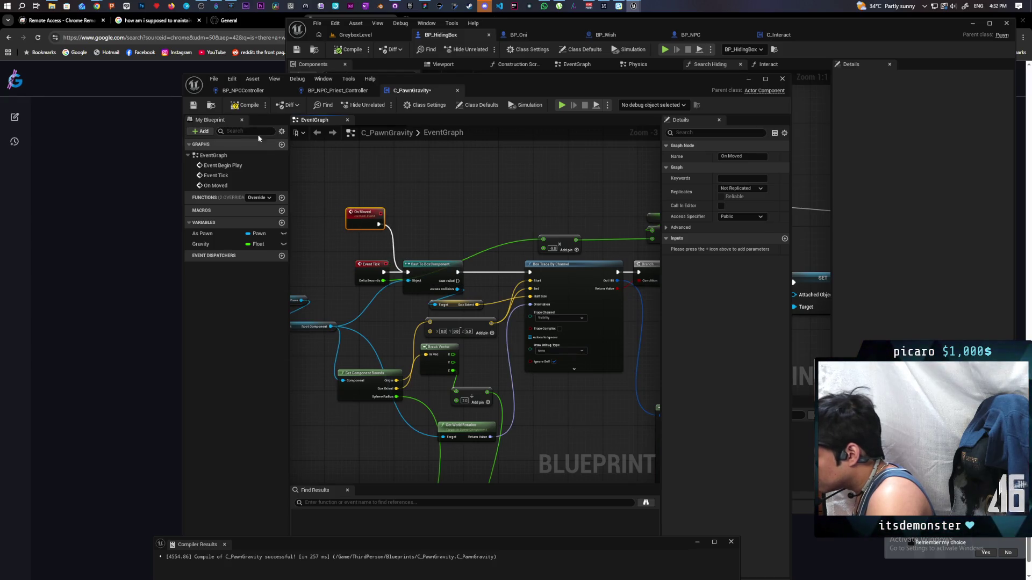
Compile the C_PawnGravity blueprint.
{"action": "left_click", "coordinate": [245, 105]}
{"action": "scroll", "coordinate": [472, 207], "scroll_direction": "down", "scroll_amount": 3}
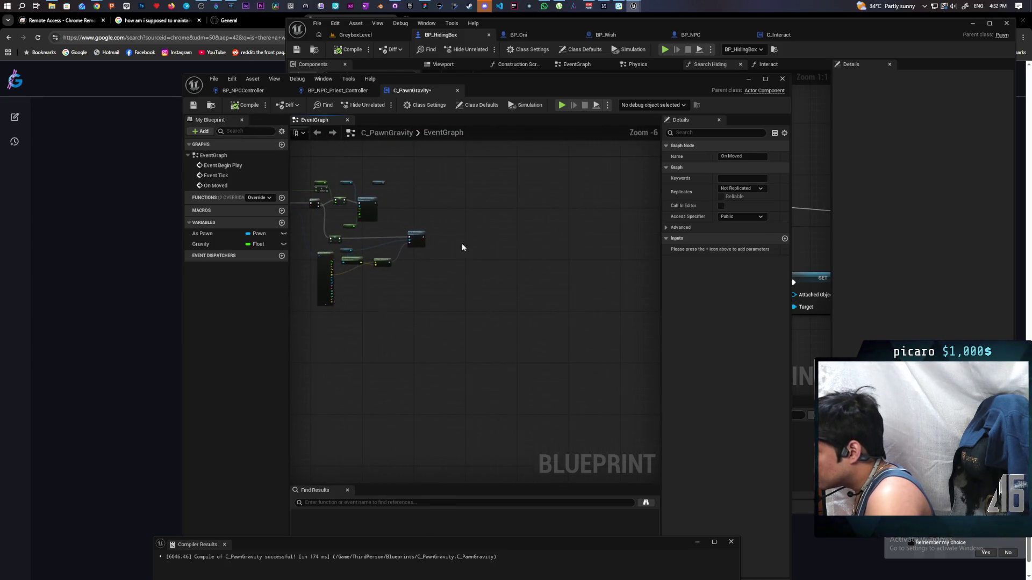
{"action": "scroll", "coordinate": [462, 247], "scroll_direction": "up", "scroll_amount": 4}
{"action": "scroll", "coordinate": [501, 250], "scroll_direction": "down", "scroll_amount": 5}
{"action": "scroll", "coordinate": [415, 299], "scroll_direction": "up", "scroll_amount": 1}
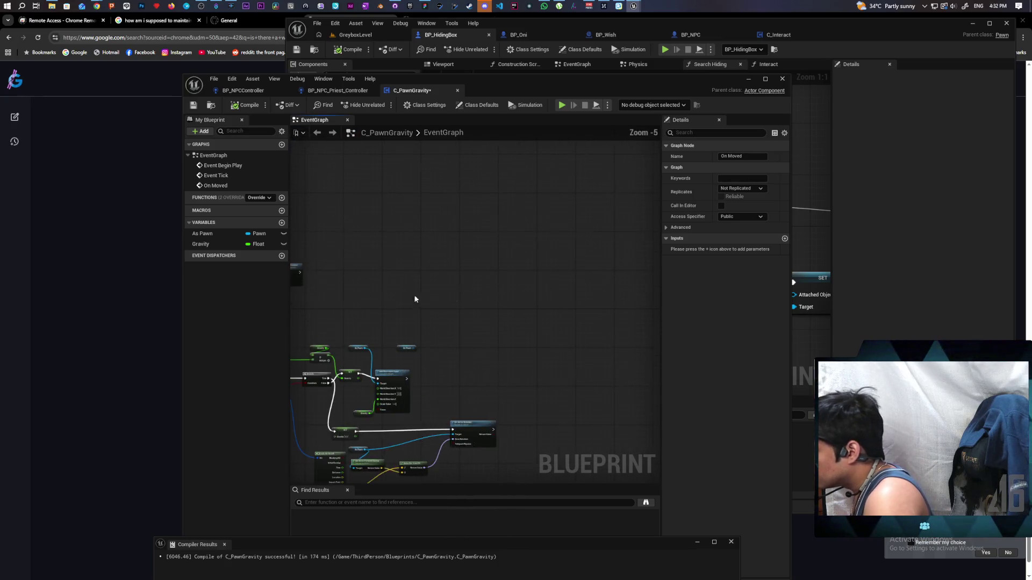
{"action": "scroll", "coordinate": [415, 298], "scroll_direction": "up", "scroll_amount": 2}
{"action": "left_click", "coordinate": [459, 296]}
{"action": "scroll", "coordinate": [380, 242], "scroll_direction": "down", "scroll_amount": 2}
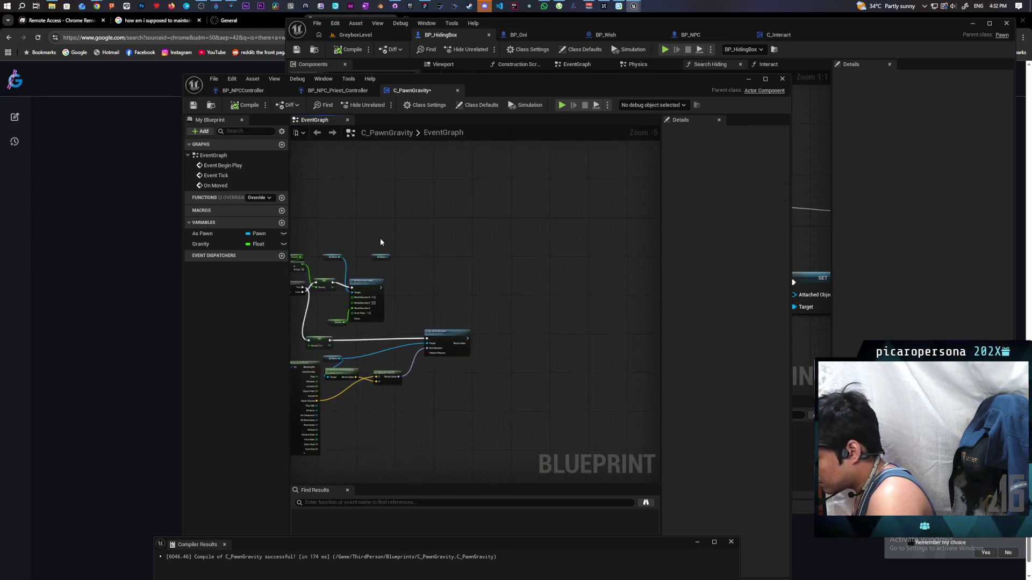
{"action": "scroll", "coordinate": [381, 242], "scroll_direction": "up", "scroll_amount": 3}
Add a Set Component Tick Enabled node after Set Actor Rotation and close the blueprint.
{"action": "key", "text": "ctrl+v"}
{"action": "mouse_move", "coordinate": [368, 300]}
{"action": "left_mouse_down"}
{"action": "mouse_move", "coordinate": [420, 320]}
{"action": "mouse_move", "coordinate": [426, 309]}
{"action": "left_mouse_up"}
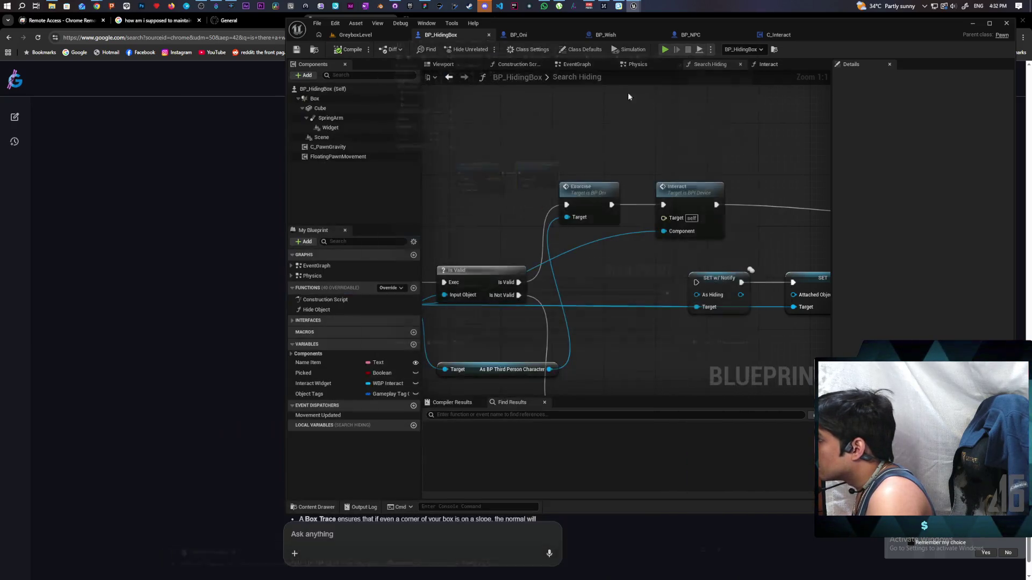
{"action": "left_click", "coordinate": [628, 69]}
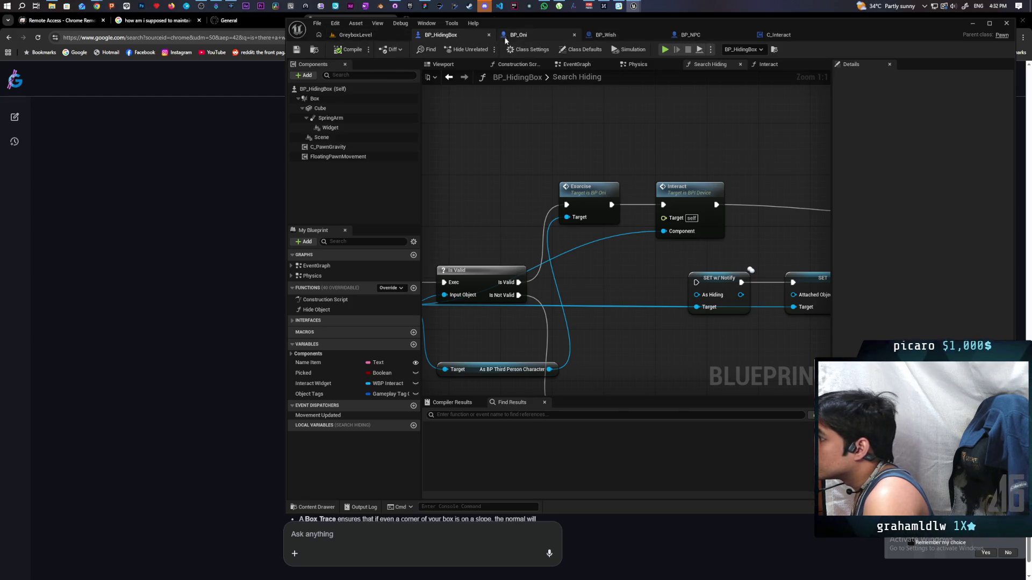
In BP_Oni, get the C Pawn Gravity component from the Hiding Box variable.
{"action": "left_click", "coordinate": [519, 35]}
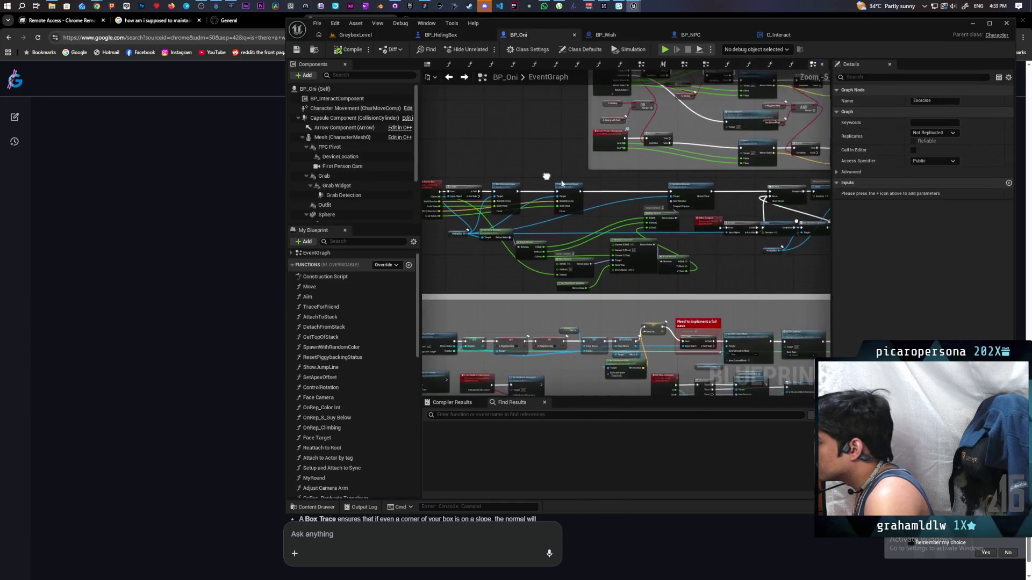
{"action": "left_click_drag", "start_coordinate": [647, 197], "coordinate": [611, 194]}
{"action": "left_click_drag", "start_coordinate": [673, 193], "coordinate": [650, 189]}
{"action": "left_click_drag", "start_coordinate": [576, 226], "coordinate": [717, 178]}
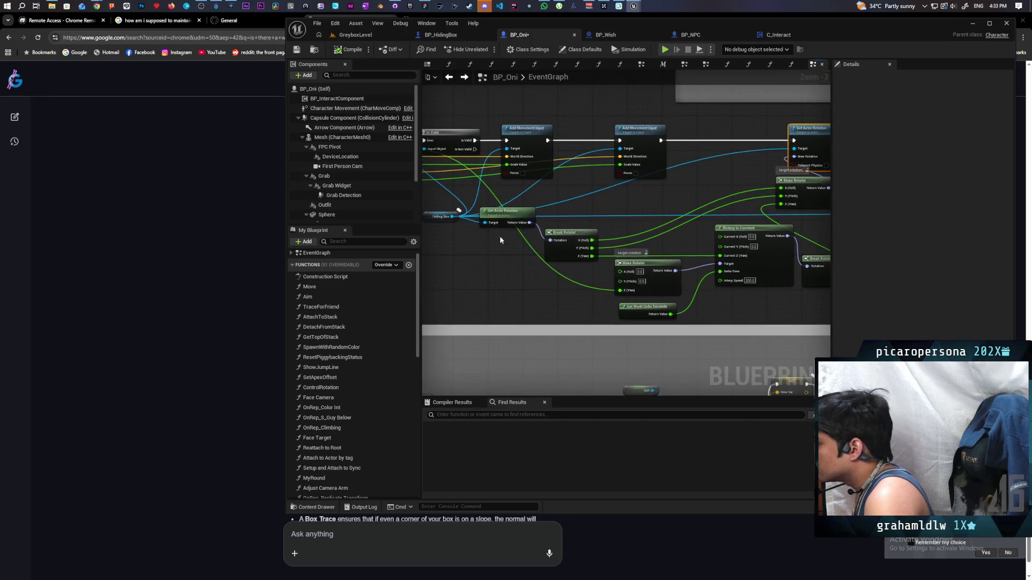
{"action": "mouse_move", "coordinate": [453, 216]}
{"action": "left_mouse_down"}
{"action": "mouse_move", "coordinate": [464, 262]}
{"action": "mouse_move", "coordinate": [457, 251]}
{"action": "left_mouse_up"}
{"action": "type", "text": "get"}
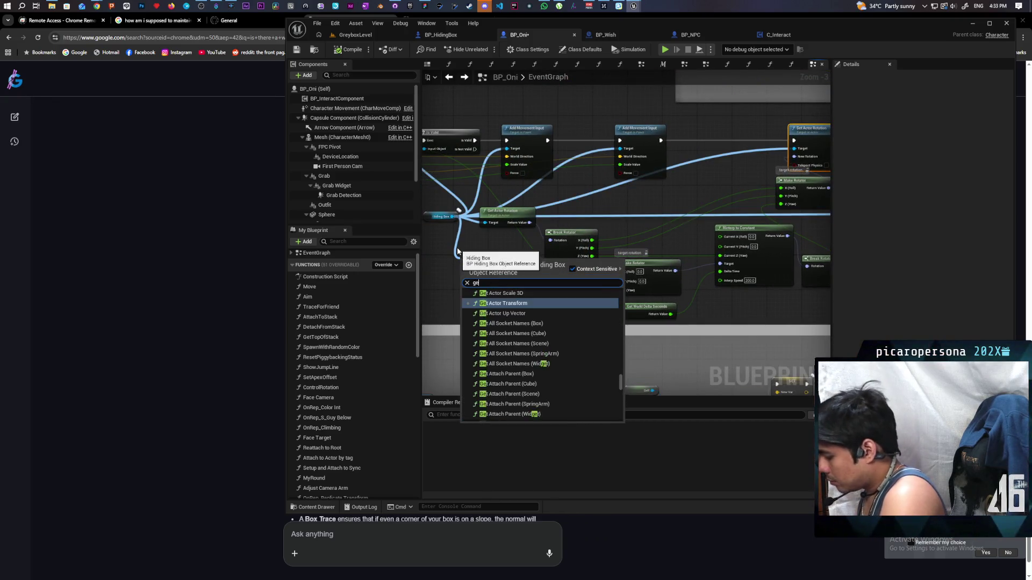
{"action": "type", "text": " graci"}
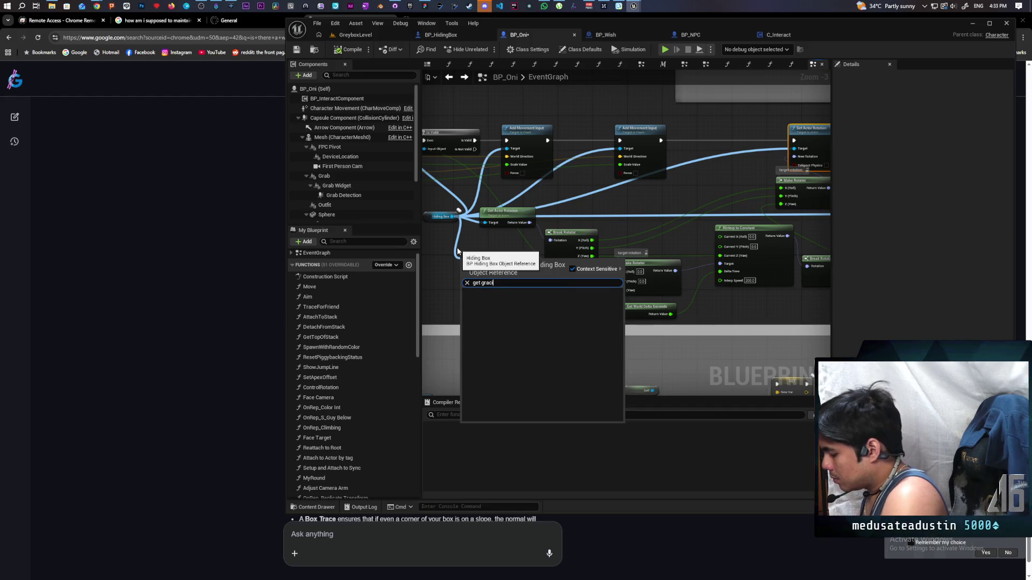
{"action": "key", "text": "BackSpace"}
{"action": "key", "text": "BackSpace"}
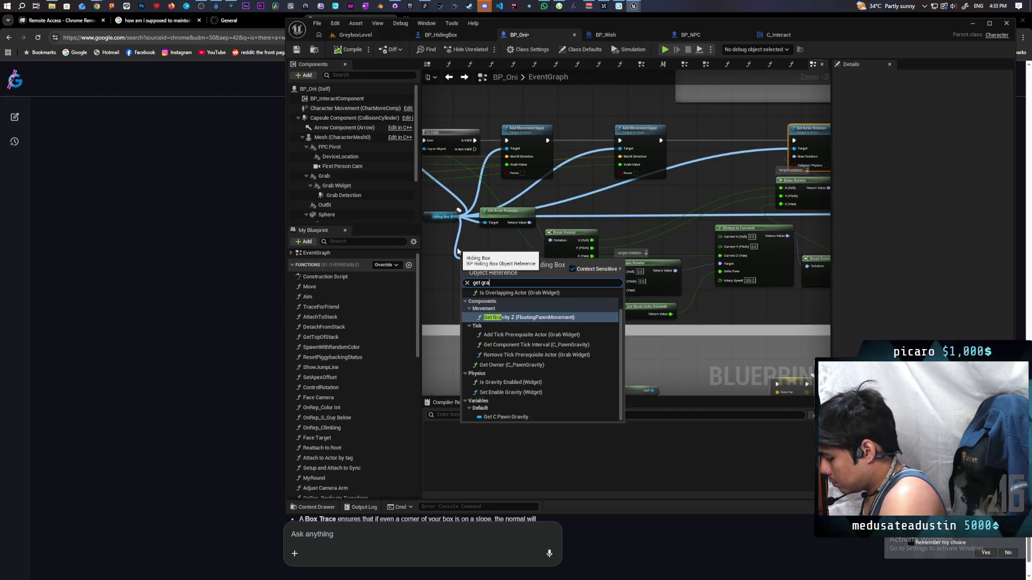
{"action": "type", "text": "vity"}
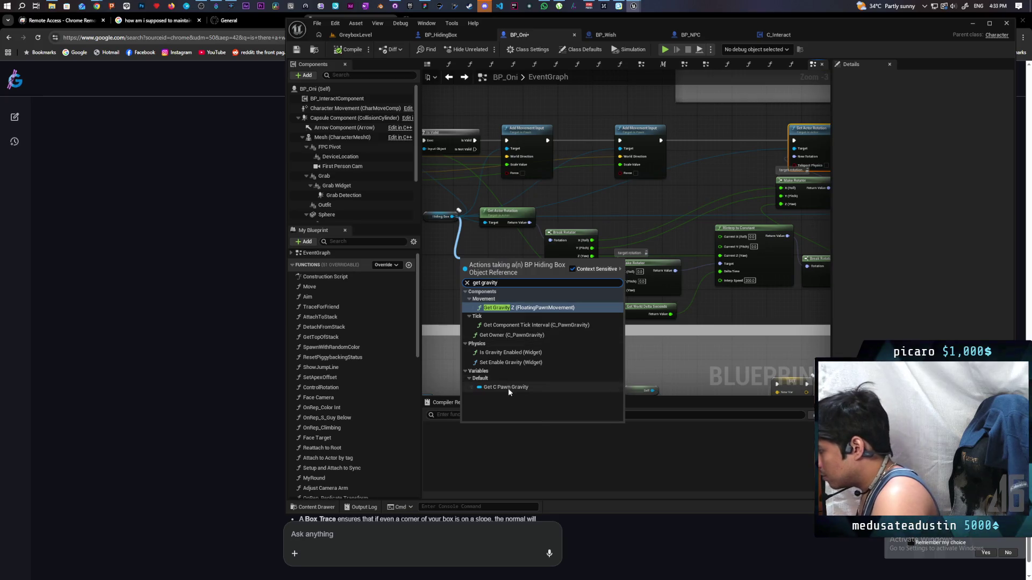
{"action": "left_click", "coordinate": [507, 387]}
Call On Moved on C Pawn Gravity before the Do Once, then play GreyboxLevel.
{"action": "left_click_drag", "start_coordinate": [512, 260], "coordinate": [526, 283]}
{"action": "type", "text": "on move"}
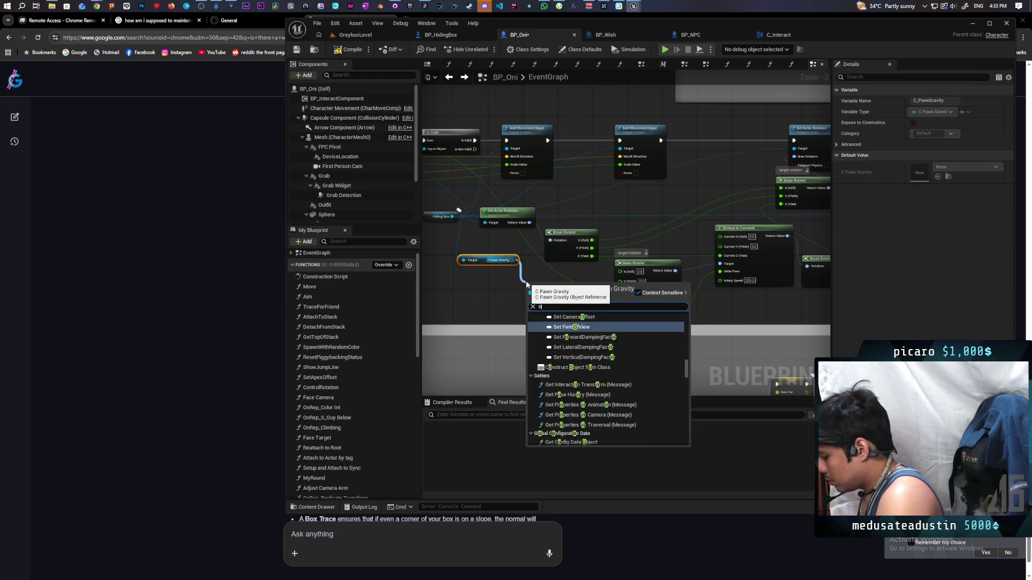
{"action": "key", "text": "Return"}
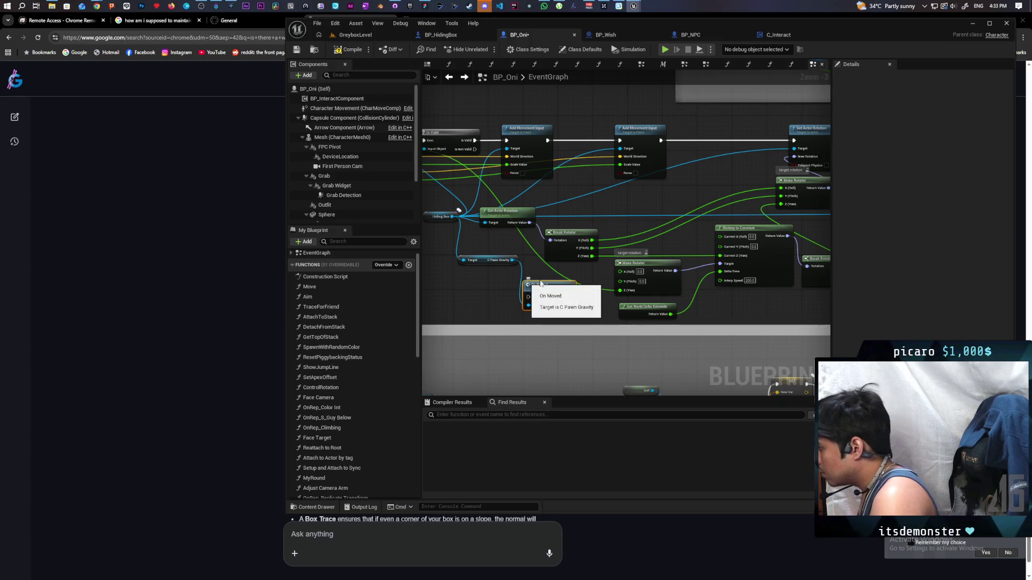
{"action": "scroll", "coordinate": [504, 312], "scroll_direction": "down", "scroll_amount": 1}
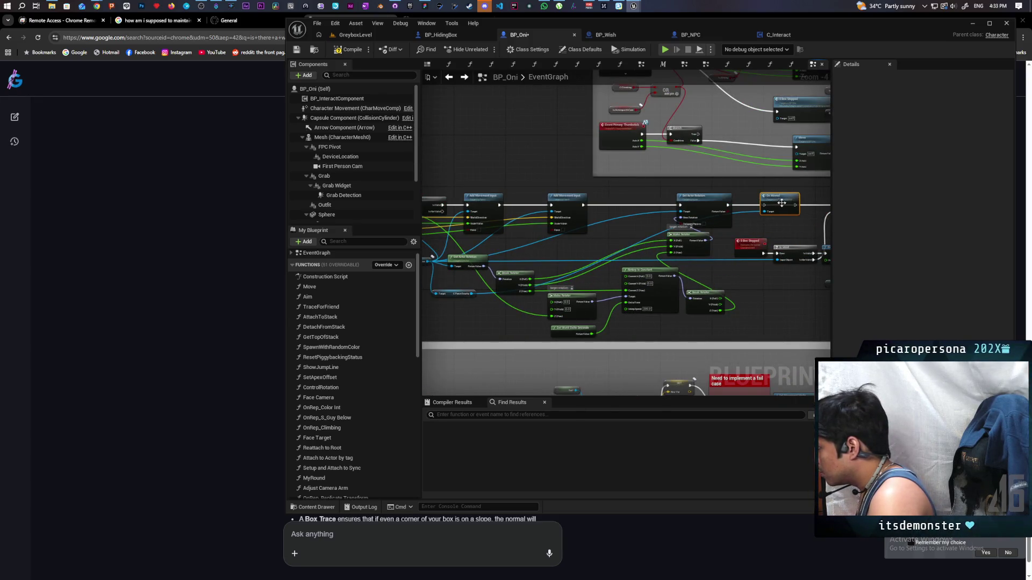
{"action": "scroll", "coordinate": [532, 312], "scroll_direction": "up", "scroll_amount": 1}
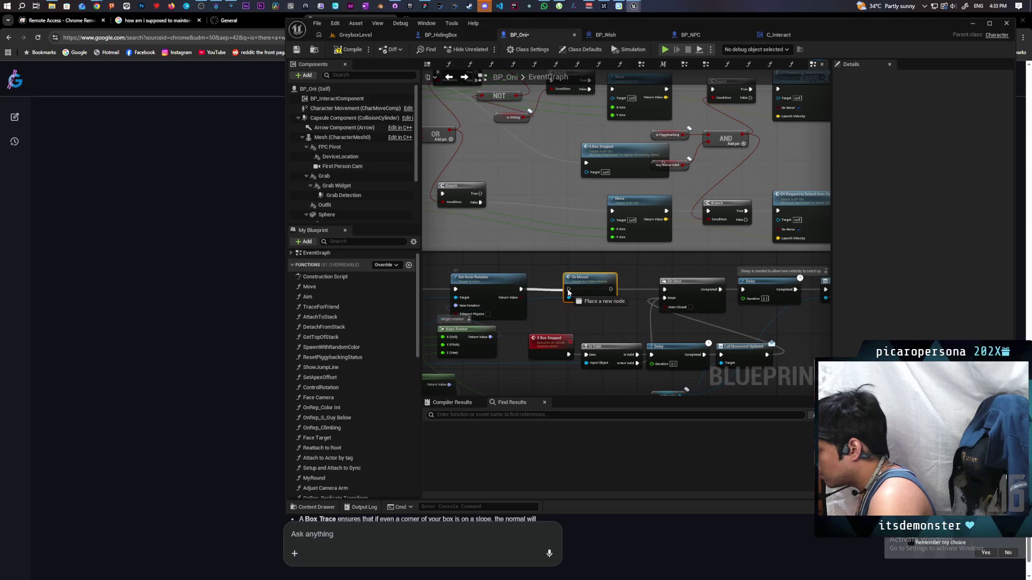
{"action": "left_click_drag", "start_coordinate": [610, 289], "coordinate": [665, 289]}
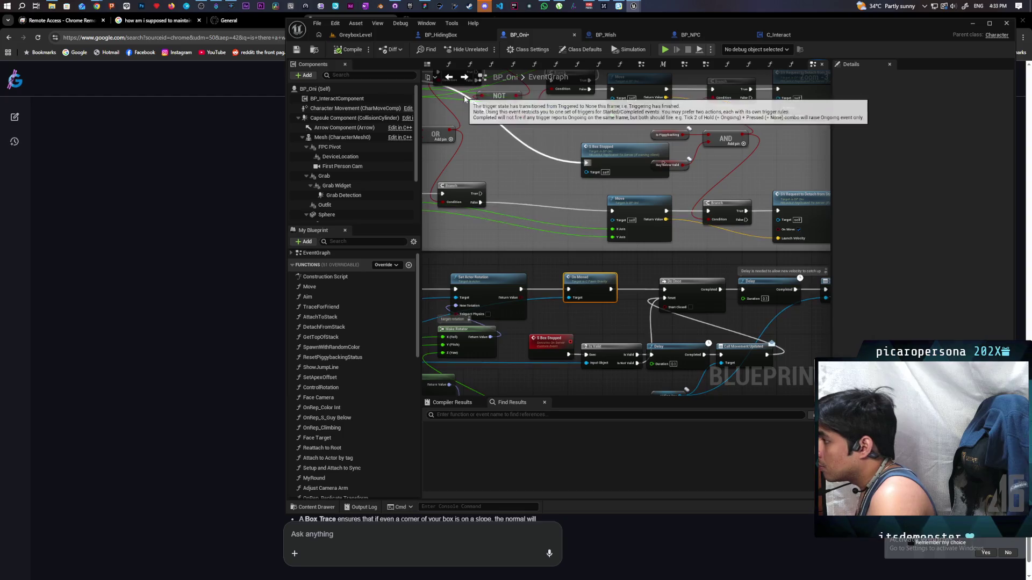
{"action": "left_click", "coordinate": [372, 35]}
{"action": "left_click", "coordinate": [486, 49]}
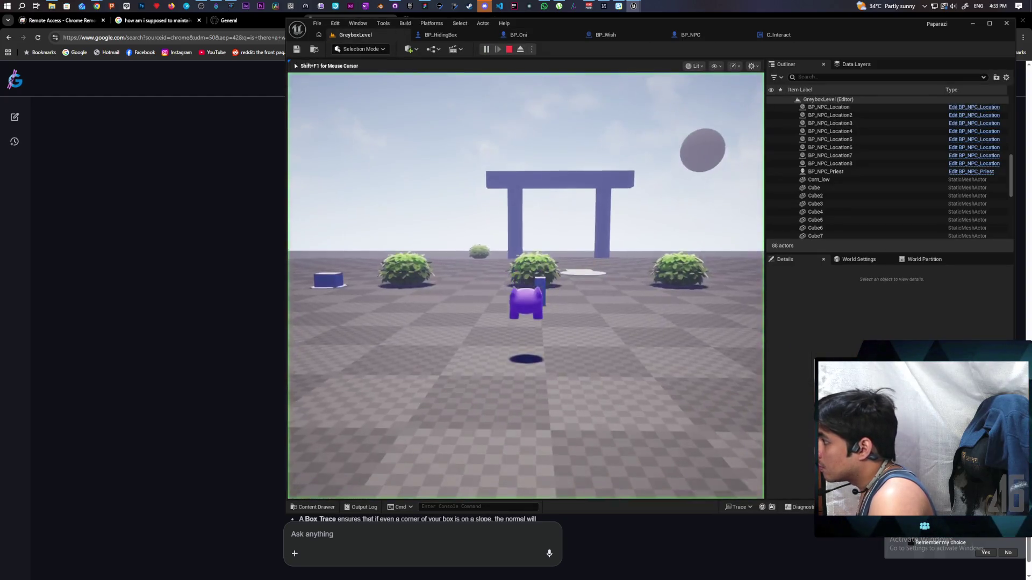
Walk the character forward toward the hiding box.
{"action": "key", "text": "w"}
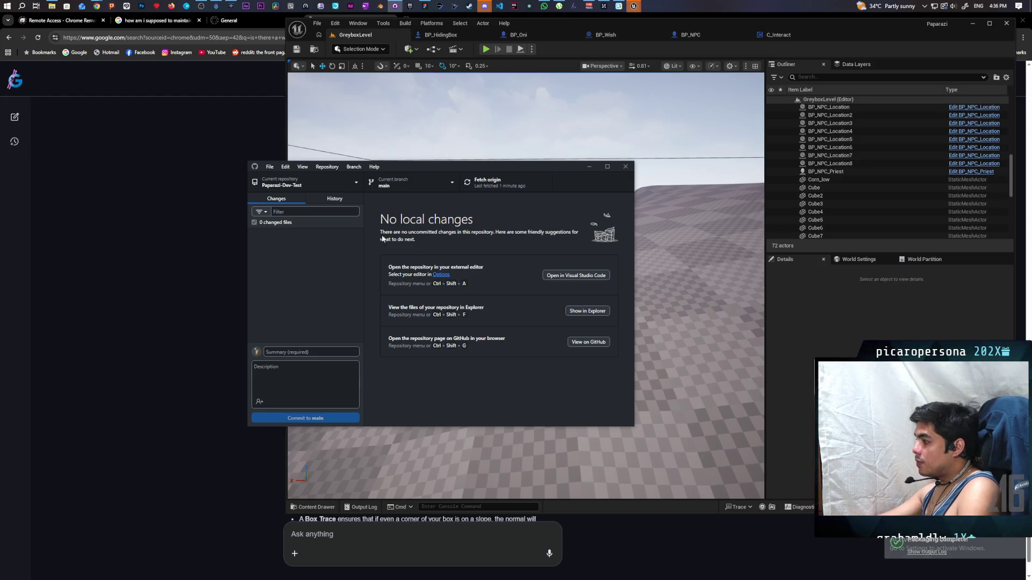
Commit the 10 changed files to main as 'priest improvements' and push to origin.
{"action": "left_click_drag", "start_coordinate": [451, 164], "coordinate": [373, 141]}
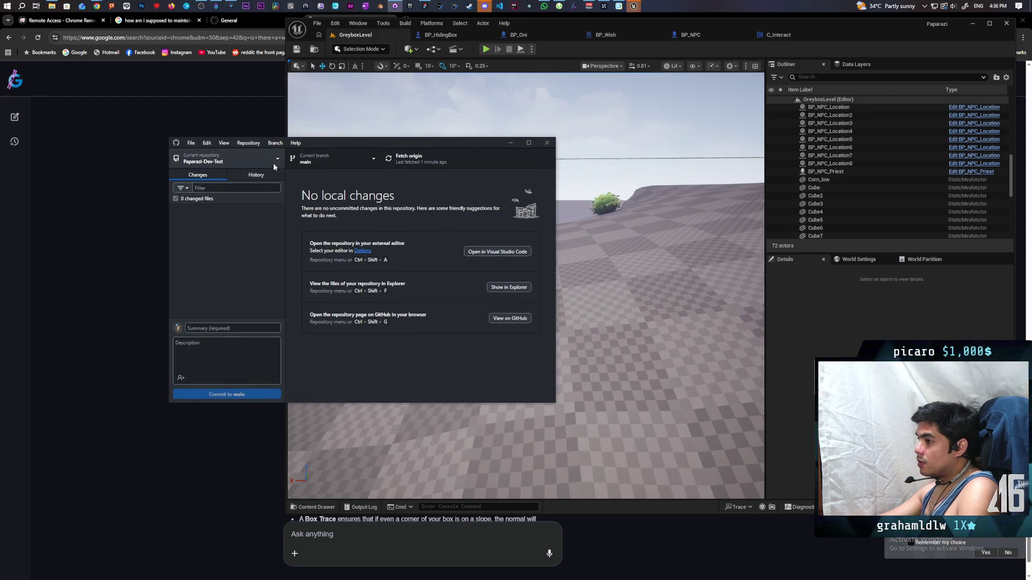
{"action": "left_click", "coordinate": [262, 175]}
{"action": "left_click", "coordinate": [198, 177]}
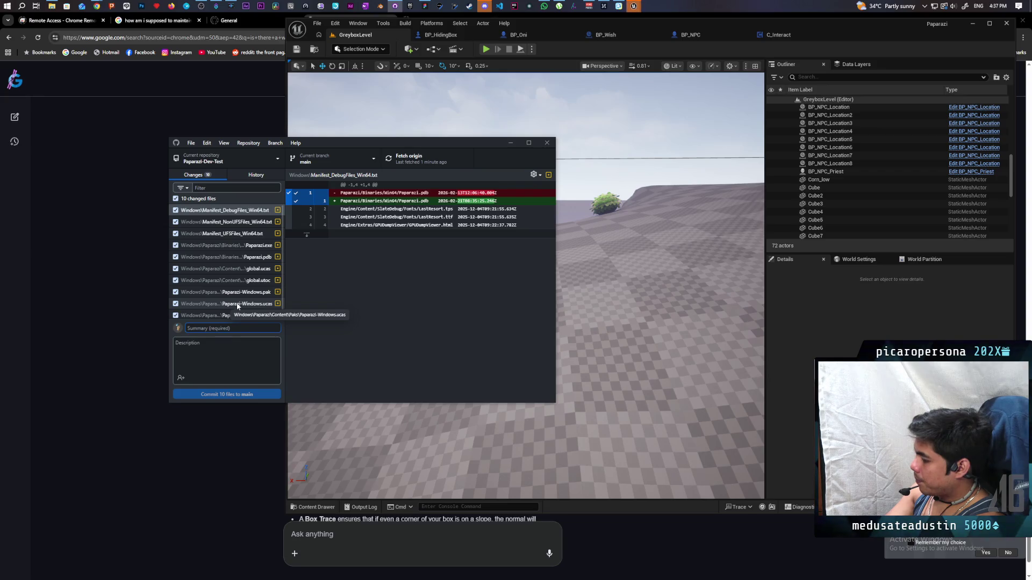
{"action": "type", "text": "priest improvements"}
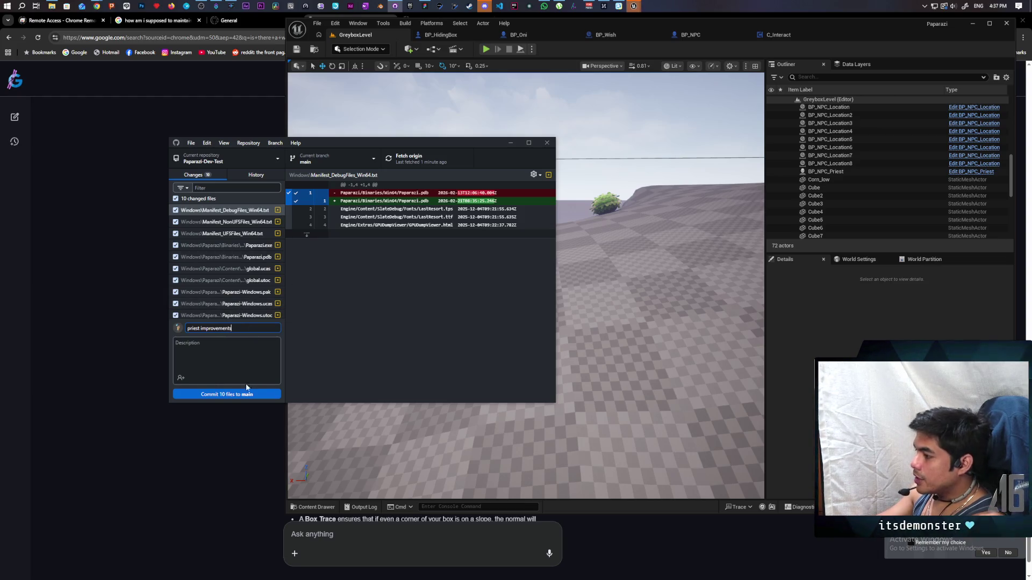
{"action": "left_click", "coordinate": [264, 395]}
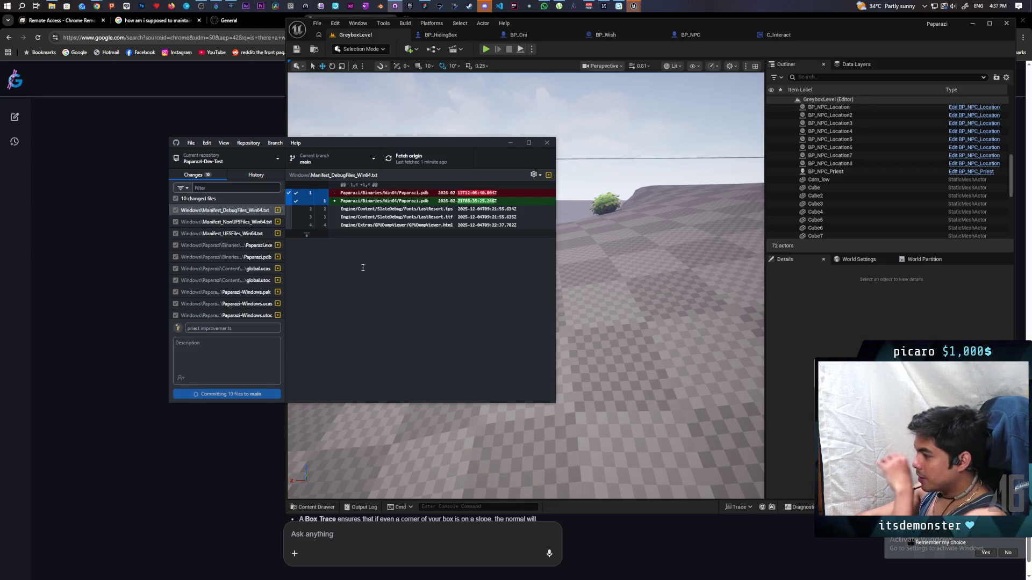
{"action": "left_click", "coordinate": [411, 163]}
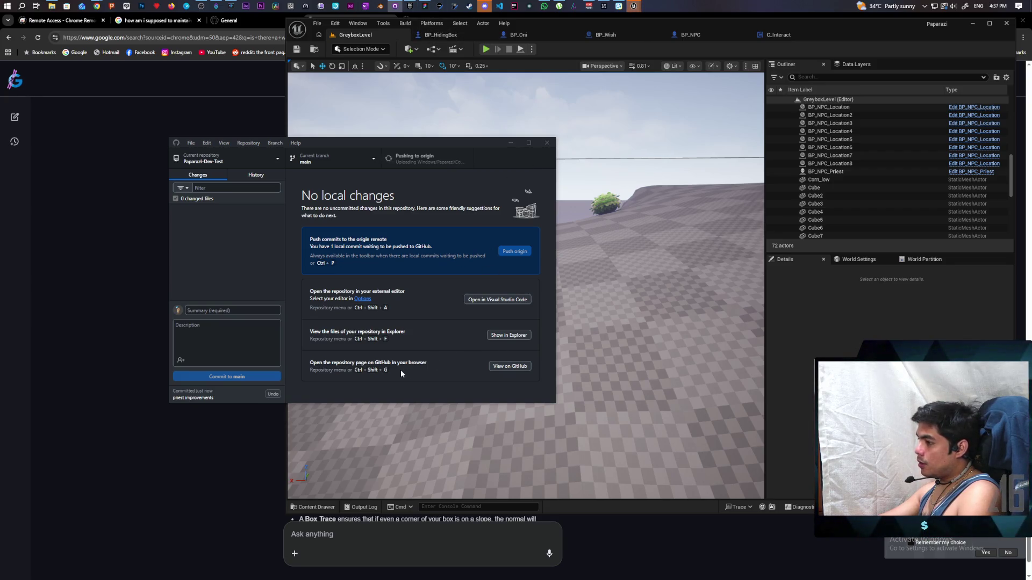
Launch the ParaSurgeonPrototype project from the Epic Games Launcher library.
{"action": "left_click", "coordinate": [411, 6]}
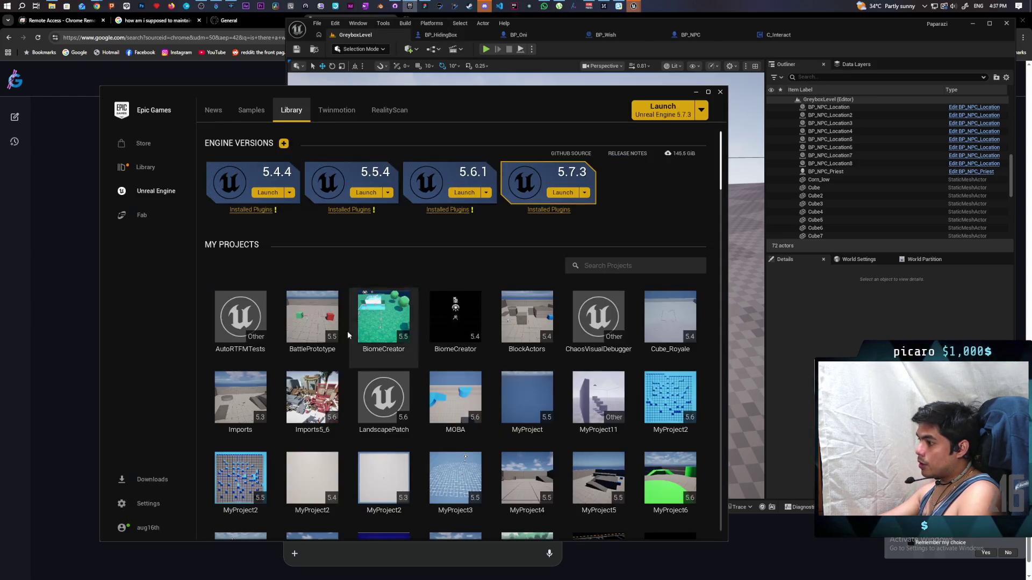
{"action": "scroll", "coordinate": [409, 384], "scroll_direction": "down", "scroll_amount": 1}
{"action": "scroll", "coordinate": [409, 383], "scroll_direction": "down", "scroll_amount": 2}
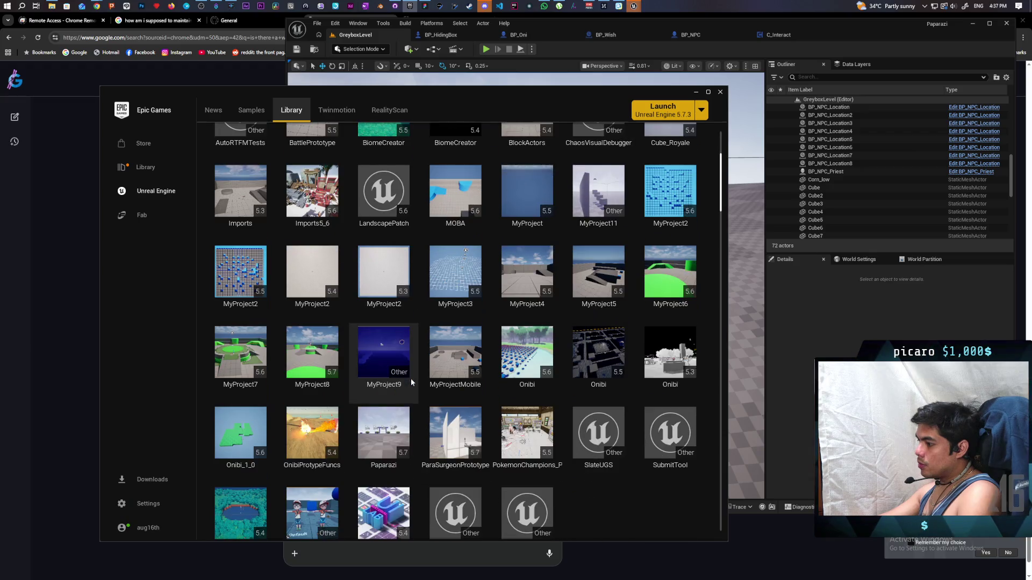
{"action": "double_click", "coordinate": [459, 443]}
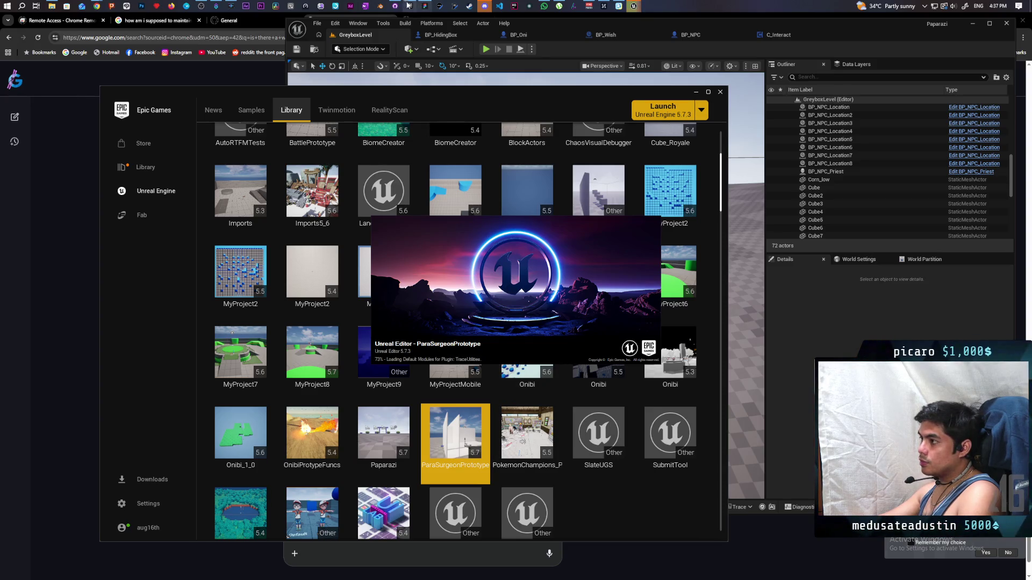
Bring GitHub Desktop in front of the Unreal editor.
{"action": "mouse_move", "coordinate": [396, 8]}
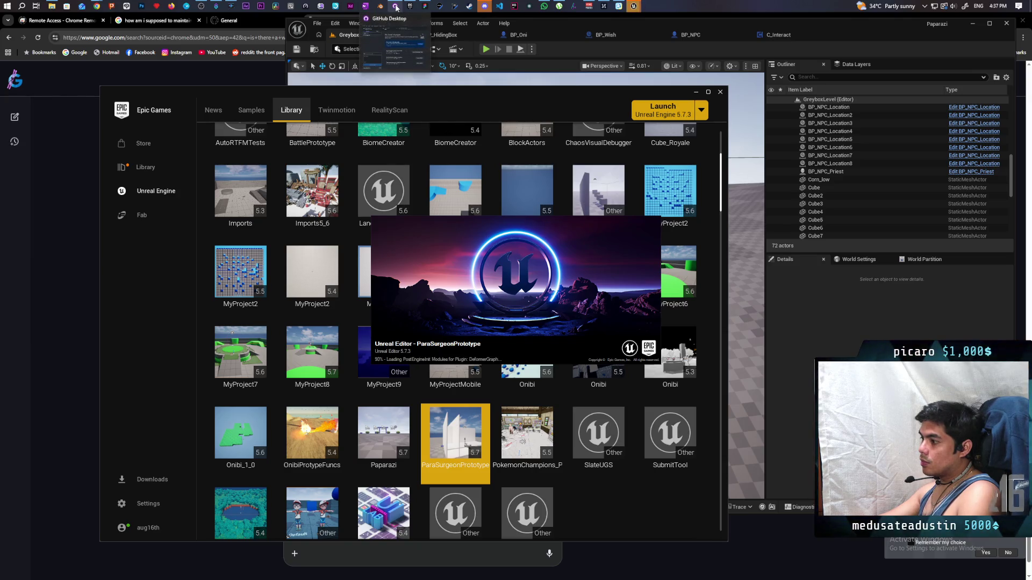
{"action": "left_click", "coordinate": [397, 8]}
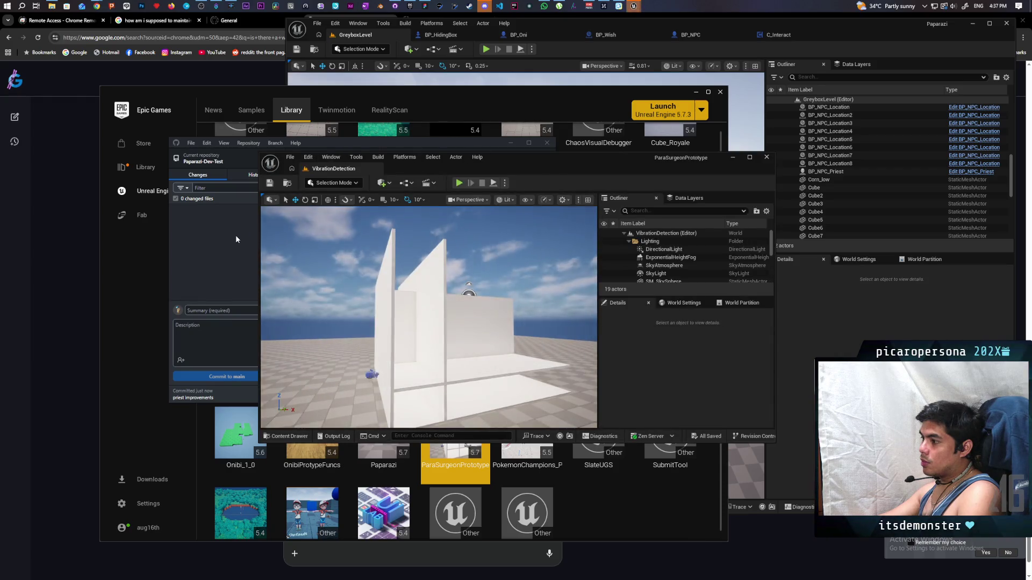
{"action": "left_click", "coordinate": [235, 234]}
{"action": "mouse_move", "coordinate": [419, 158]}
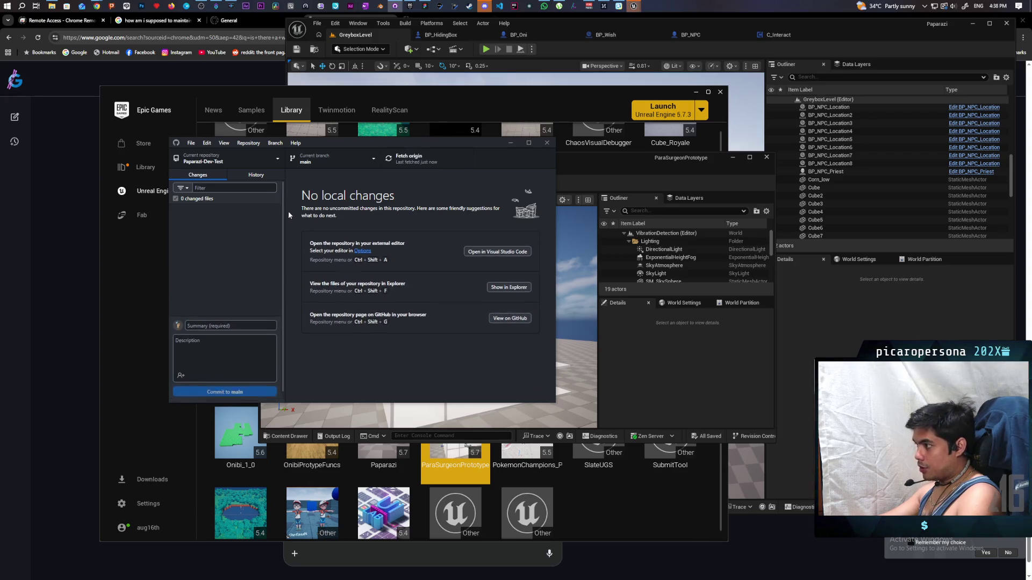
Switch to the ParaSurgeonPrototype repository, then bring its Unreal editor forward and maximise it.
{"action": "left_click", "coordinate": [269, 160]}
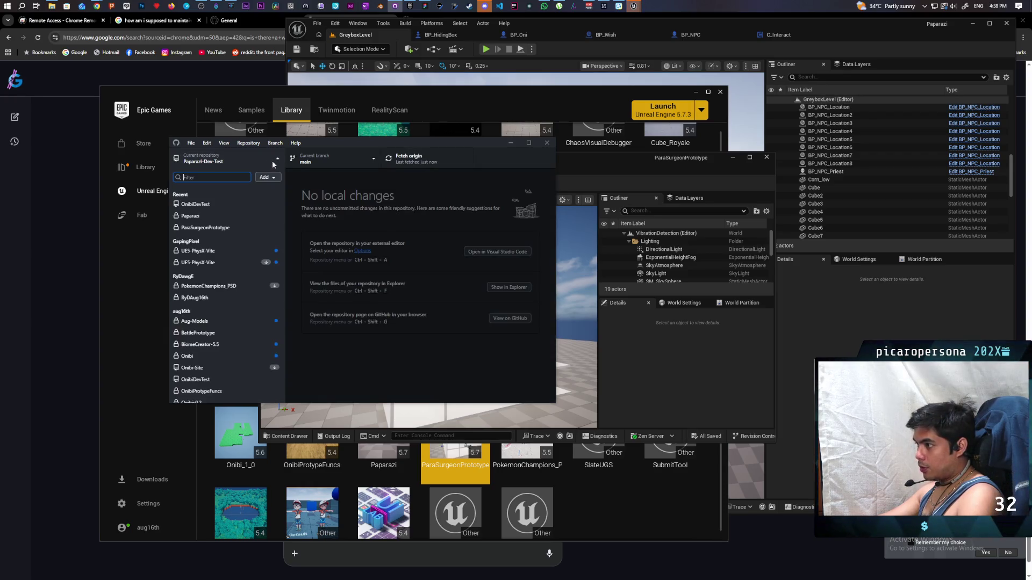
{"action": "left_click", "coordinate": [234, 226]}
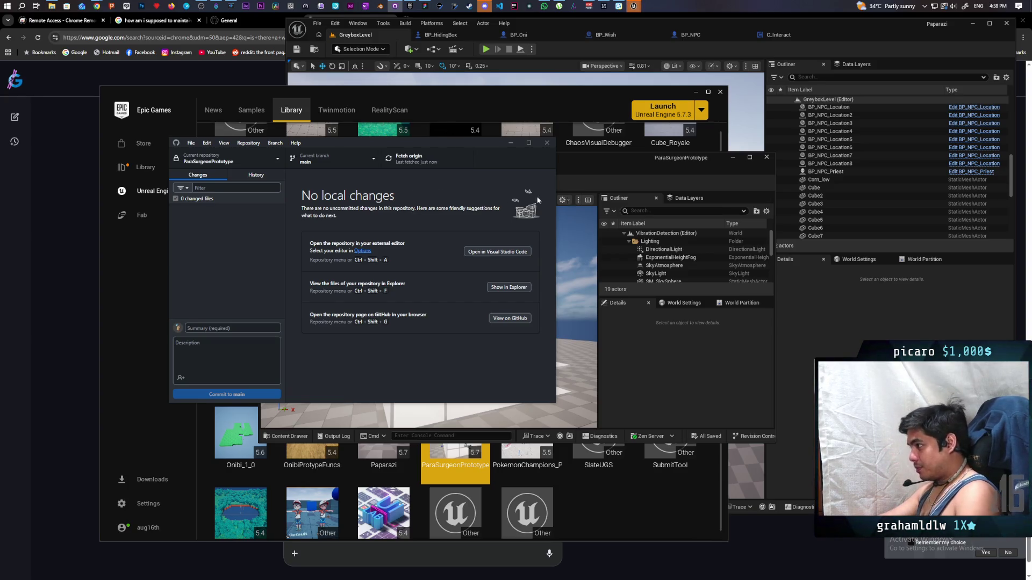
{"action": "left_click", "coordinate": [588, 170]}
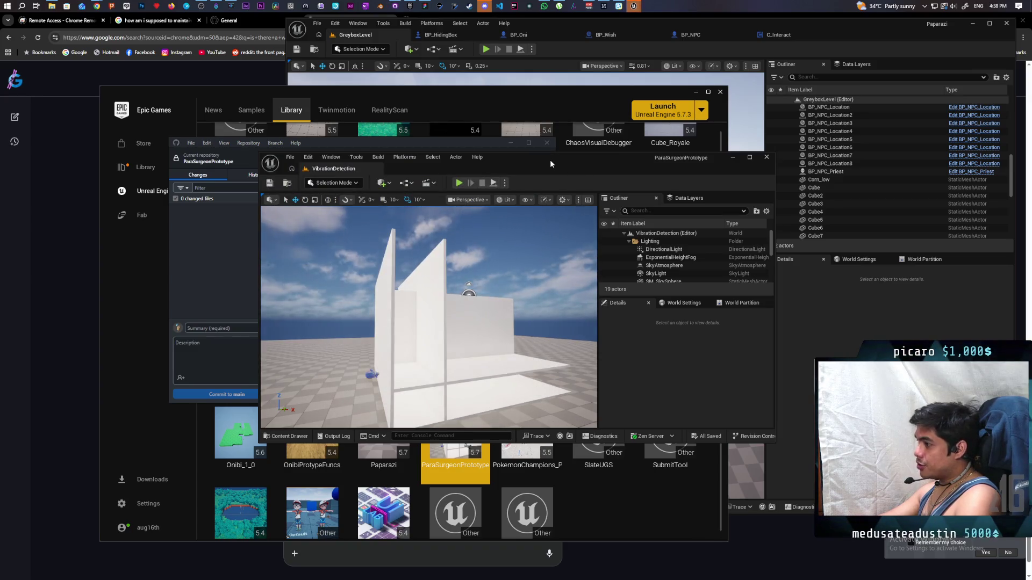
{"action": "double_click", "coordinate": [547, 159]}
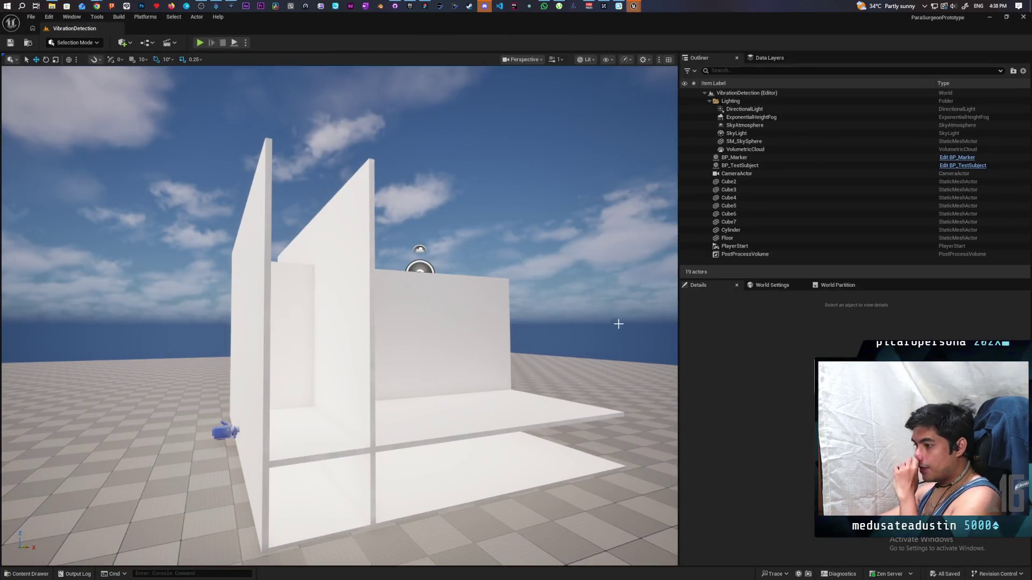
Show World Settings and the Blueprints folder, then open the BP_PlayerCursor blueprint.
{"action": "left_click", "coordinate": [27, 574]}
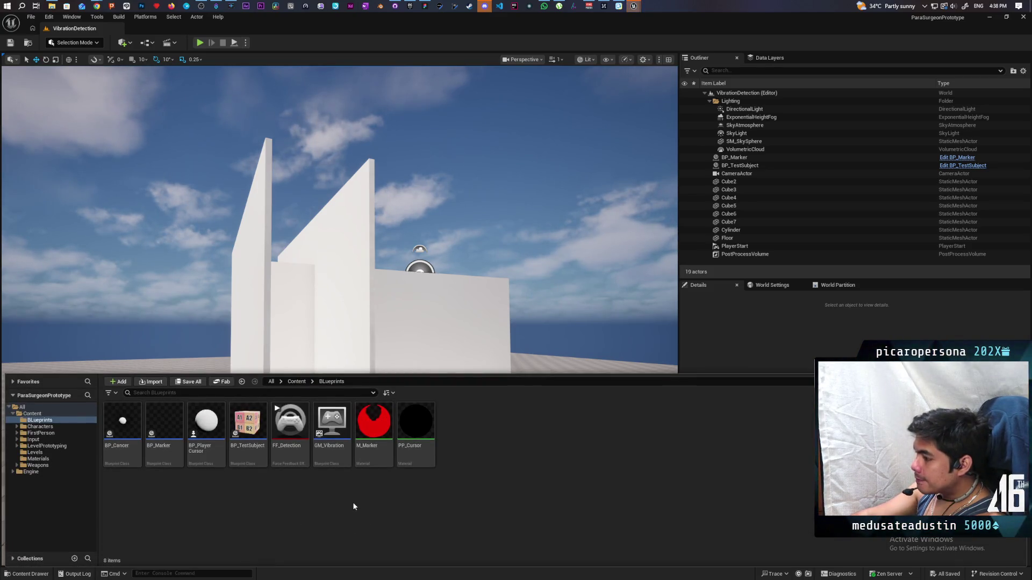
{"action": "left_click", "coordinate": [754, 285]}
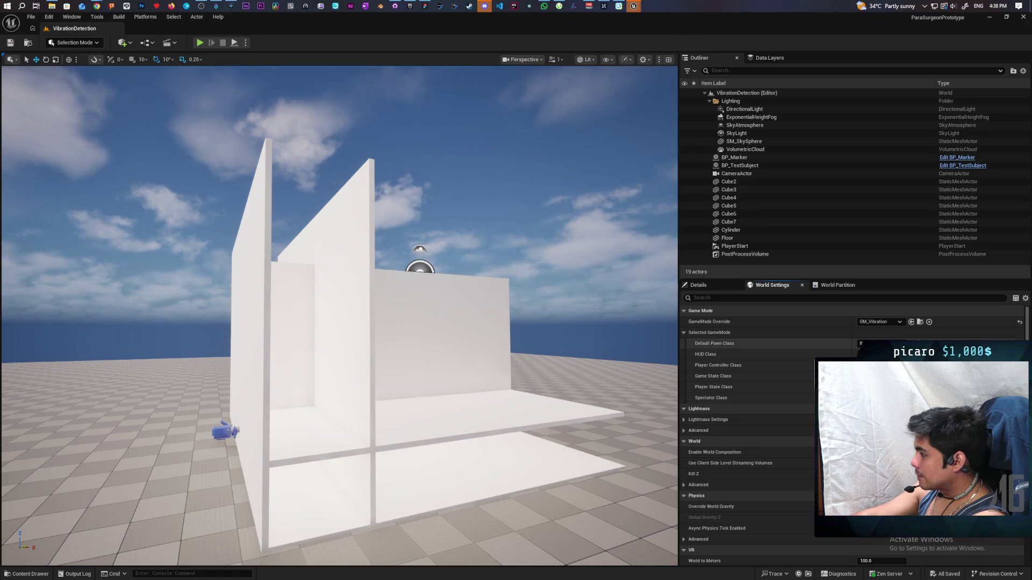
{"action": "key", "text": "ctrl+space"}
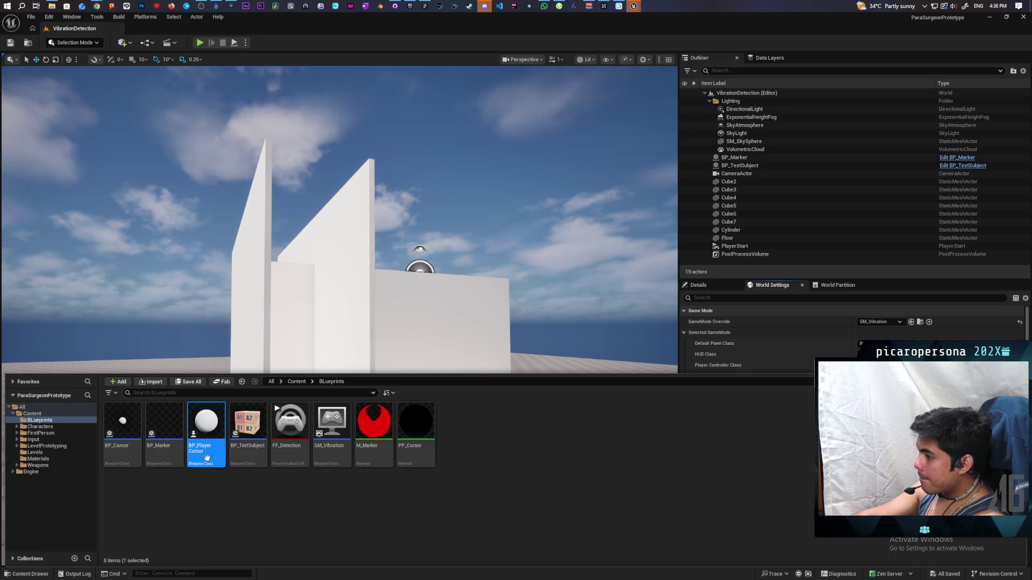
{"action": "double_click", "coordinate": [208, 459]}
Add an Event BeginPlay node in an empty area of BP_PlayerCursor's EventGraph.
{"action": "scroll", "coordinate": [344, 298], "scroll_direction": "down", "scroll_amount": 3}
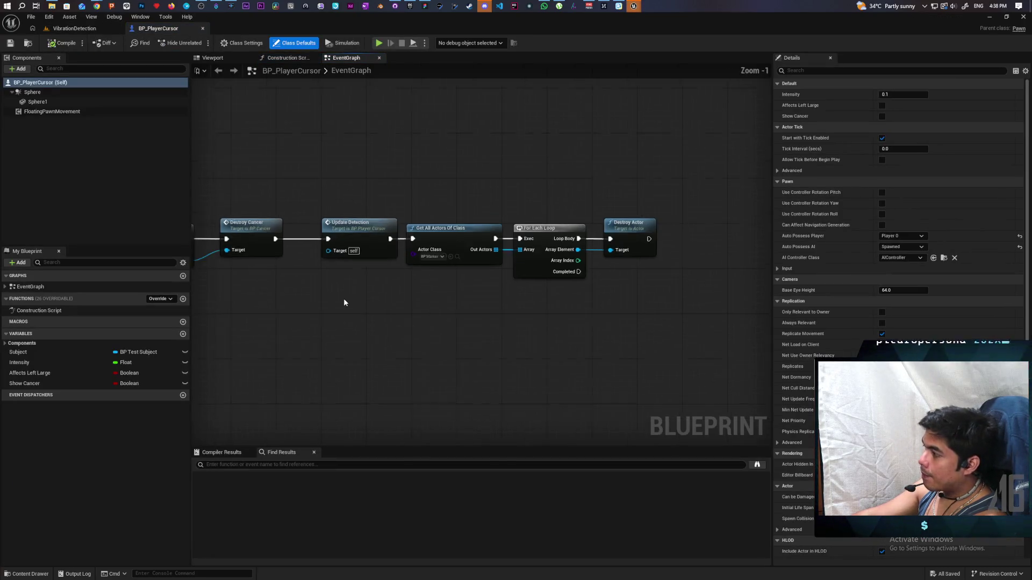
{"action": "left_click_drag", "start_coordinate": [546, 420], "coordinate": [484, 413]}
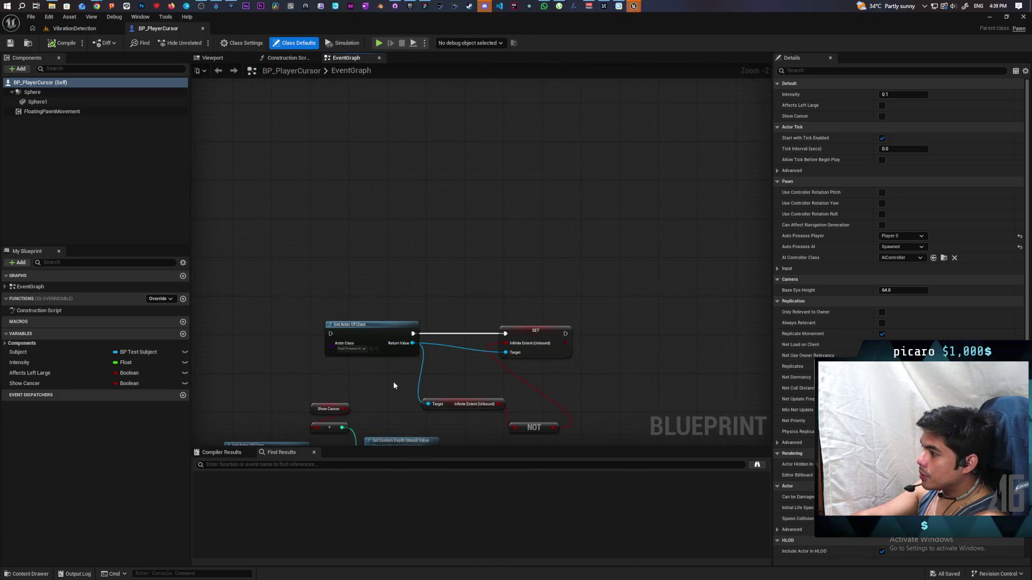
{"action": "left_click_drag", "start_coordinate": [394, 386], "coordinate": [446, 260]}
{"action": "scroll", "coordinate": [445, 260], "scroll_direction": "up", "scroll_amount": 1}
{"action": "mouse_move", "coordinate": [602, 292]}
{"action": "left_mouse_down"}
{"action": "mouse_move", "coordinate": [700, 314]}
{"action": "mouse_move", "coordinate": [689, 313]}
{"action": "mouse_move", "coordinate": [634, 389]}
{"action": "mouse_move", "coordinate": [578, 233]}
{"action": "mouse_move", "coordinate": [601, 221]}
{"action": "mouse_move", "coordinate": [597, 139]}
{"action": "mouse_move", "coordinate": [617, 138]}
{"action": "mouse_move", "coordinate": [588, 169]}
{"action": "left_mouse_up"}
{"action": "scroll", "coordinate": [599, 362], "scroll_direction": "down", "scroll_amount": 6}
{"action": "scroll", "coordinate": [599, 362], "scroll_direction": "up", "scroll_amount": 3}
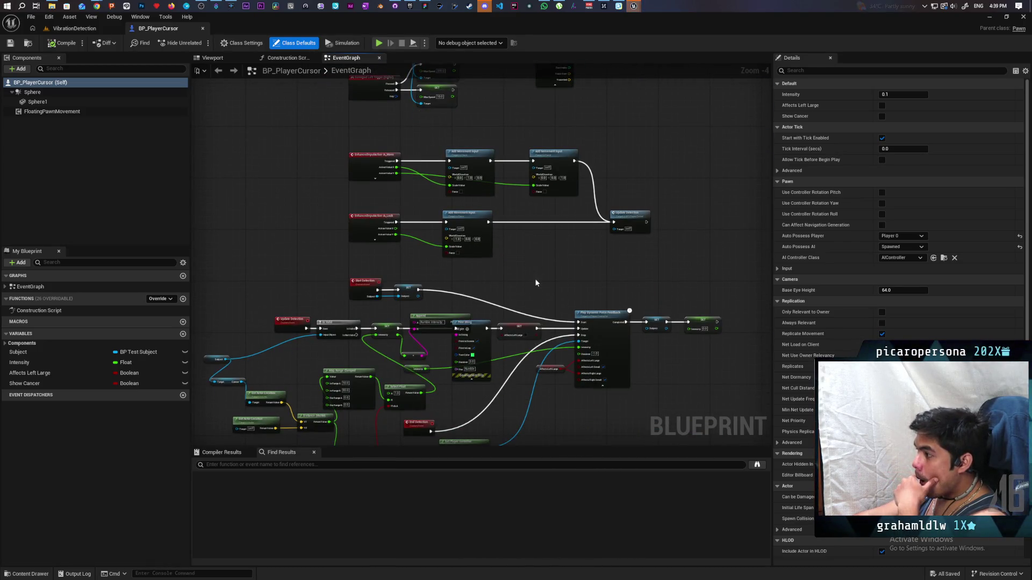
{"action": "mouse_move", "coordinate": [535, 283]}
{"action": "left_mouse_down"}
{"action": "mouse_move", "coordinate": [549, 108]}
{"action": "mouse_move", "coordinate": [477, 145]}
{"action": "mouse_move", "coordinate": [477, 221]}
{"action": "mouse_move", "coordinate": [500, 364]}
{"action": "left_mouse_up"}
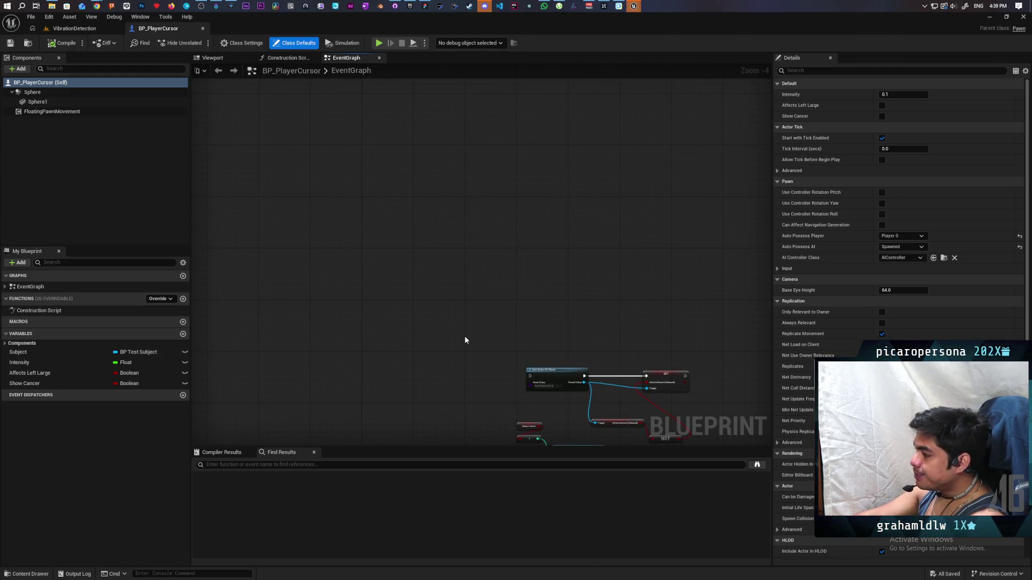
{"action": "right_click", "coordinate": [413, 293]}
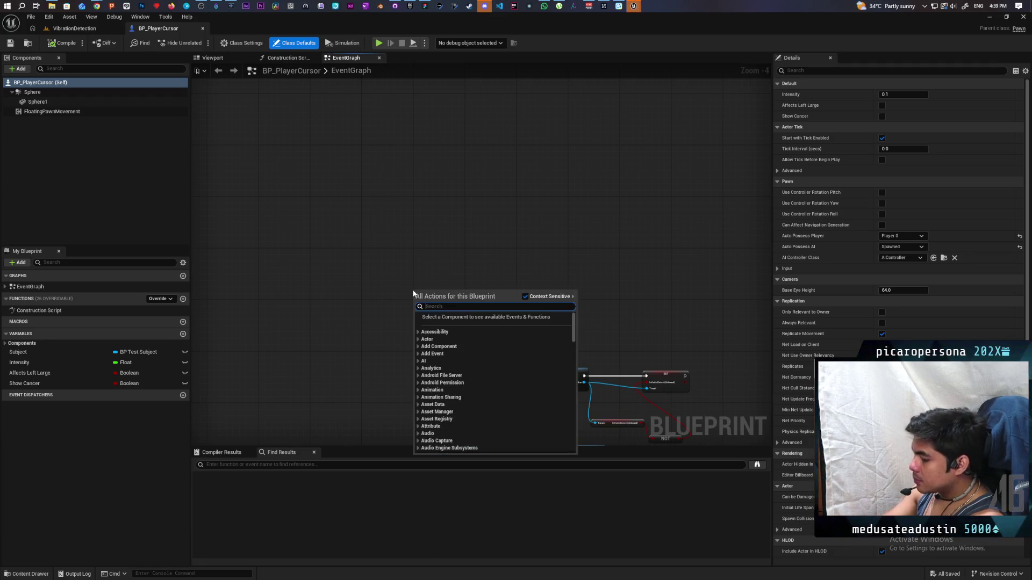
{"action": "type", "text": "begin p"}
{"action": "key", "text": "Return"}
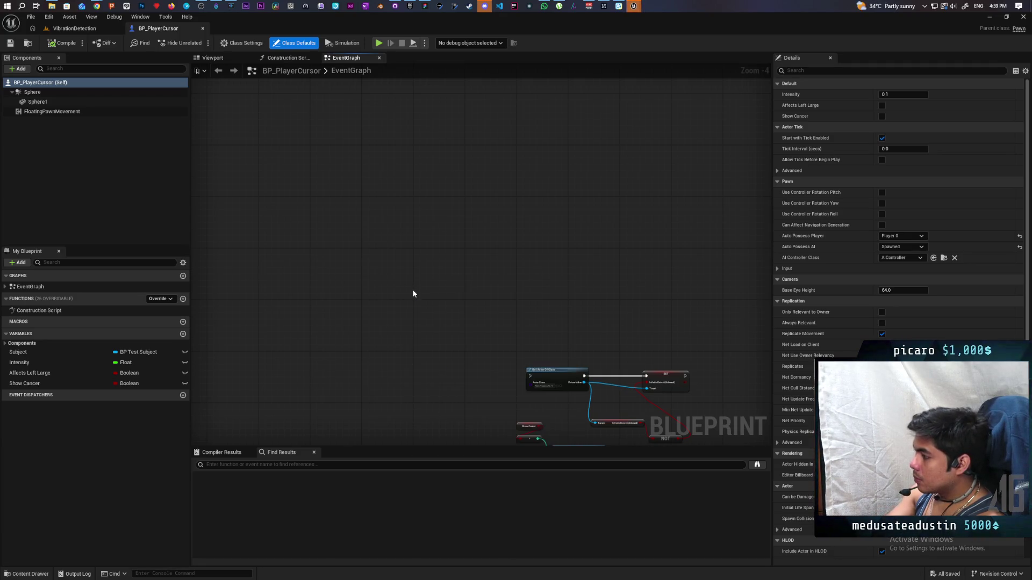
{"action": "scroll", "coordinate": [425, 299], "scroll_direction": "up", "scroll_amount": 4}
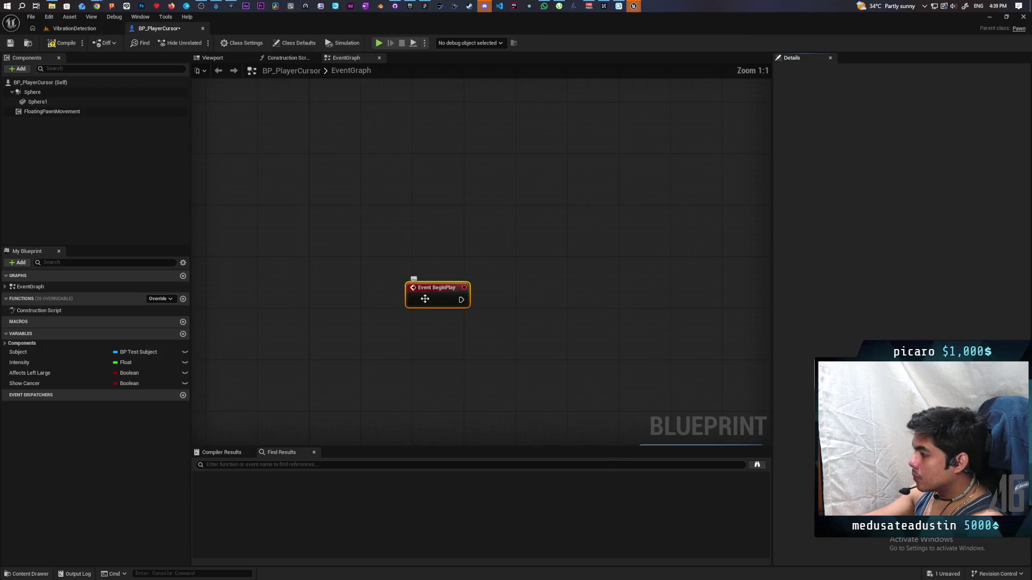
Add a Create Widget node after Event BeginPlay and line it up.
{"action": "right_click", "coordinate": [446, 280]}
{"action": "type", "text": "create widge"}
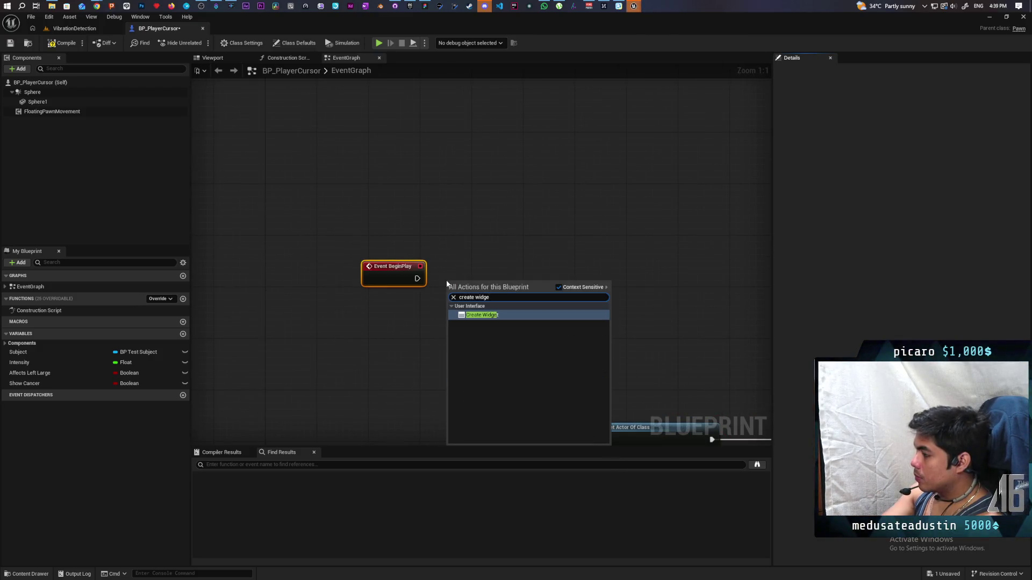
{"action": "key", "text": "Return"}
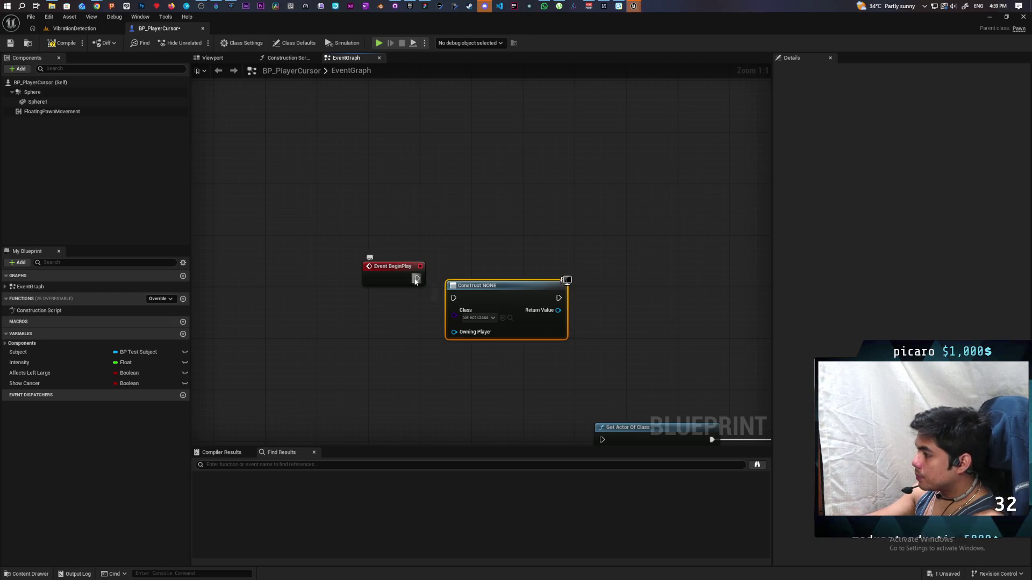
{"action": "mouse_move", "coordinate": [451, 309]}
{"action": "left_mouse_down"}
{"action": "mouse_move", "coordinate": [446, 290]}
{"action": "mouse_move", "coordinate": [465, 290]}
{"action": "left_mouse_up"}
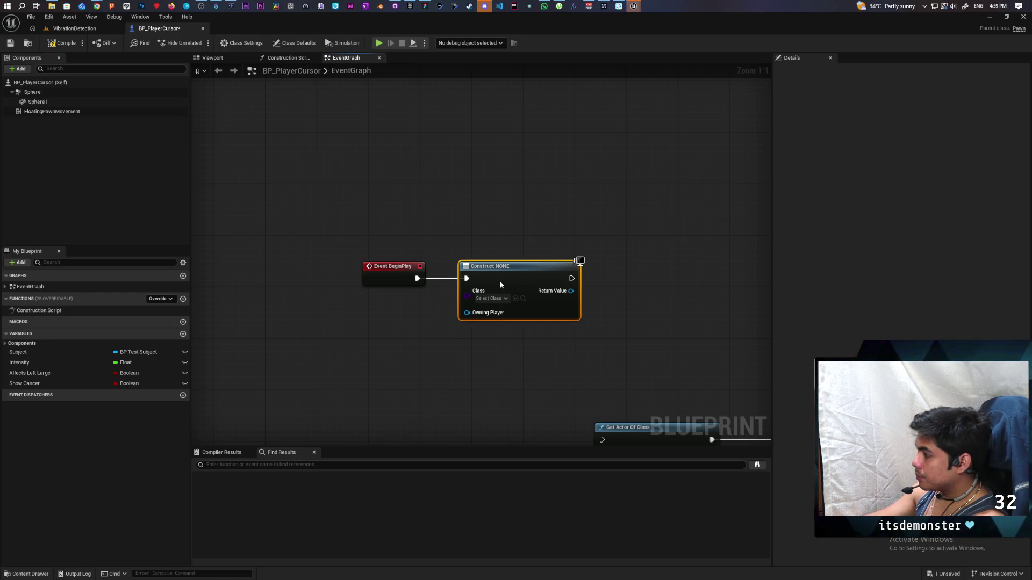
Create a User Widget blueprint named WBP_Fishing in the Blueprints folder.
{"action": "key", "text": "ctrl+space"}
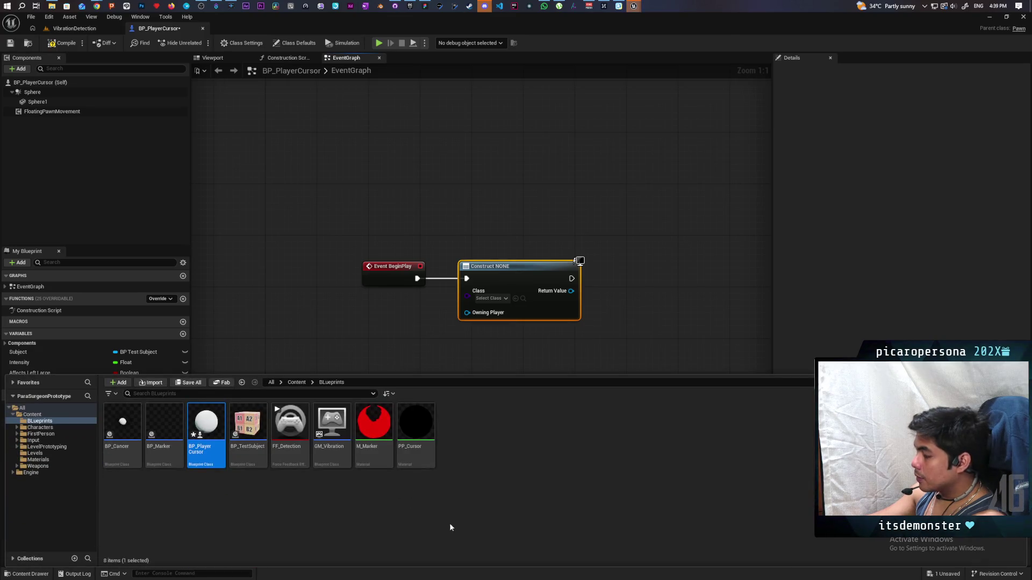
{"action": "right_click", "coordinate": [450, 505]}
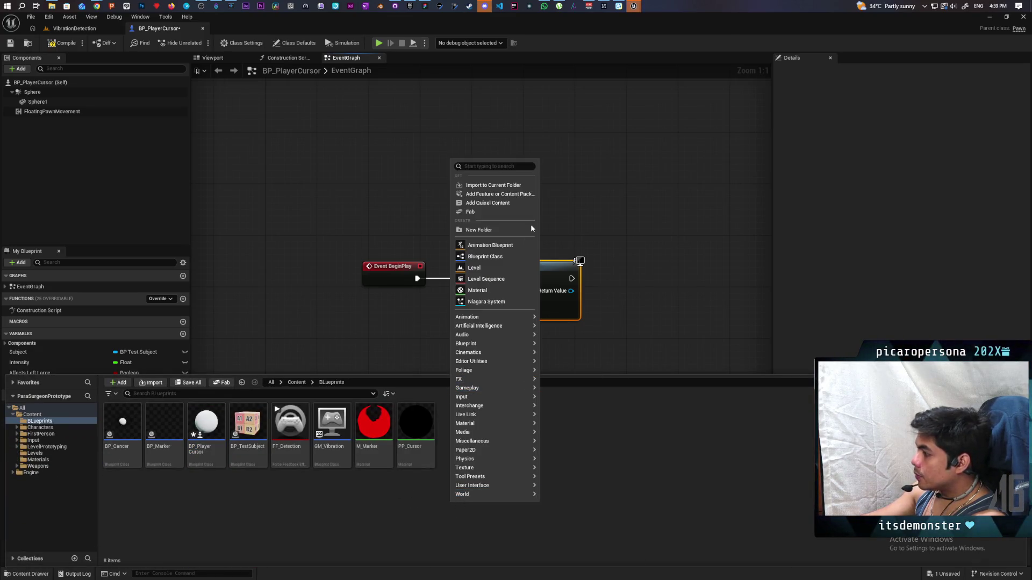
{"action": "mouse_move", "coordinate": [507, 486]}
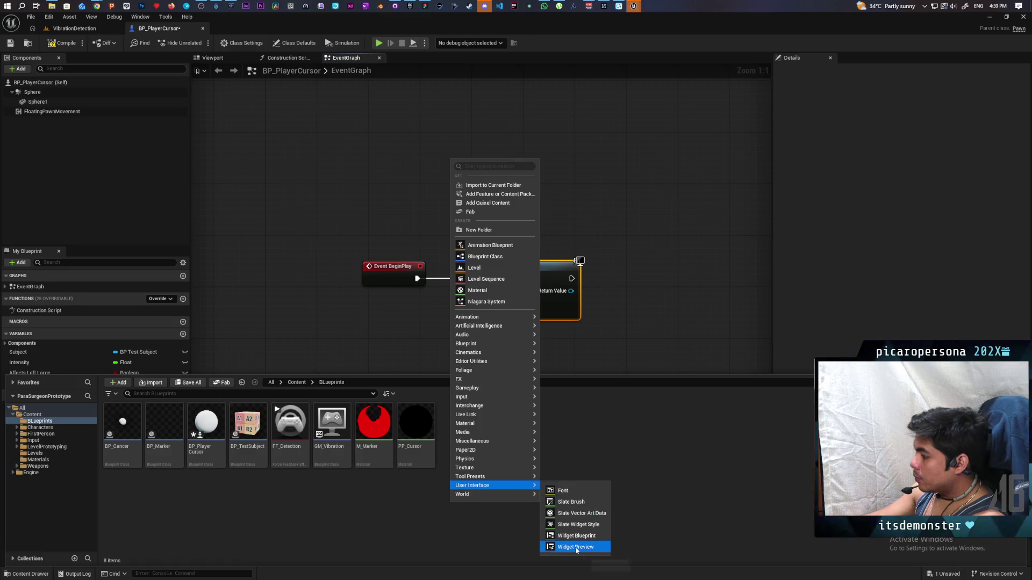
{"action": "left_click", "coordinate": [595, 540]}
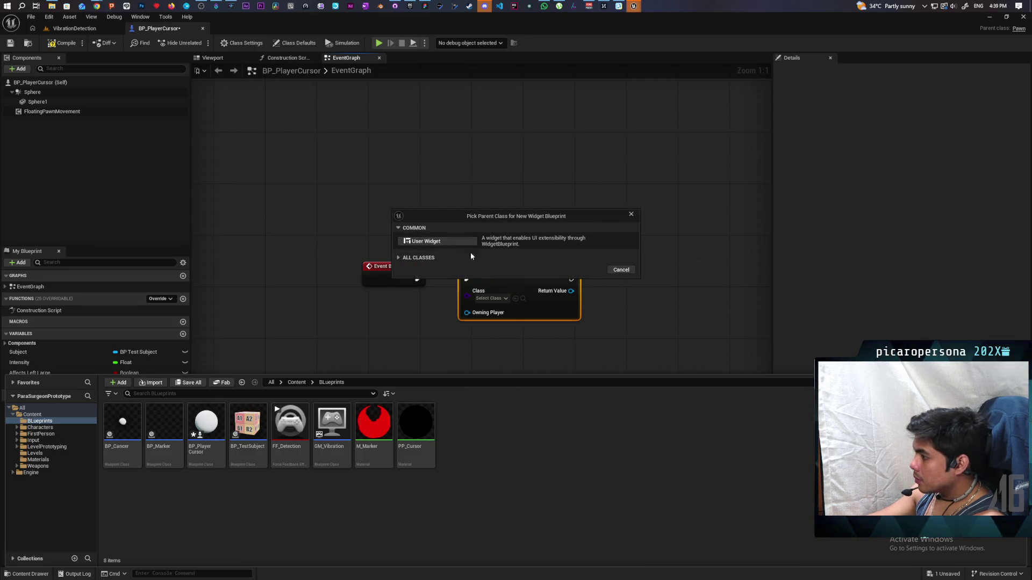
{"action": "left_click", "coordinate": [462, 241]}
{"action": "type", "text": "WBP_"}
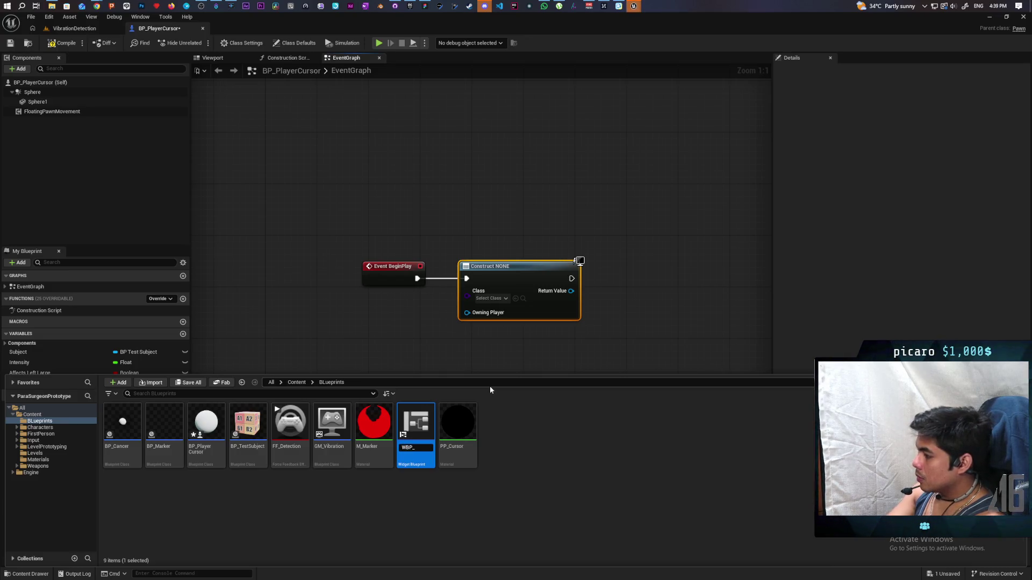
{"action": "type", "text": "Fishing"}
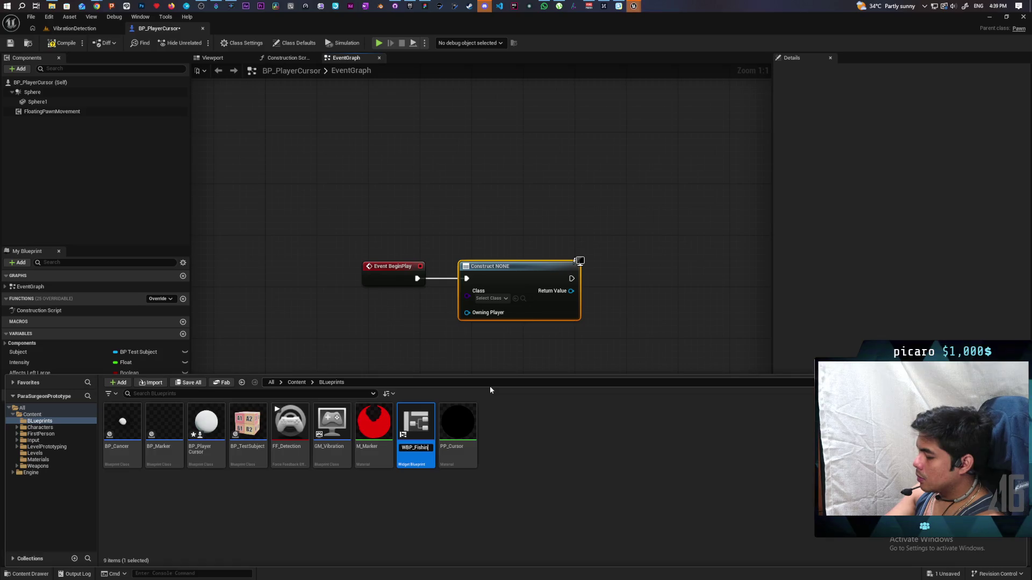
{"action": "key", "text": "Return"}
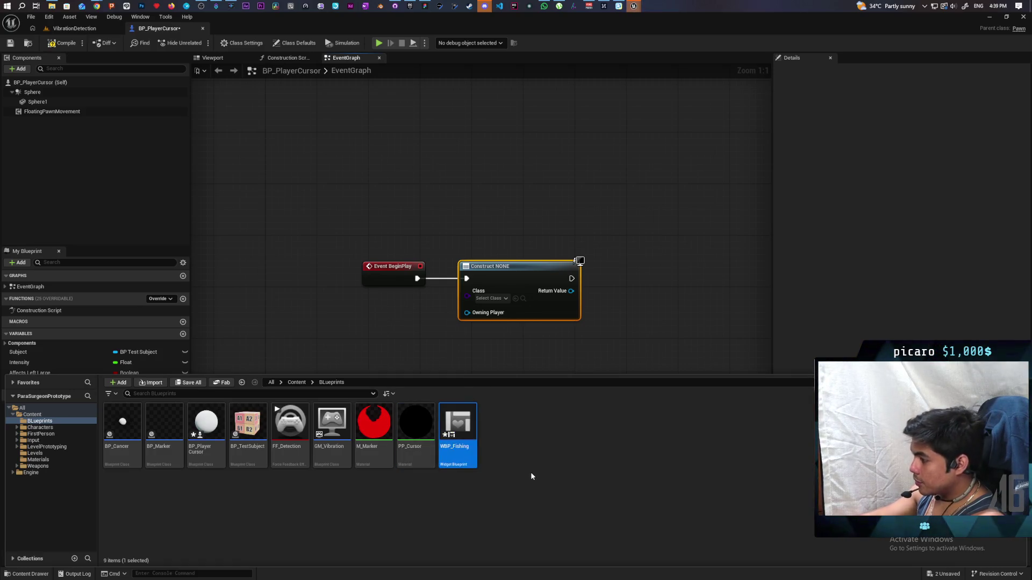
Set the Create Widget class to WBP Fishing and save BP_PlayerCursor.
{"action": "left_click", "coordinate": [515, 298]}
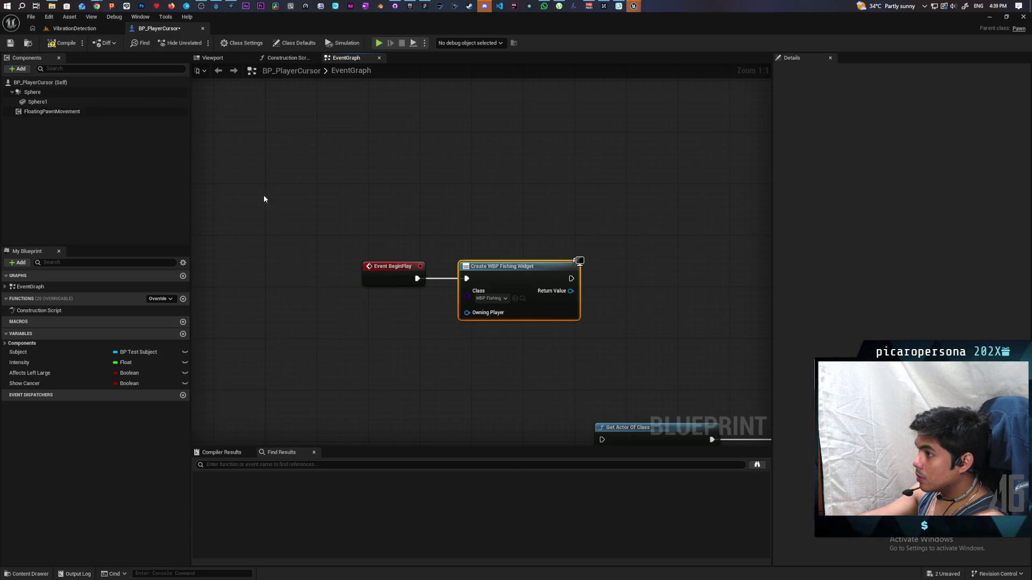
{"action": "key", "text": "ctrl+s"}
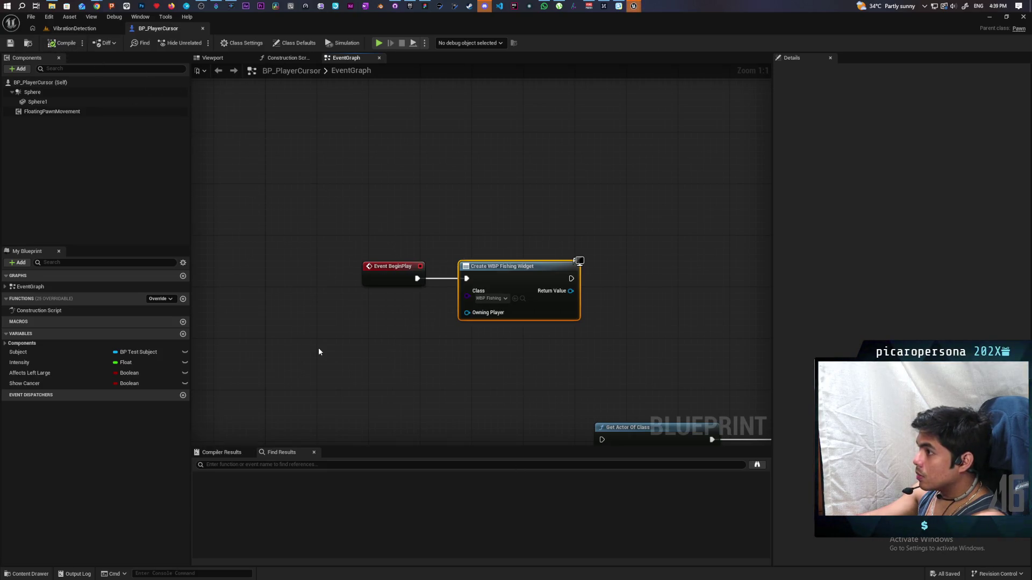
{"action": "left_click", "coordinate": [36, 577]}
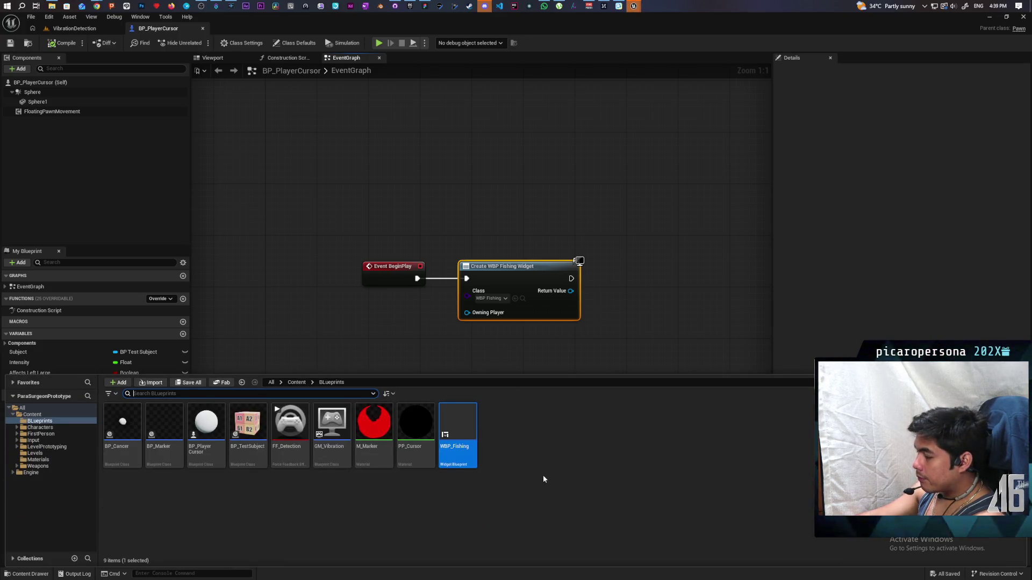
Add an Add to Viewport node from the created widget's Return Value.
{"action": "left_click", "coordinate": [611, 296]}
{"action": "left_click_drag", "start_coordinate": [571, 291], "coordinate": [602, 293]}
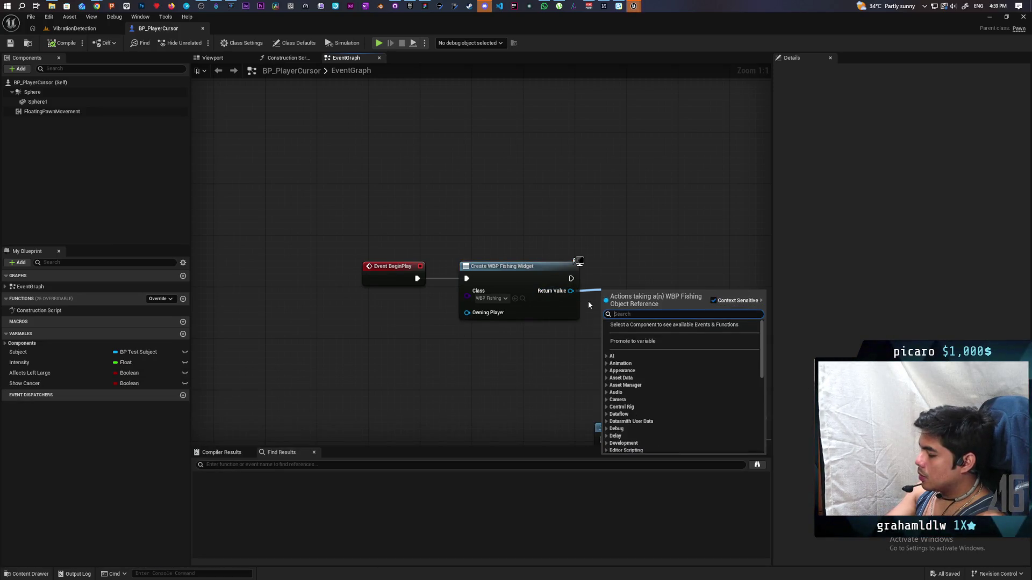
{"action": "type", "text": "add to view"}
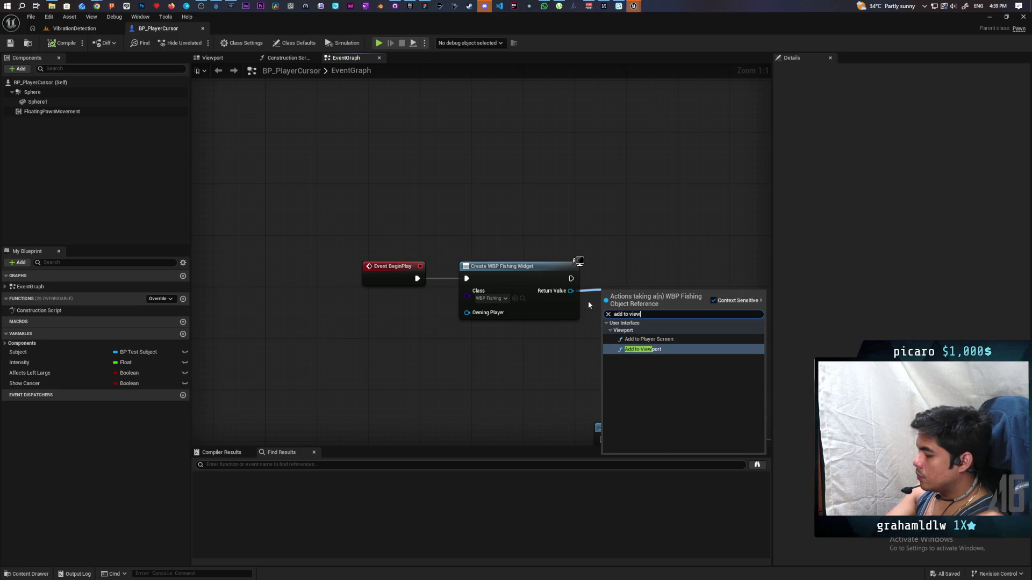
{"action": "key", "text": "Return"}
{"action": "left_click_drag", "start_coordinate": [642, 300], "coordinate": [740, 271]}
Add Set Input Mode UI Only and chain widget creation → Set Input Mode → Add to Viewport.
{"action": "left_click_drag", "start_coordinate": [477, 294], "coordinate": [519, 350]}
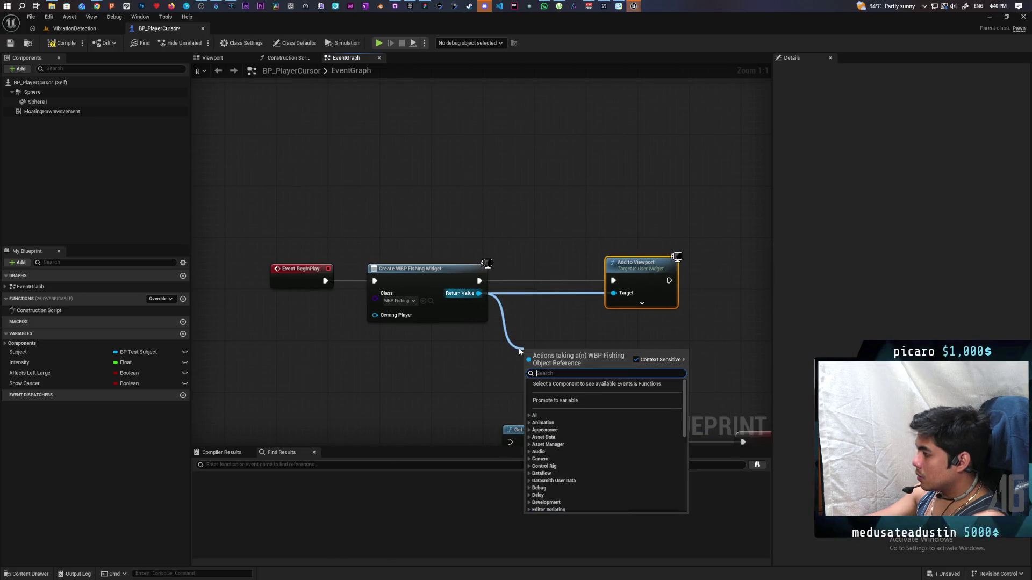
{"action": "type", "text": "ui only"}
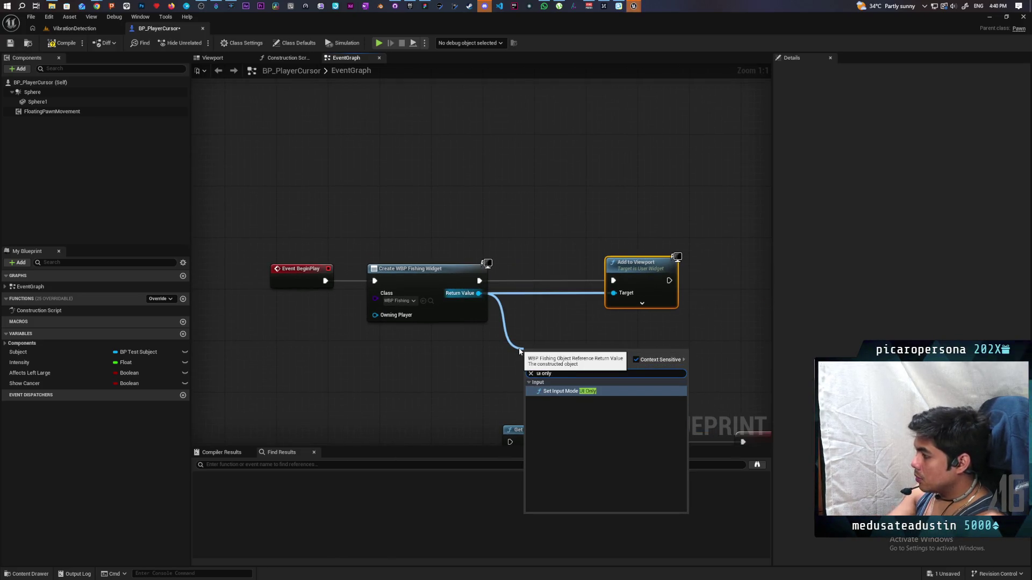
{"action": "key", "text": "Return"}
{"action": "left_click_drag", "start_coordinate": [555, 347], "coordinate": [526, 271]}
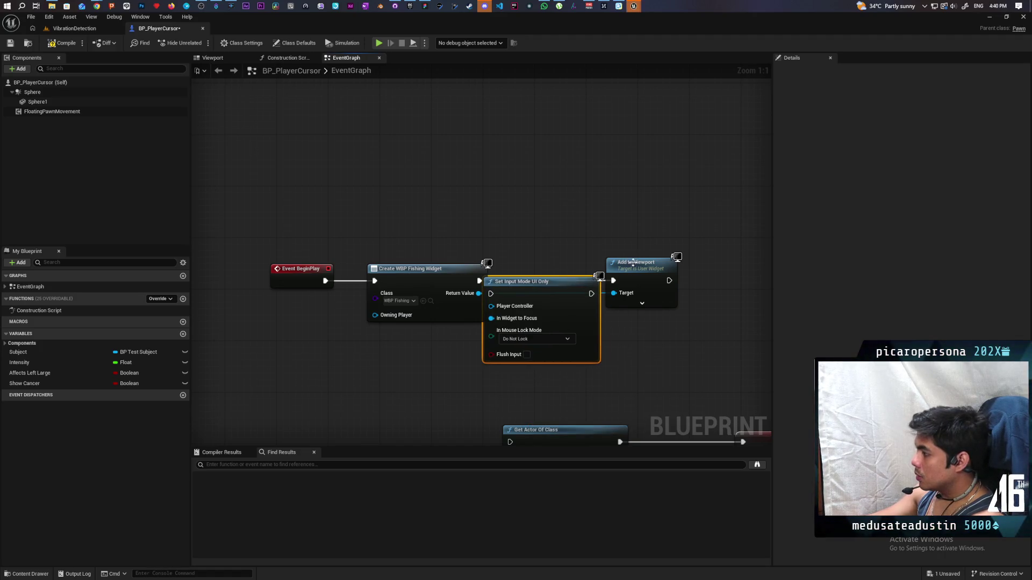
{"action": "left_click_drag", "start_coordinate": [640, 263], "coordinate": [709, 263]}
{"action": "left_click_drag", "start_coordinate": [542, 290], "coordinate": [567, 278]}
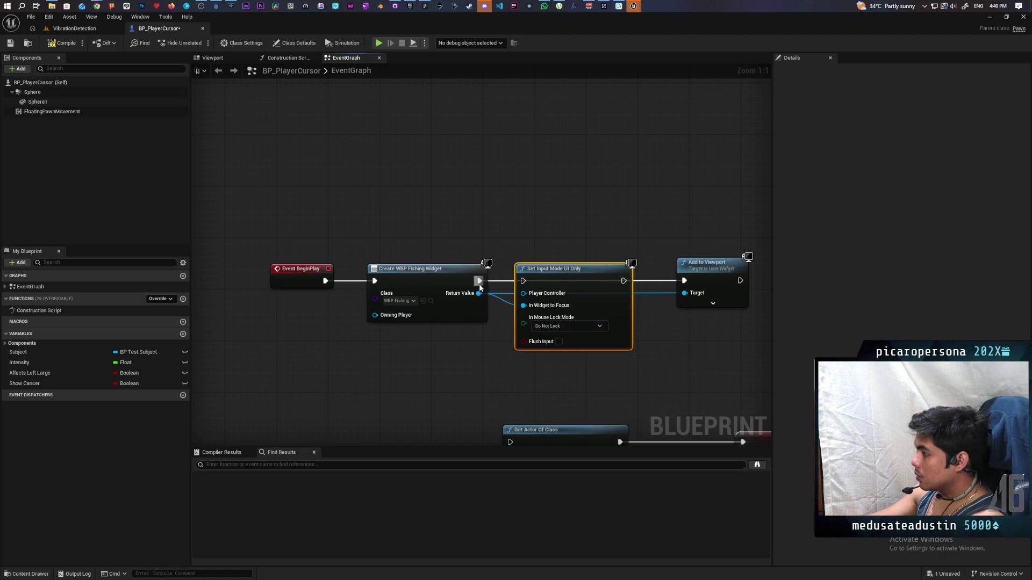
{"action": "left_click_drag", "start_coordinate": [479, 281], "coordinate": [523, 281]}
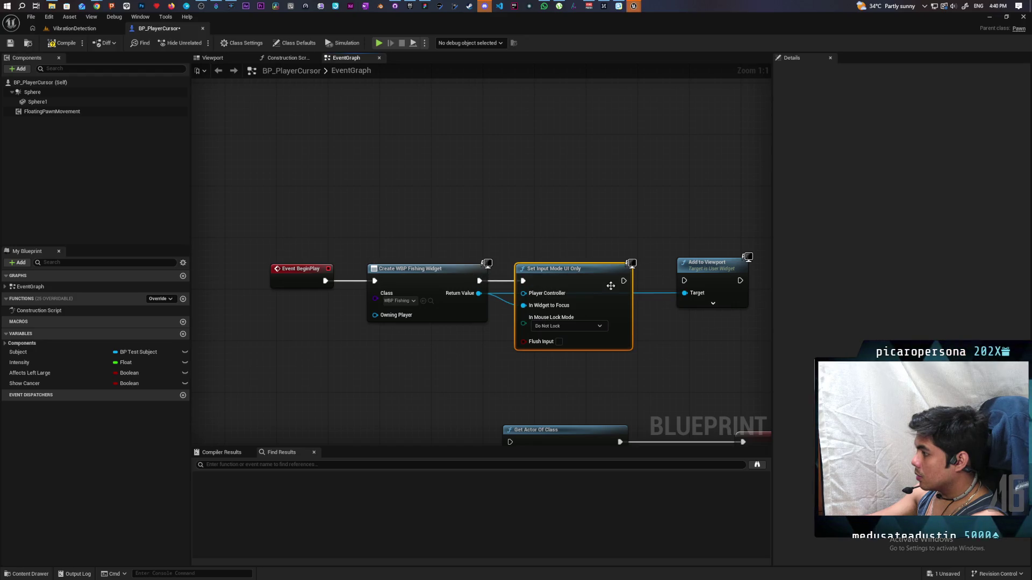
{"action": "mouse_move", "coordinate": [623, 280]}
{"action": "left_mouse_down"}
{"action": "mouse_move", "coordinate": [693, 285]}
{"action": "mouse_move", "coordinate": [684, 280]}
{"action": "left_mouse_up"}
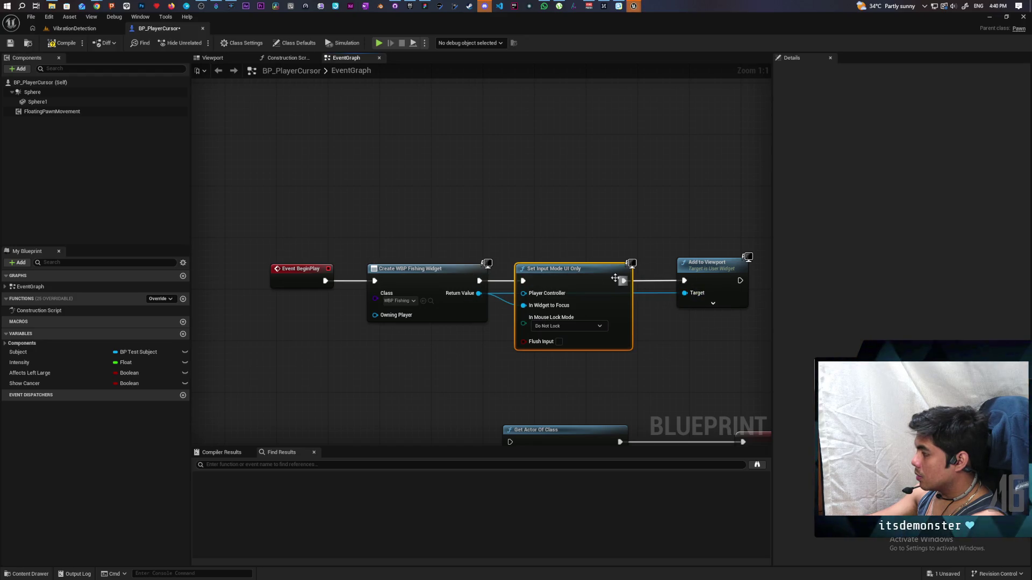
{"action": "left_click_drag", "start_coordinate": [585, 270], "coordinate": [592, 270]}
Wire a Get Player Controller node into Set Input Mode UI Only's player controller input.
{"action": "left_click_drag", "start_coordinate": [497, 355], "coordinate": [531, 328]}
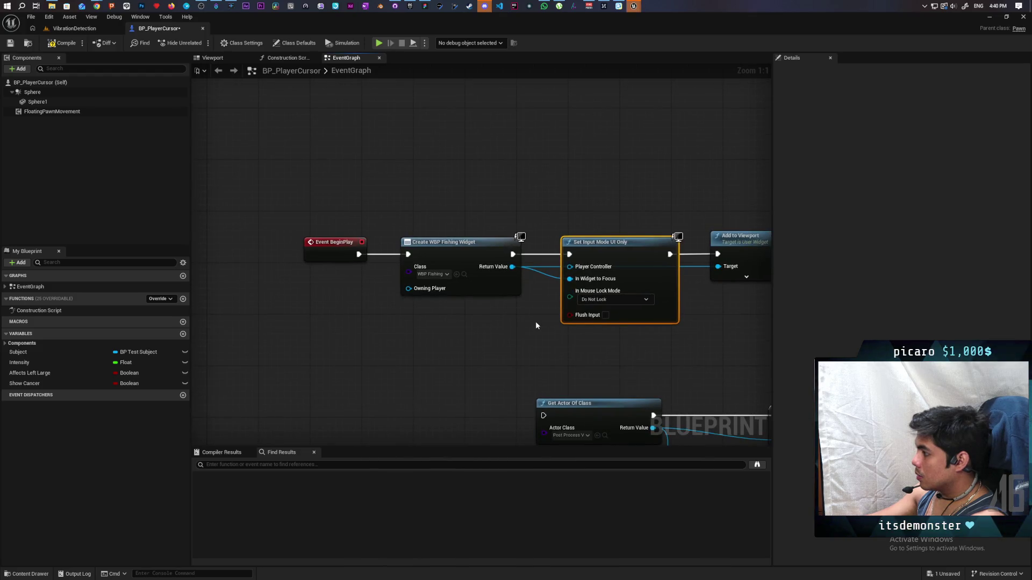
{"action": "right_click", "coordinate": [478, 343]}
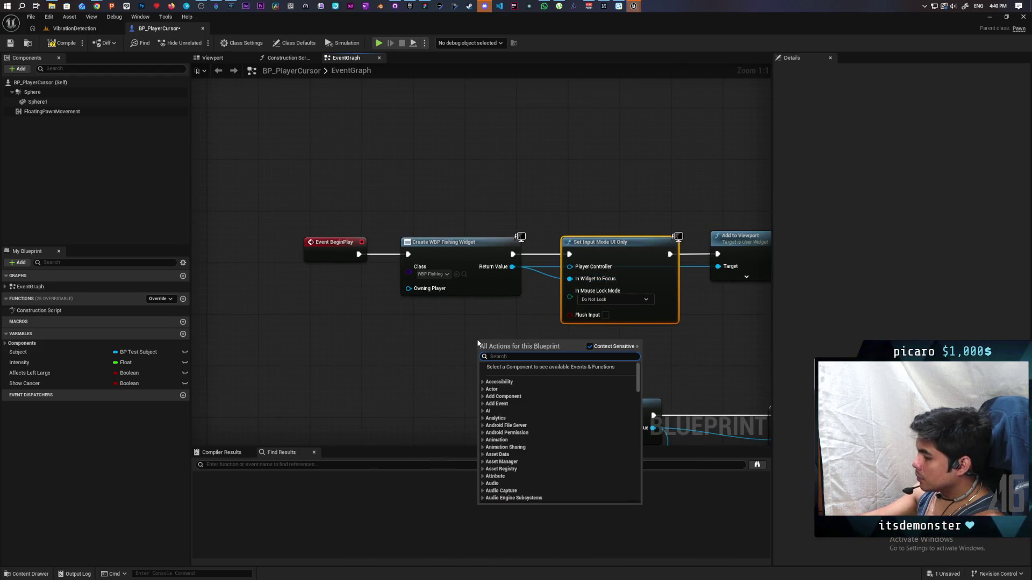
{"action": "type", "text": "get player contor"}
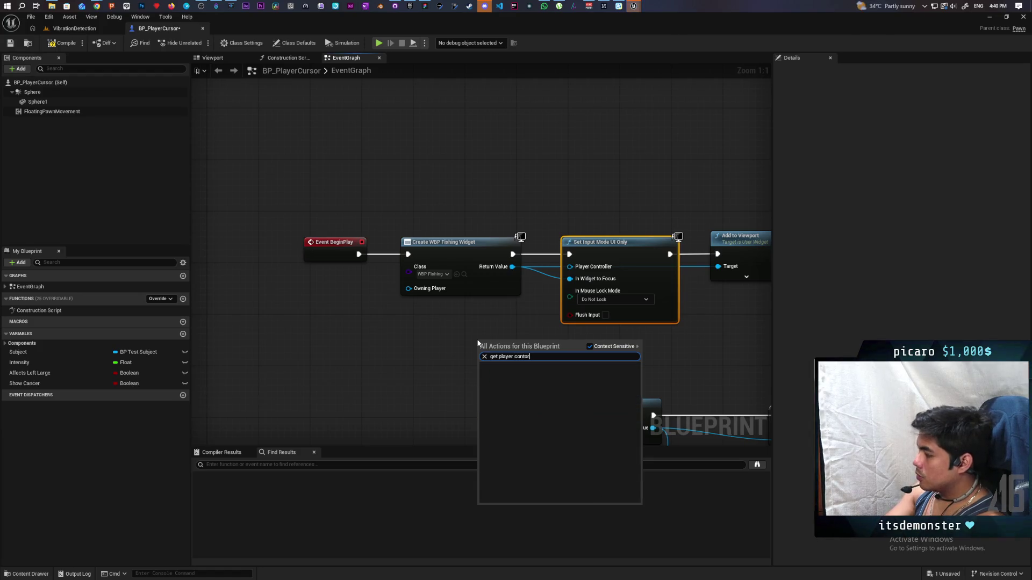
{"action": "key", "text": "BackSpace"}
{"action": "type", "text": "r"}
{"action": "key", "text": "Return"}
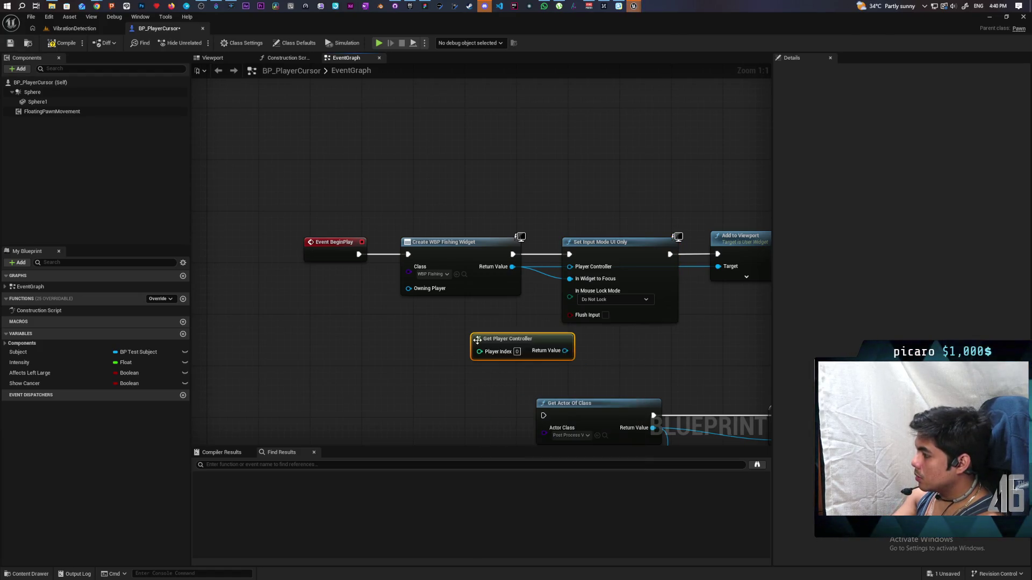
{"action": "left_click_drag", "start_coordinate": [555, 354], "coordinate": [571, 267]}
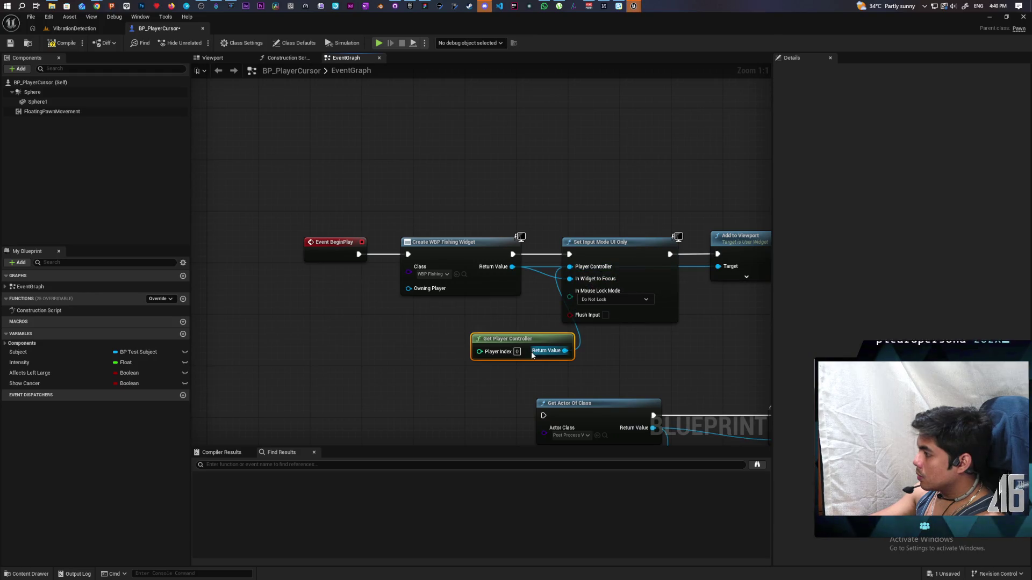
{"action": "left_click_drag", "start_coordinate": [506, 339], "coordinate": [454, 319]}
Compile and save the player cursor blueprint, then open WBP_Fishing for editing.
{"action": "left_click", "coordinate": [61, 48]}
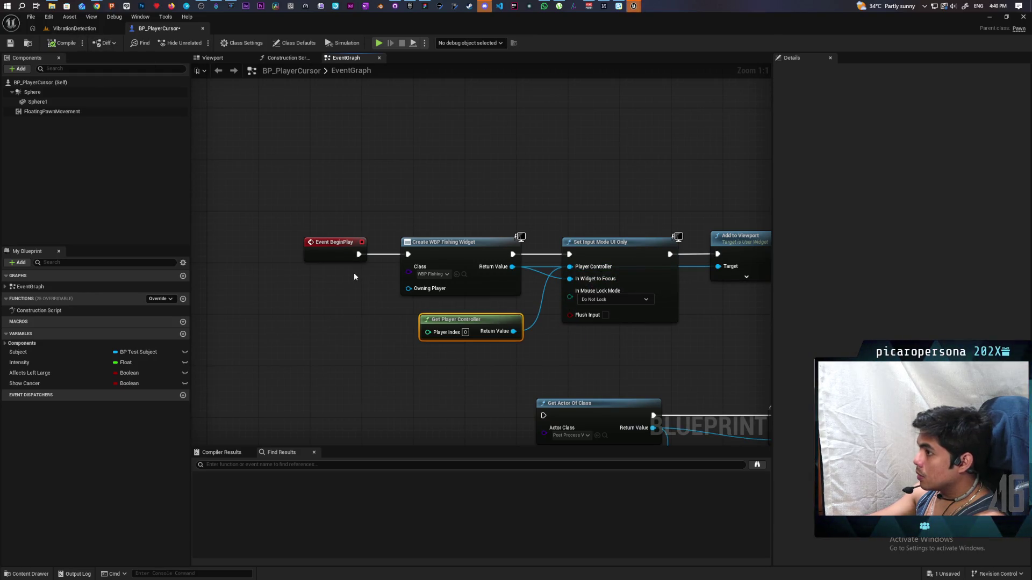
{"action": "left_click", "coordinate": [27, 574]}
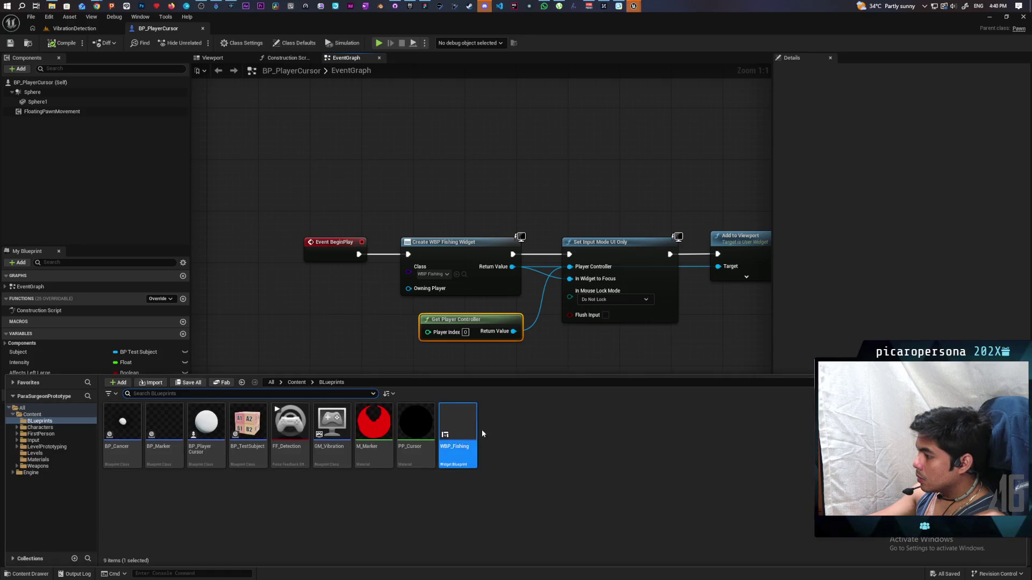
{"action": "double_click", "coordinate": [458, 420]}
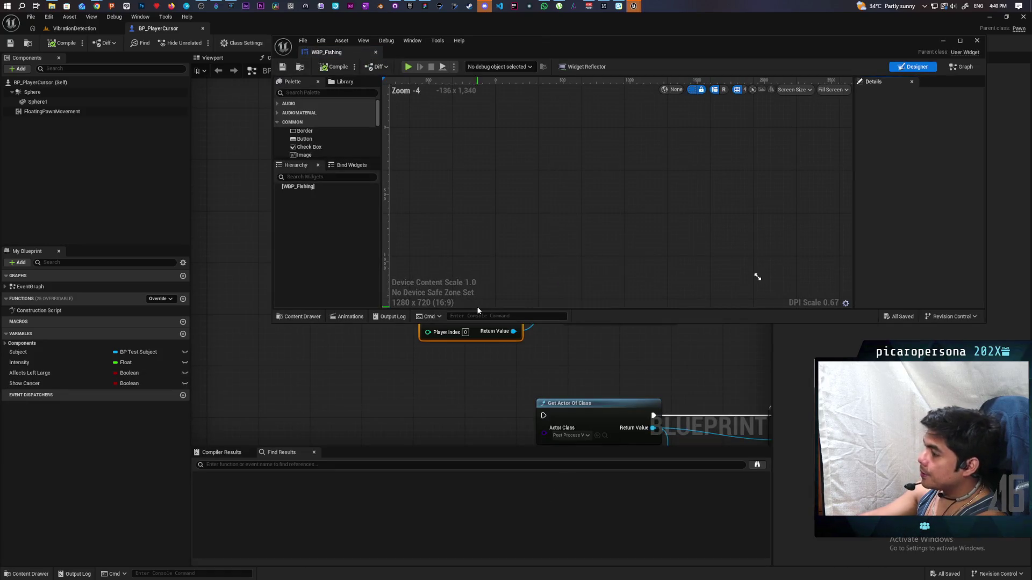
Dock the WBP_Fishing editor and add an Overlay as the widget's root.
{"action": "left_click_drag", "start_coordinate": [330, 53], "coordinate": [247, 29]}
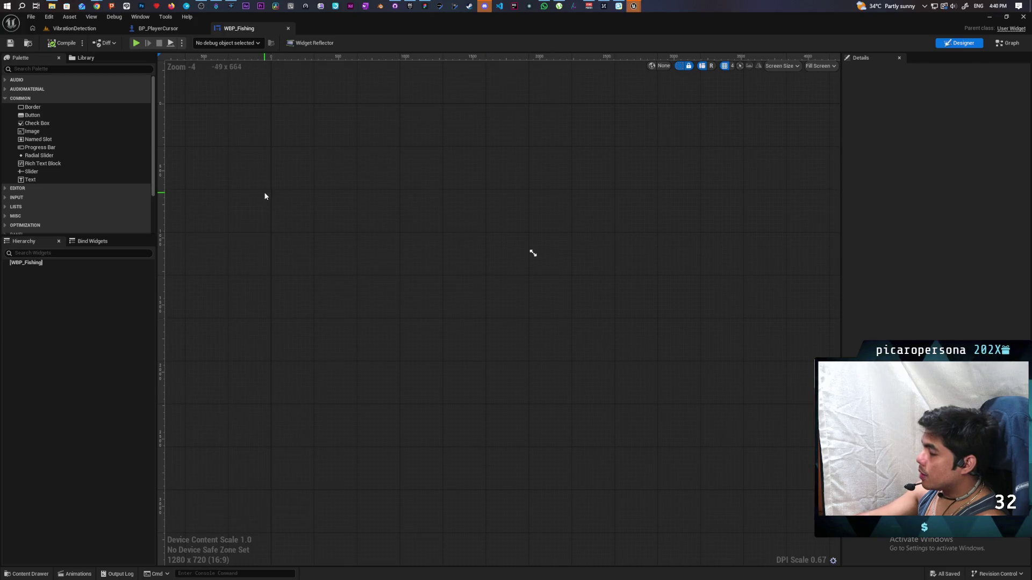
{"action": "left_click", "coordinate": [92, 66]}
{"action": "type", "text": "overla"}
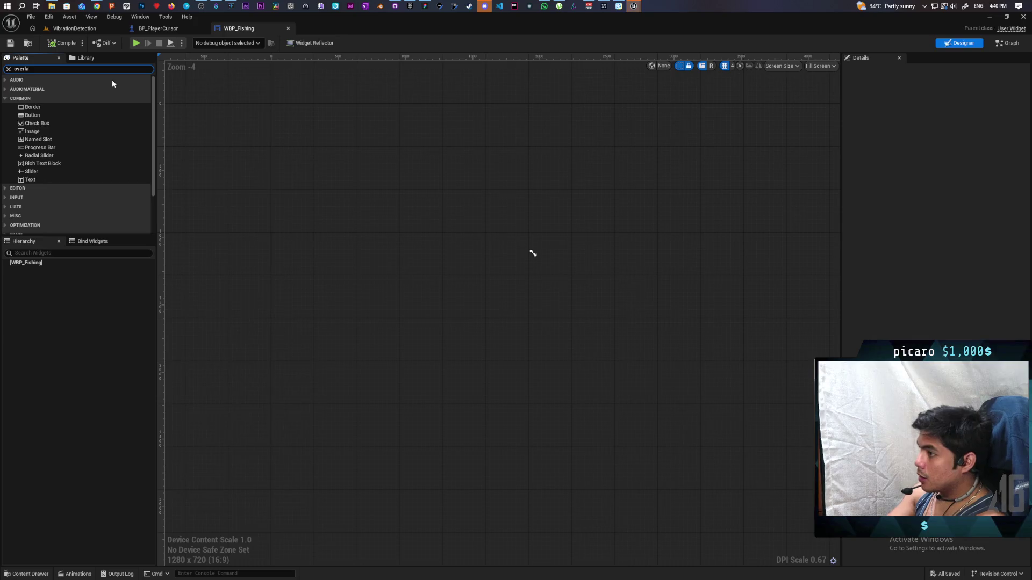
{"action": "mouse_move", "coordinate": [34, 88]}
{"action": "left_mouse_down"}
{"action": "mouse_move", "coordinate": [24, 266]}
{"action": "mouse_move", "coordinate": [53, 269]}
{"action": "left_mouse_up"}
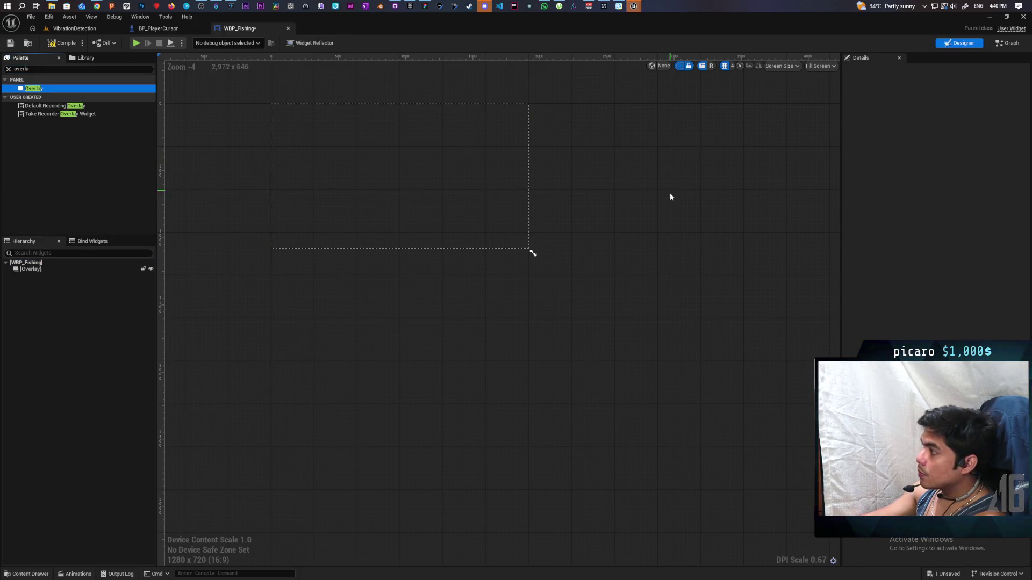
{"action": "left_click", "coordinate": [380, 177]}
{"action": "mouse_move", "coordinate": [380, 177]}
{"action": "left_mouse_down"}
{"action": "mouse_move", "coordinate": [466, 348]}
{"action": "mouse_move", "coordinate": [486, 307]}
{"action": "left_mouse_up"}
{"action": "scroll", "coordinate": [466, 348], "scroll_direction": "up", "scroll_amount": 4}
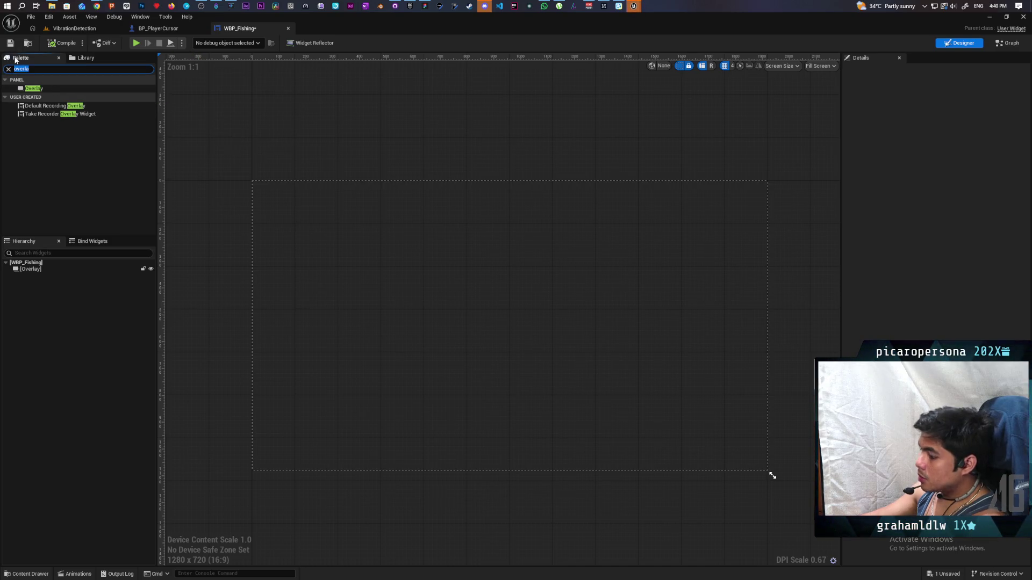
Place a Progress Bar inside the Overlay and compile the widget.
{"action": "type", "text": "pro"}
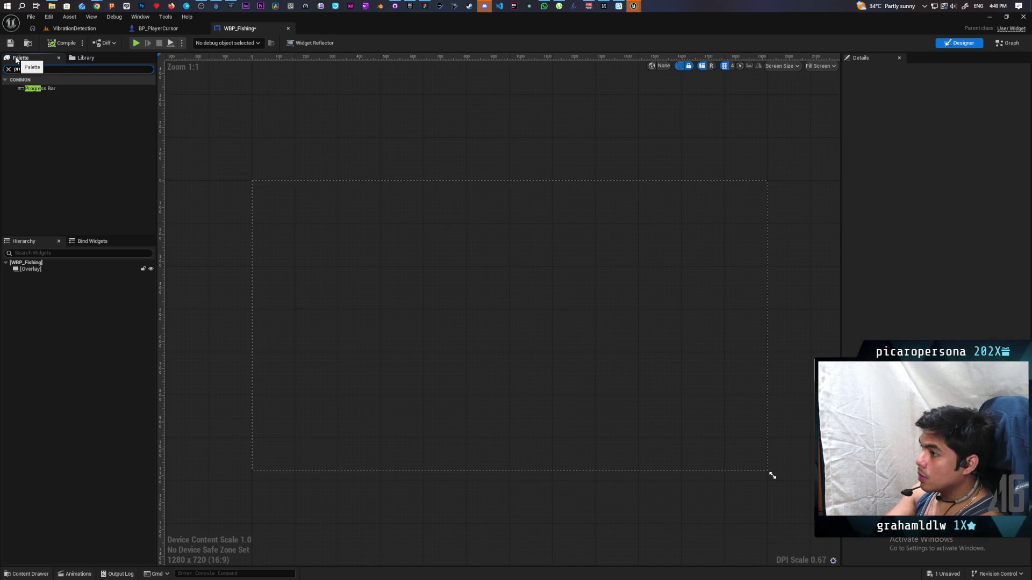
{"action": "type", "text": "gre"}
{"action": "left_click", "coordinate": [41, 89]}
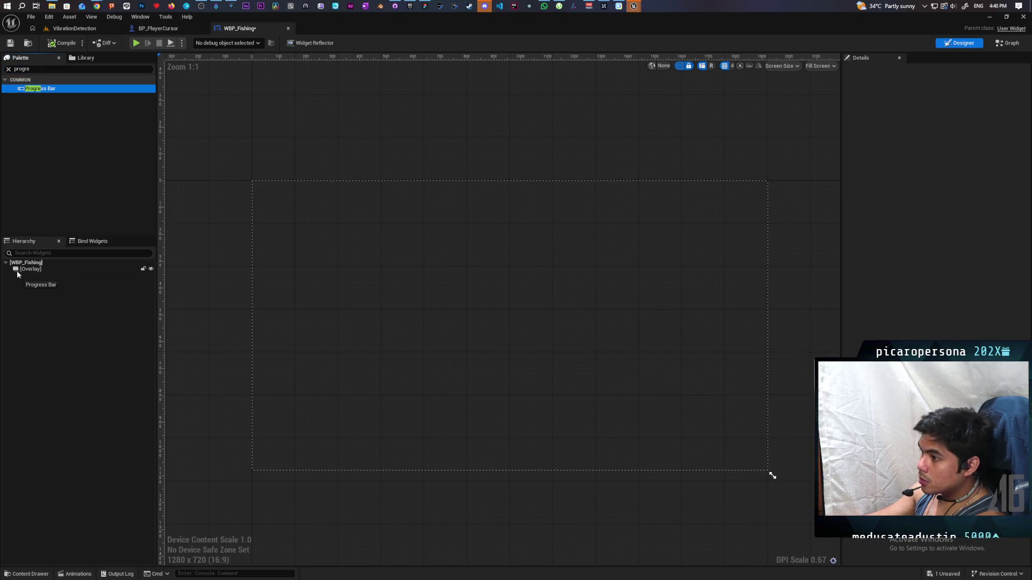
{"action": "left_click_drag", "start_coordinate": [17, 274], "coordinate": [17, 275]}
{"action": "left_click", "coordinate": [54, 278]}
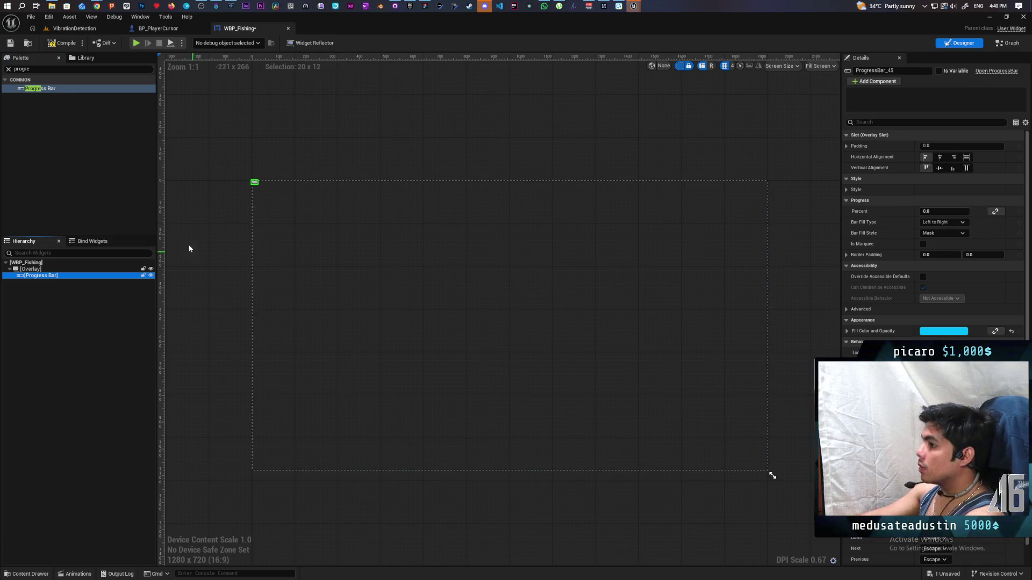
{"action": "left_click", "coordinate": [54, 45]}
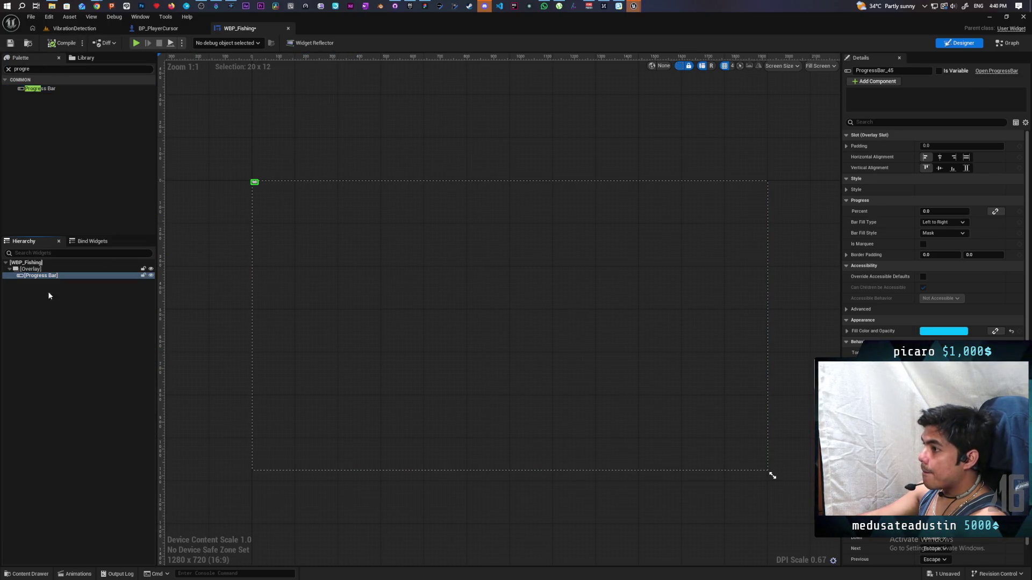
Wrap the Progress Bar in a Size Box, centred horizontally, with width/height overrides of about 640x62.
{"action": "right_click", "coordinate": [49, 277]}
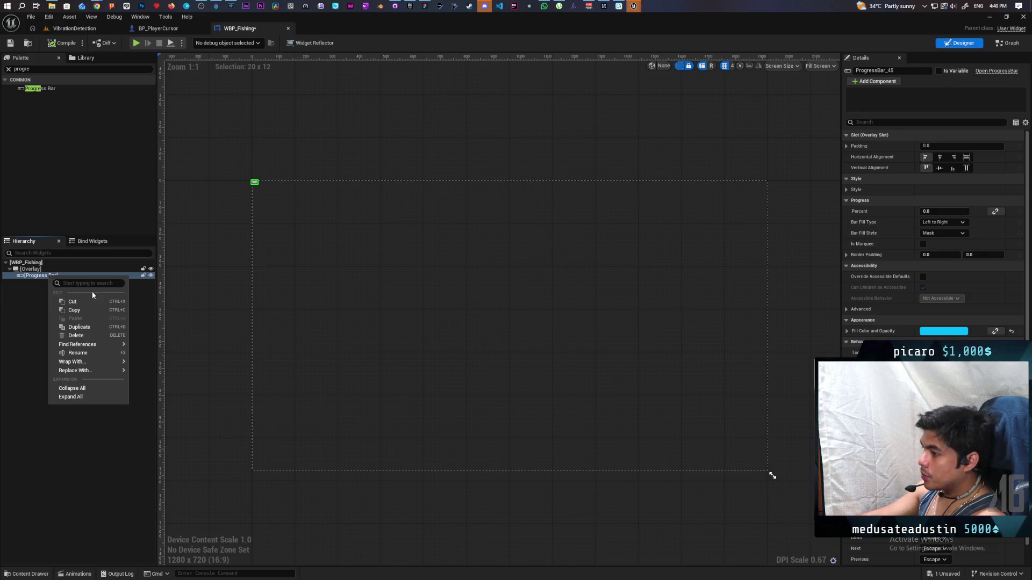
{"action": "type", "text": "size"}
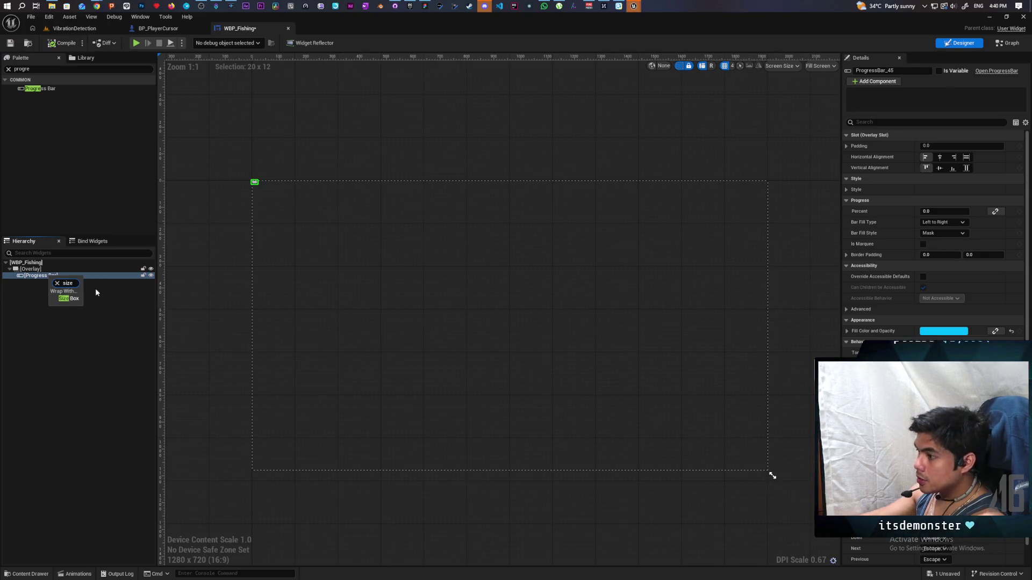
{"action": "left_click", "coordinate": [78, 298]}
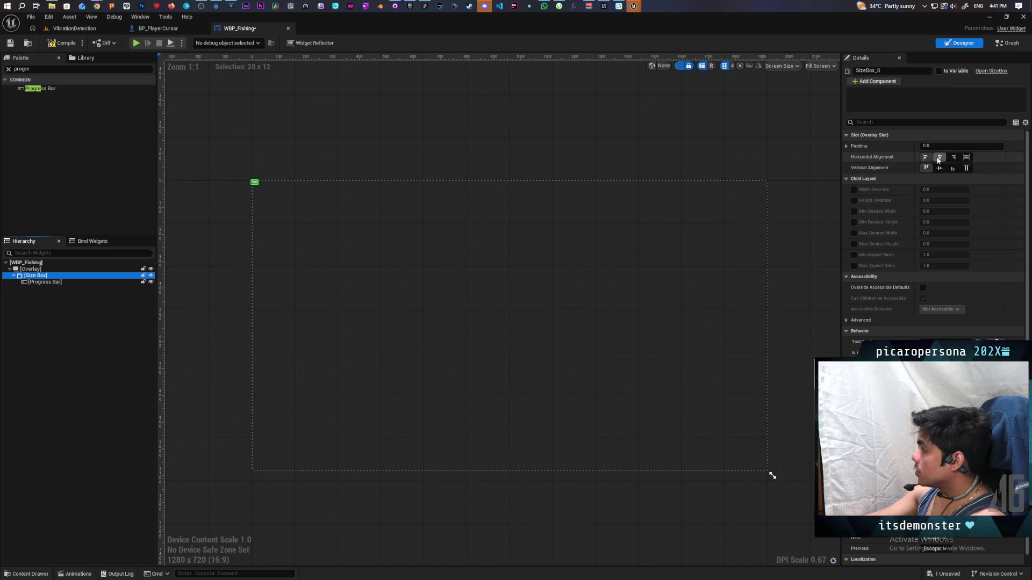
{"action": "left_click", "coordinate": [939, 157]}
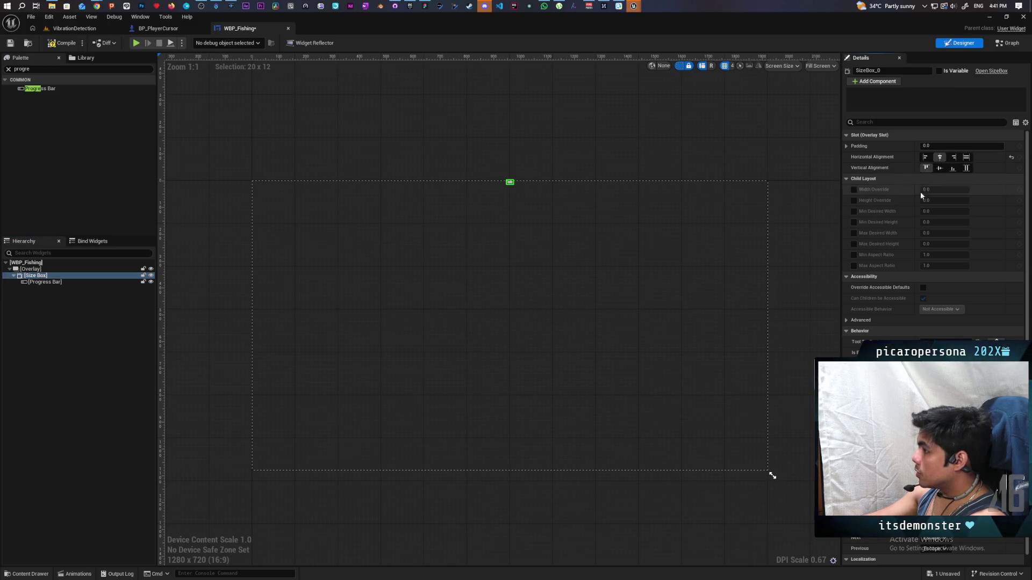
{"action": "left_click", "coordinate": [853, 190]}
{"action": "left_click", "coordinate": [853, 201]}
{"action": "left_click_drag", "start_coordinate": [945, 190], "coordinate": [994, 190]}
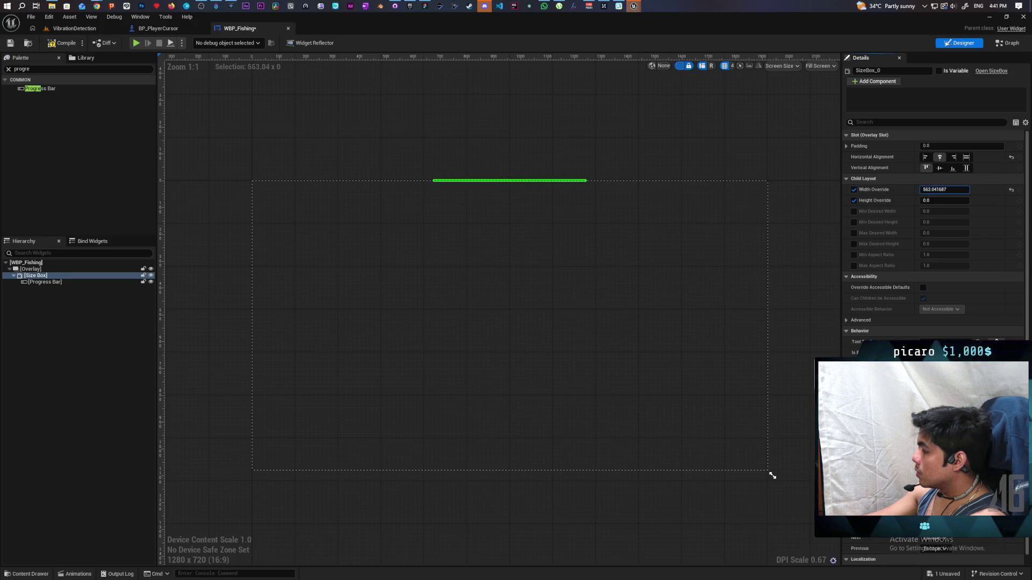
{"action": "mouse_move", "coordinate": [922, 201]}
{"action": "left_mouse_down"}
{"action": "mouse_move", "coordinate": [967, 201]}
{"action": "mouse_move", "coordinate": [953, 201]}
{"action": "left_mouse_up"}
{"action": "left_click_drag", "start_coordinate": [945, 200], "coordinate": [949, 200]}
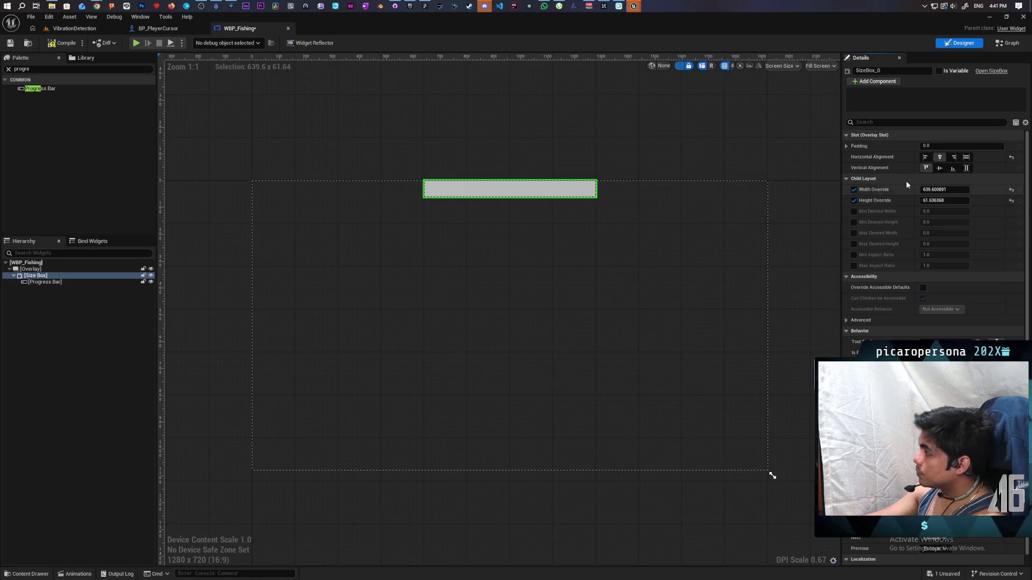
Set the Size Box padding to 100 and save the widget blueprint.
{"action": "left_click", "coordinate": [937, 145]}
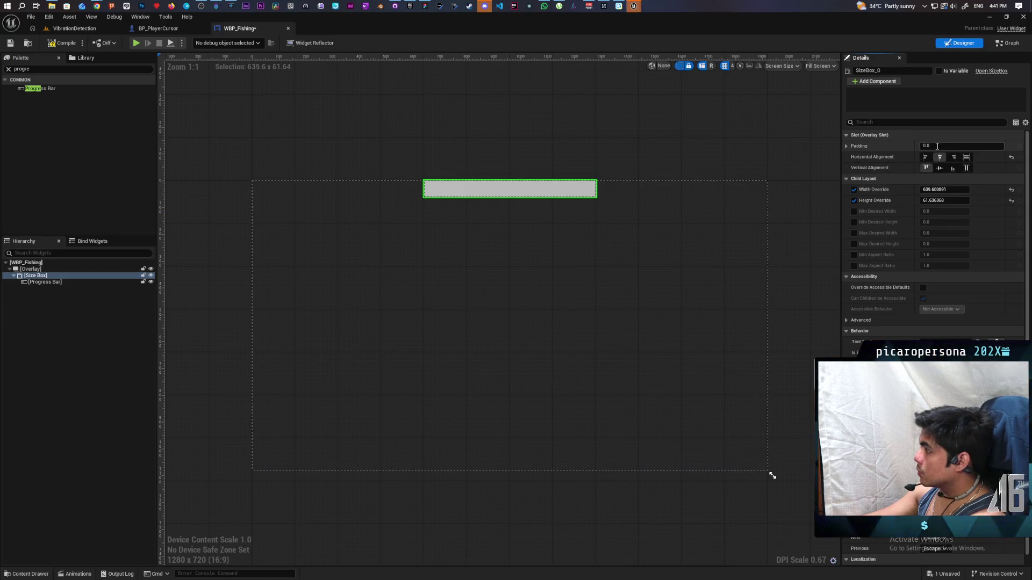
{"action": "type", "text": "50"}
{"action": "key", "text": "Return"}
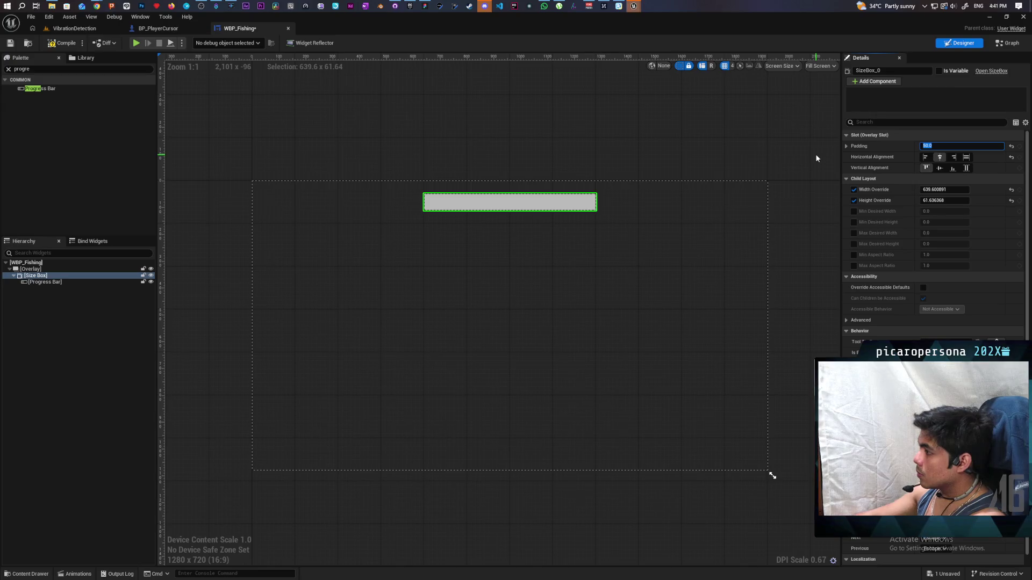
{"action": "type", "text": "100"}
{"action": "key", "text": "Return"}
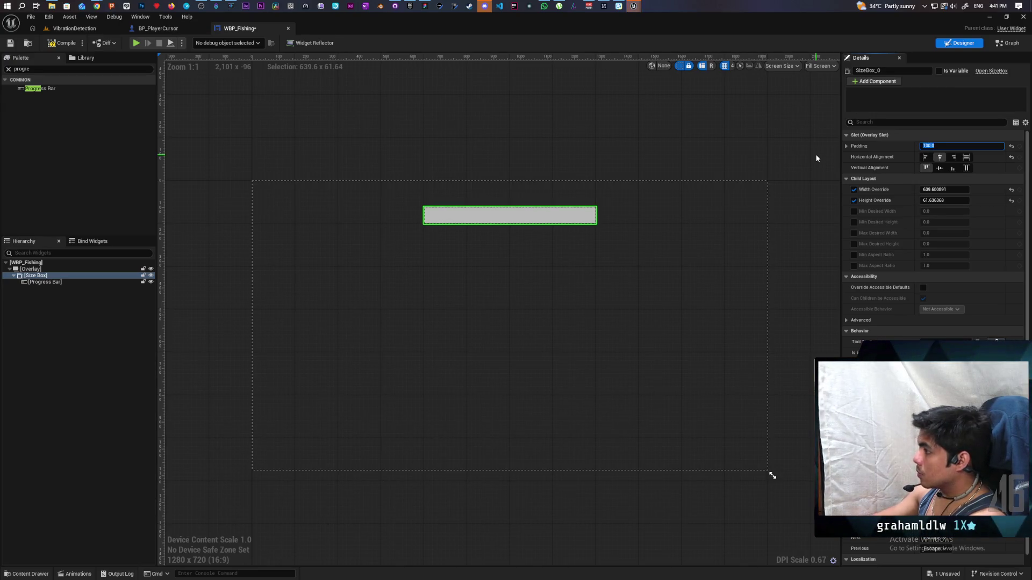
{"action": "left_click", "coordinate": [61, 43]}
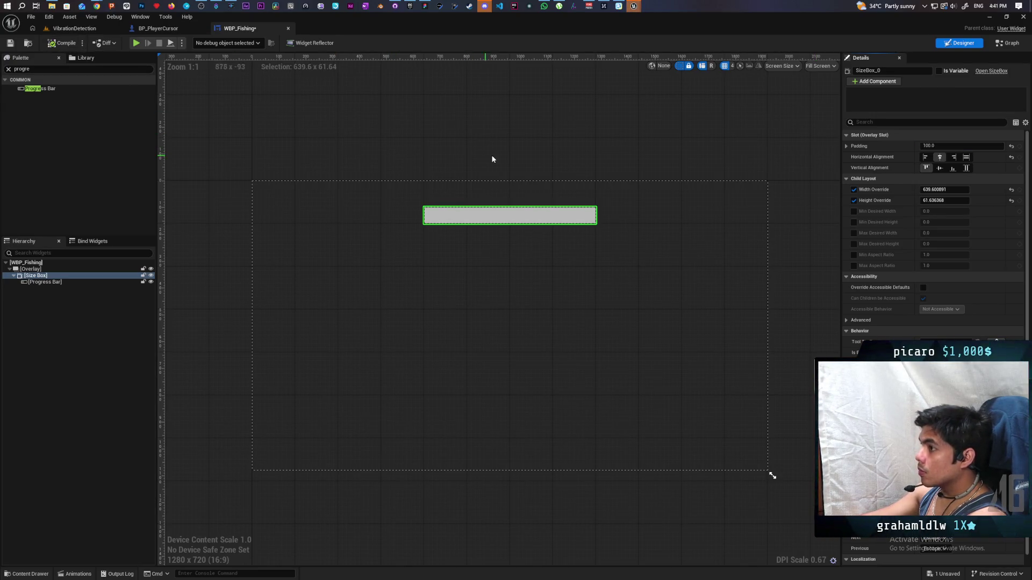
{"action": "left_click", "coordinate": [26, 262]}
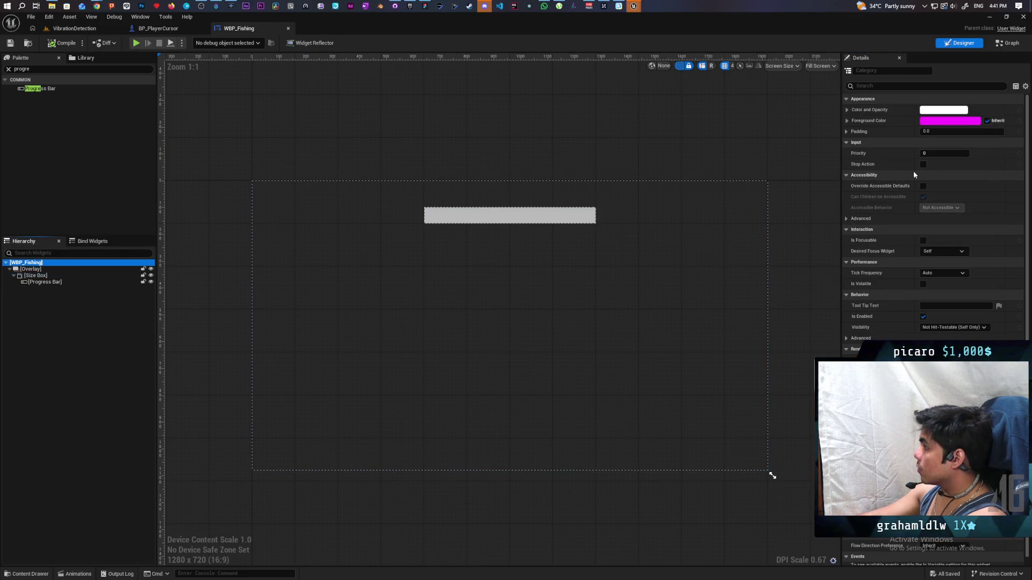
Make the WBP_Fishing root focusable, compile, and preview the progress bar at about 42 percent.
{"action": "left_click", "coordinate": [923, 241]}
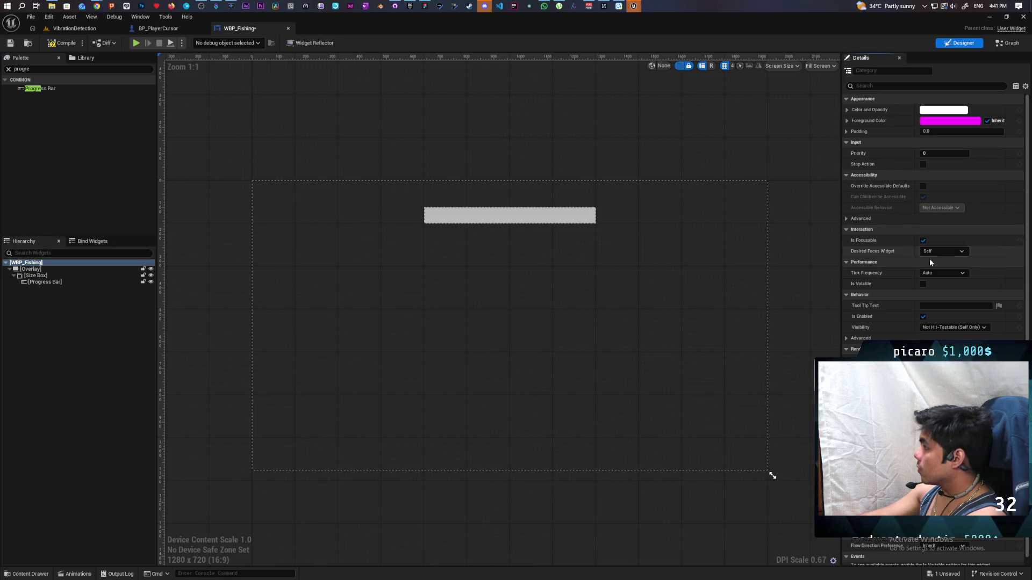
{"action": "left_click", "coordinate": [61, 43]}
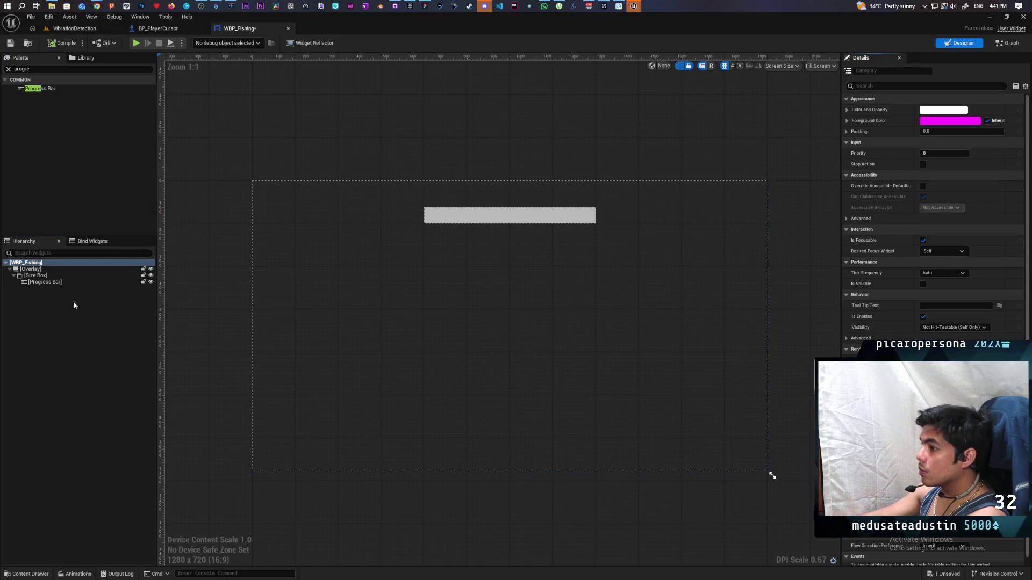
{"action": "left_click", "coordinate": [32, 283]}
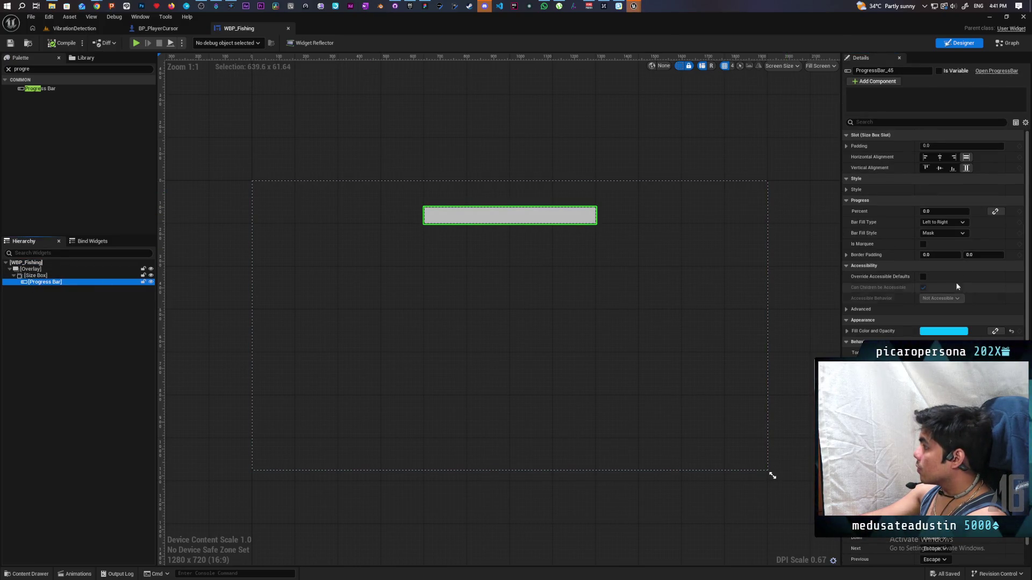
{"action": "mouse_move", "coordinate": [933, 214]}
{"action": "left_mouse_down"}
{"action": "mouse_move", "coordinate": [962, 214]}
{"action": "mouse_move", "coordinate": [919, 214]}
{"action": "left_mouse_up"}
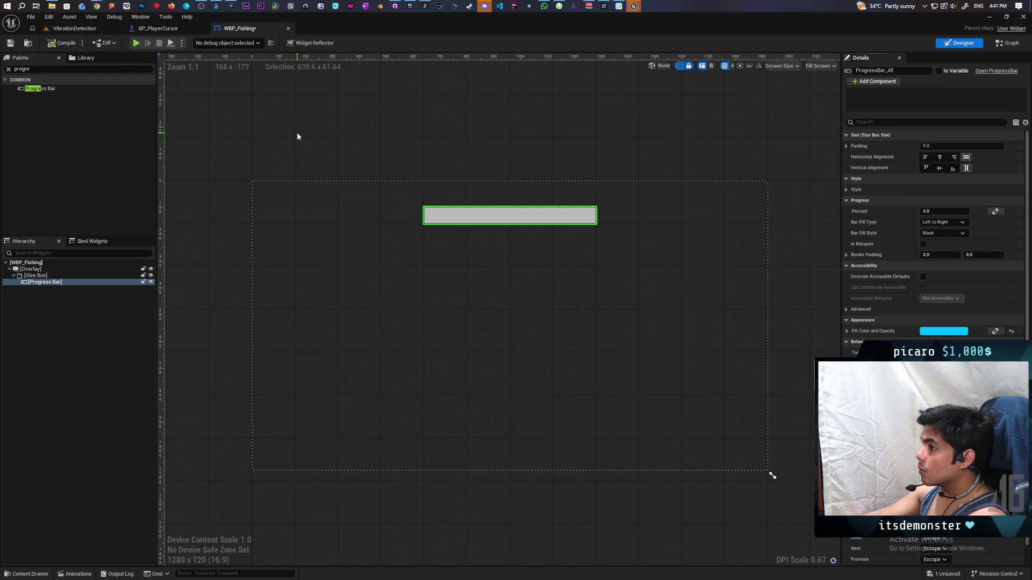
Expose the progress bar as the variable ProgressBar_45 and open the event graph.
{"action": "left_click", "coordinate": [1009, 45]}
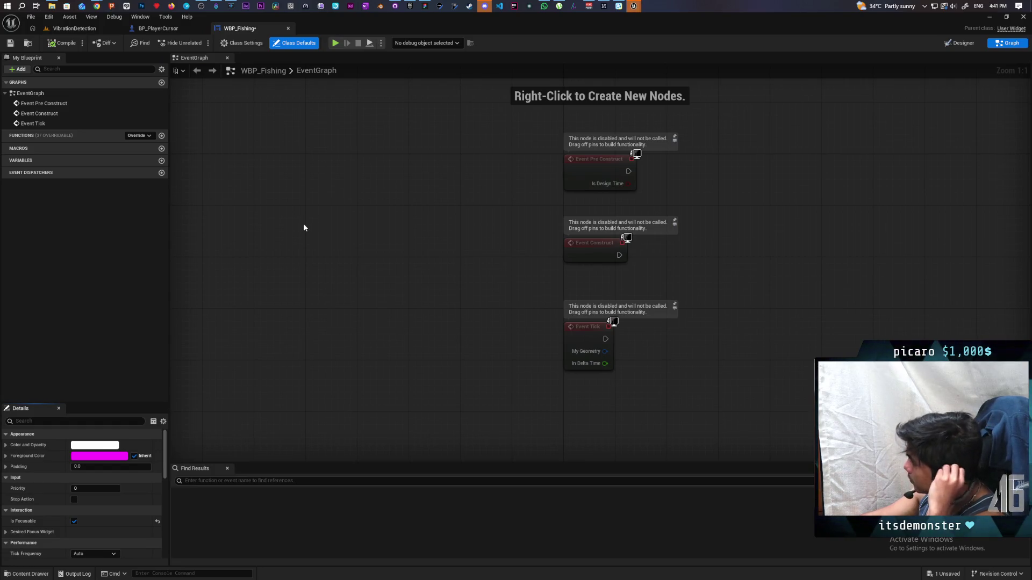
{"action": "left_click", "coordinate": [975, 45]}
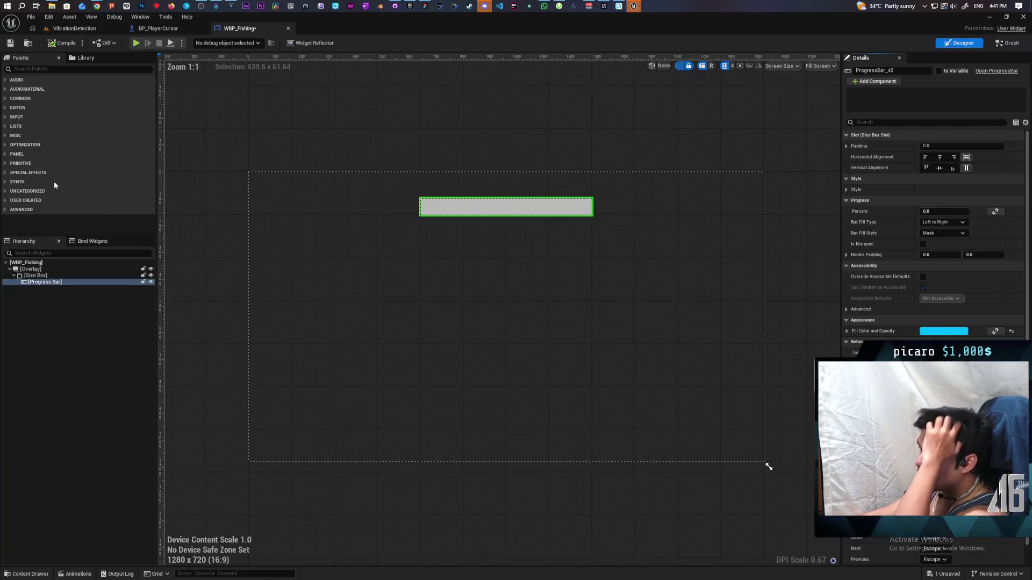
{"action": "left_click", "coordinate": [938, 71]}
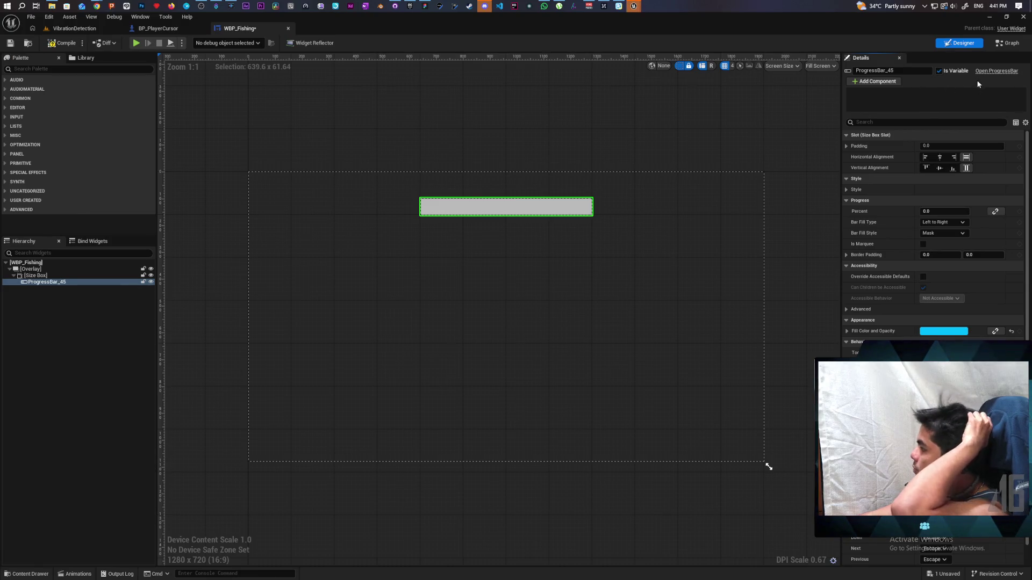
{"action": "left_click", "coordinate": [1009, 43]}
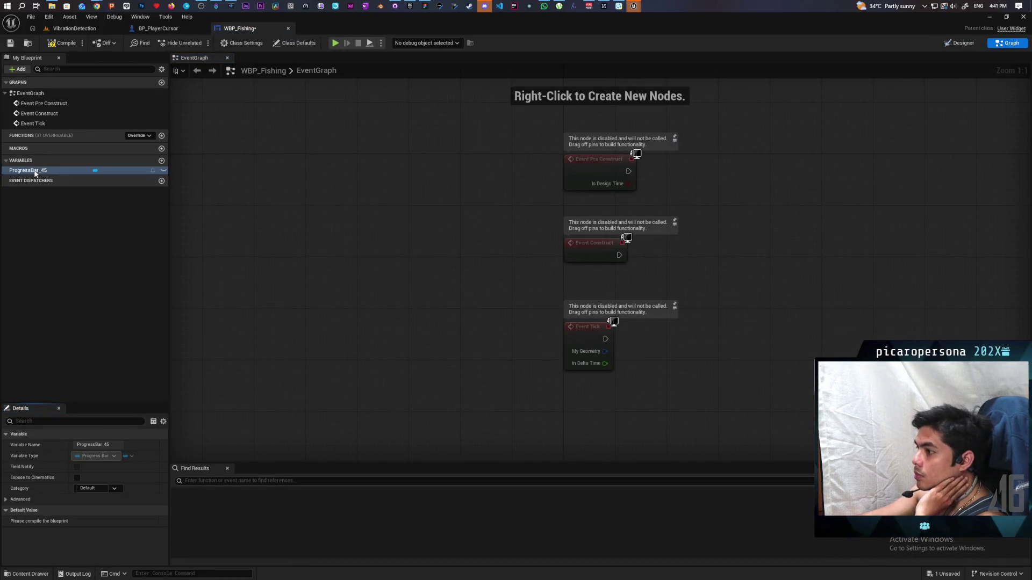
Call Set Percent on ProgressBar_45 every Event Tick, then compile and save.
{"action": "mouse_move", "coordinate": [32, 170]}
{"action": "left_mouse_down"}
{"action": "mouse_move", "coordinate": [682, 405]}
{"action": "mouse_move", "coordinate": [628, 430]}
{"action": "left_mouse_up"}
{"action": "left_click", "coordinate": [656, 441]}
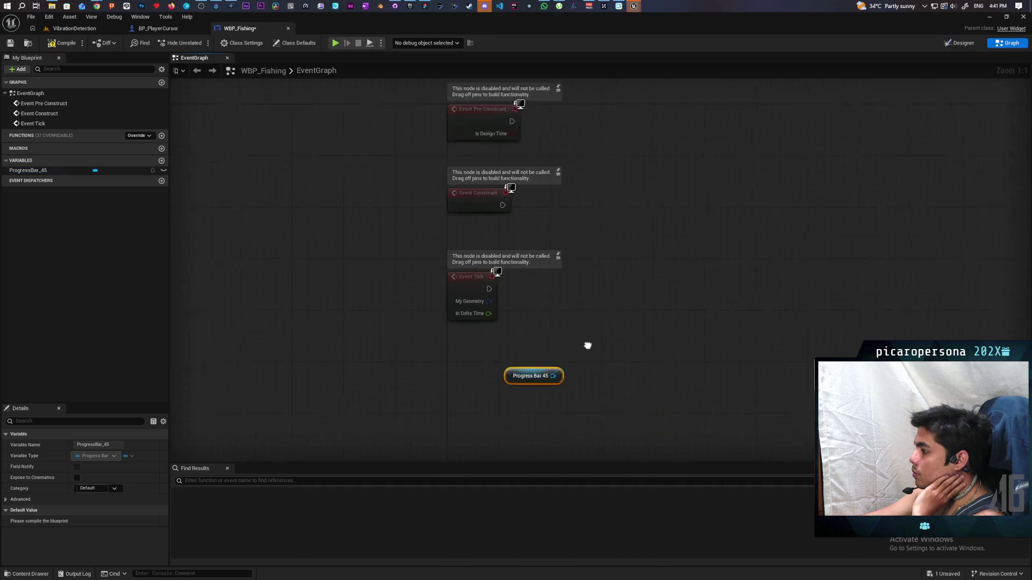
{"action": "left_click_drag", "start_coordinate": [501, 353], "coordinate": [571, 305]}
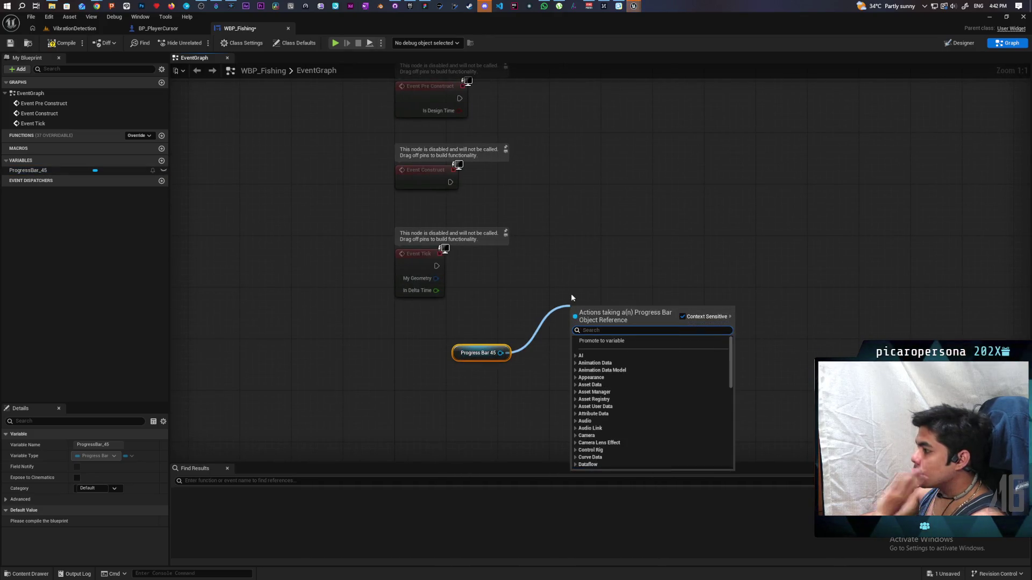
{"action": "type", "text": "set progre"}
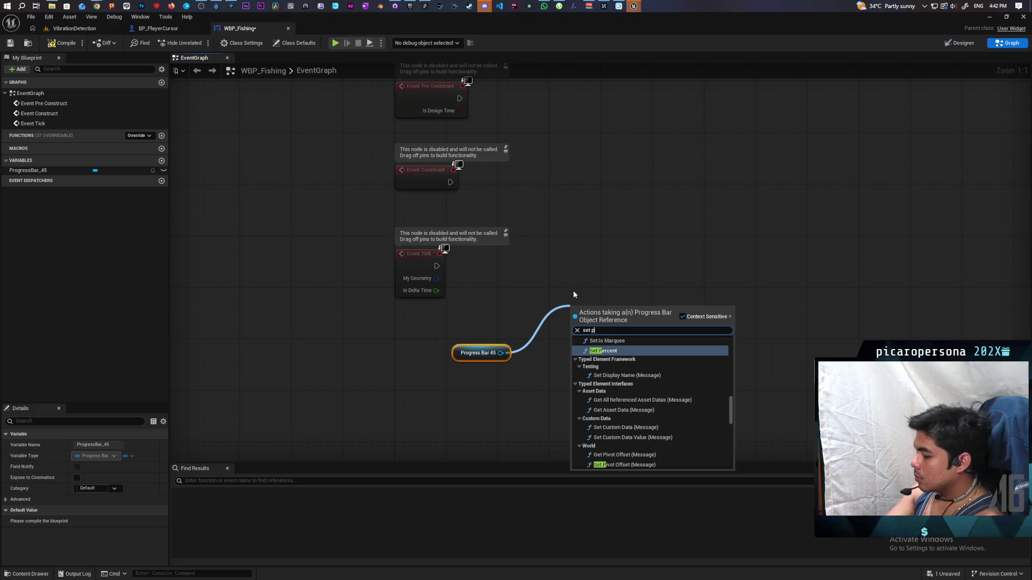
{"action": "key", "text": "Return"}
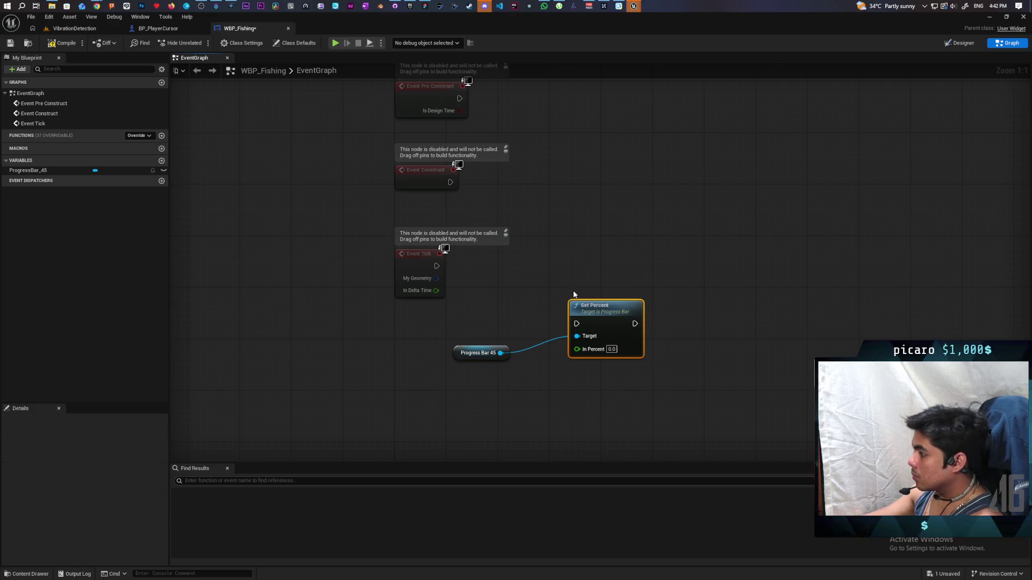
{"action": "mouse_move", "coordinate": [437, 266]}
{"action": "left_mouse_down"}
{"action": "mouse_move", "coordinate": [588, 273]}
{"action": "mouse_move", "coordinate": [576, 285]}
{"action": "mouse_move", "coordinate": [652, 269]}
{"action": "left_mouse_up"}
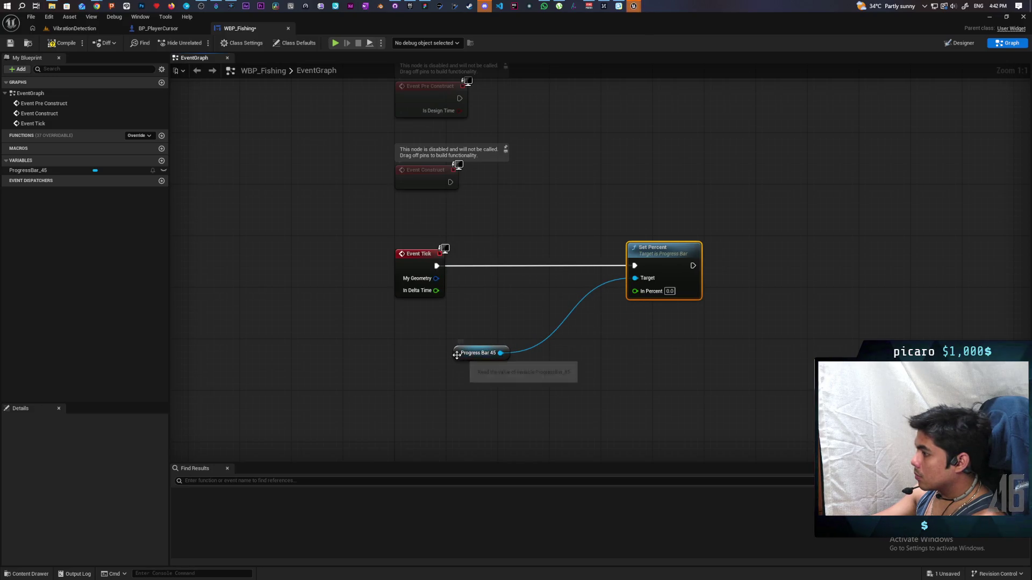
{"action": "left_click_drag", "start_coordinate": [465, 354], "coordinate": [562, 353]}
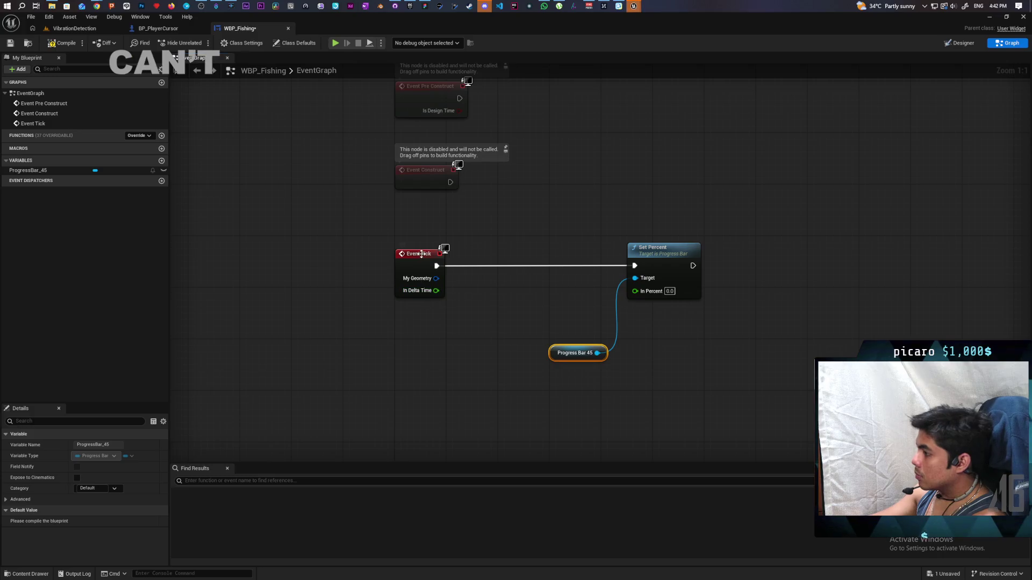
{"action": "left_click", "coordinate": [63, 43]}
{"action": "key", "text": "ctrl+s"}
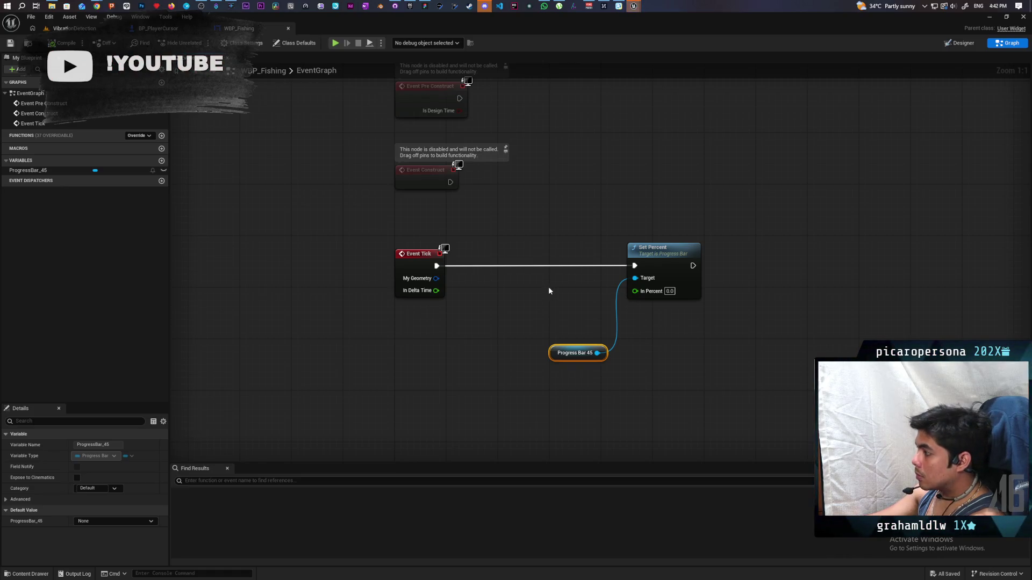
Promote Set Percent's In Percent input to a float variable named In Percent.
{"action": "left_click_drag", "start_coordinate": [635, 290], "coordinate": [559, 296]}
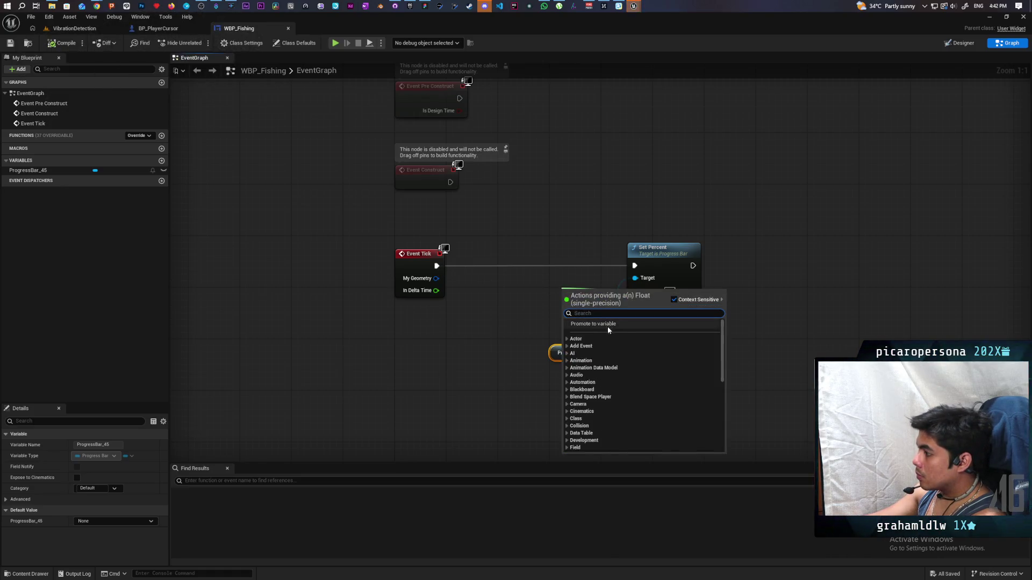
{"action": "left_click", "coordinate": [579, 329]}
{"action": "key", "text": "Return"}
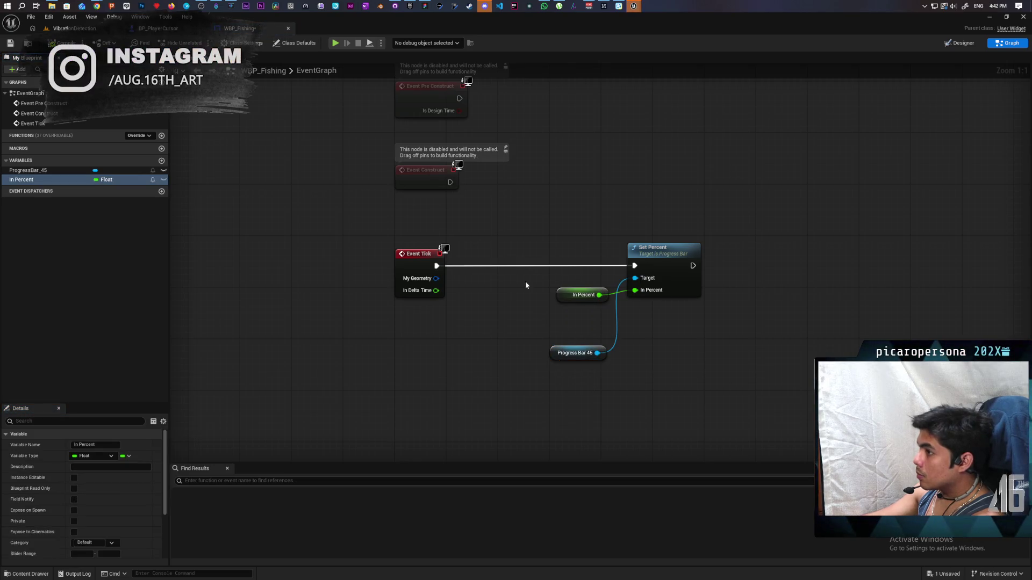
{"action": "left_click_drag", "start_coordinate": [562, 295], "coordinate": [574, 315]}
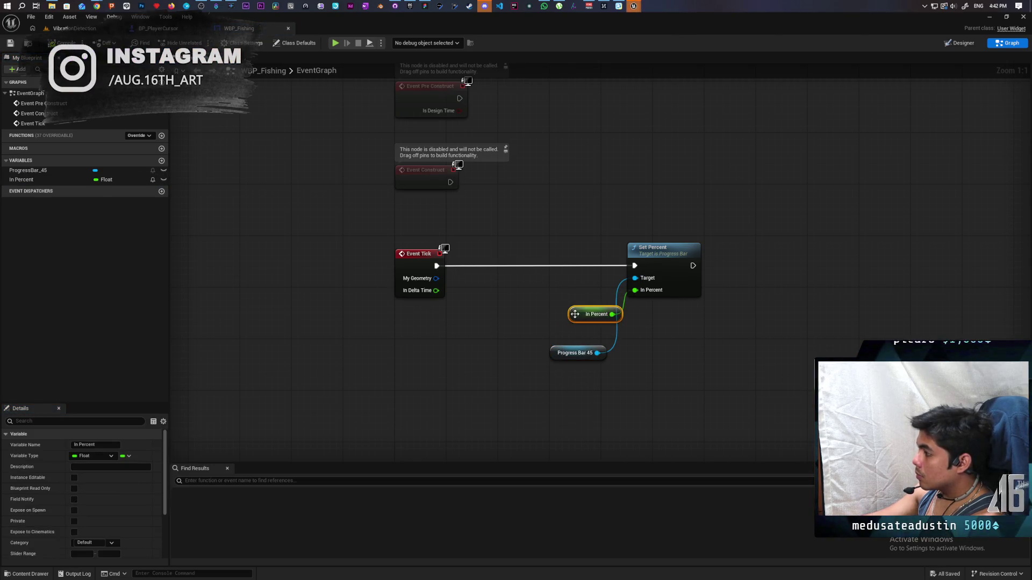
Add an In Percent getter feeding a subtract node with 0.01.
{"action": "left_click_drag", "start_coordinate": [21, 179], "coordinate": [479, 214]}
{"action": "left_click", "coordinate": [437, 222]}
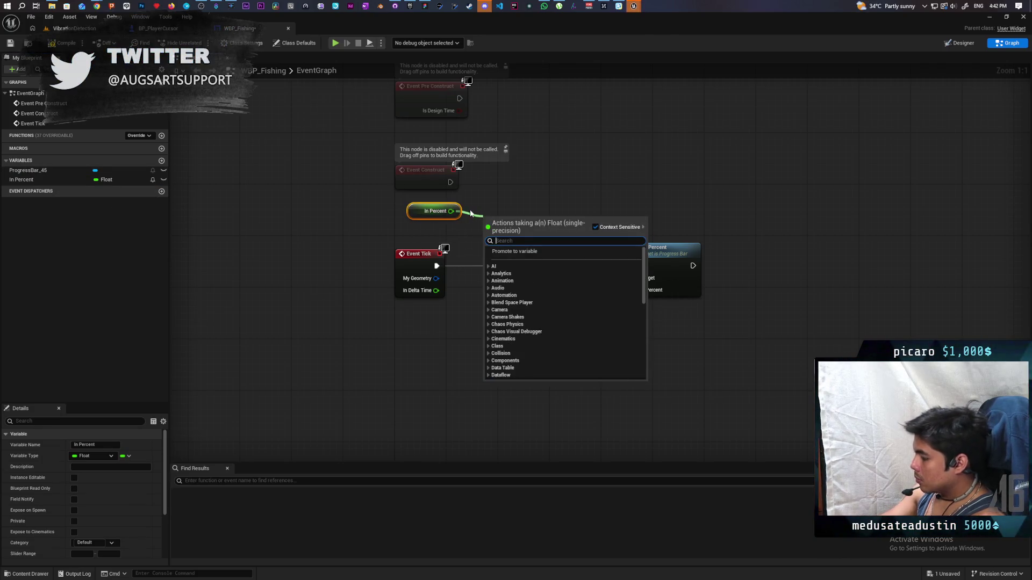
{"action": "type", "text": "-"}
{"action": "key", "text": "Return"}
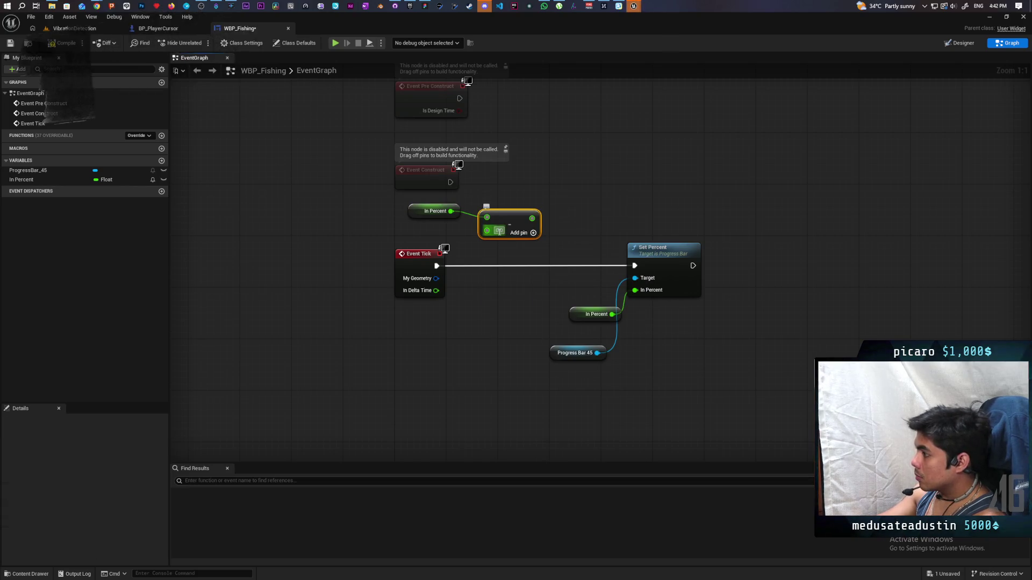
{"action": "type", "text": "0.01"}
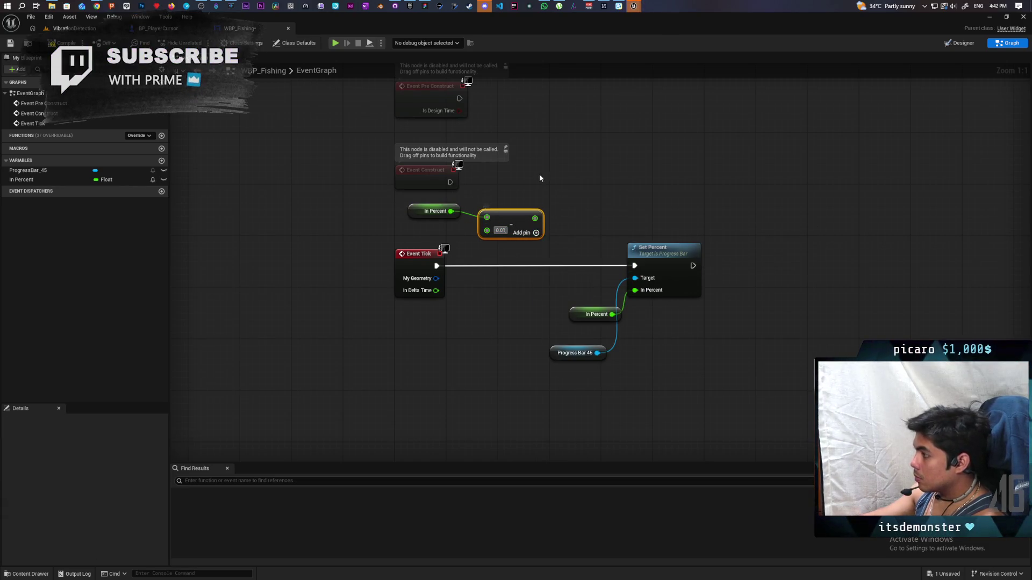
{"action": "left_click", "coordinate": [510, 243]}
Insert SET In Percent after Event Tick, fed by the subtraction, then compile and save.
{"action": "left_click_drag", "start_coordinate": [22, 179], "coordinate": [495, 270]}
{"action": "left_click_drag", "start_coordinate": [535, 219], "coordinate": [526, 278]}
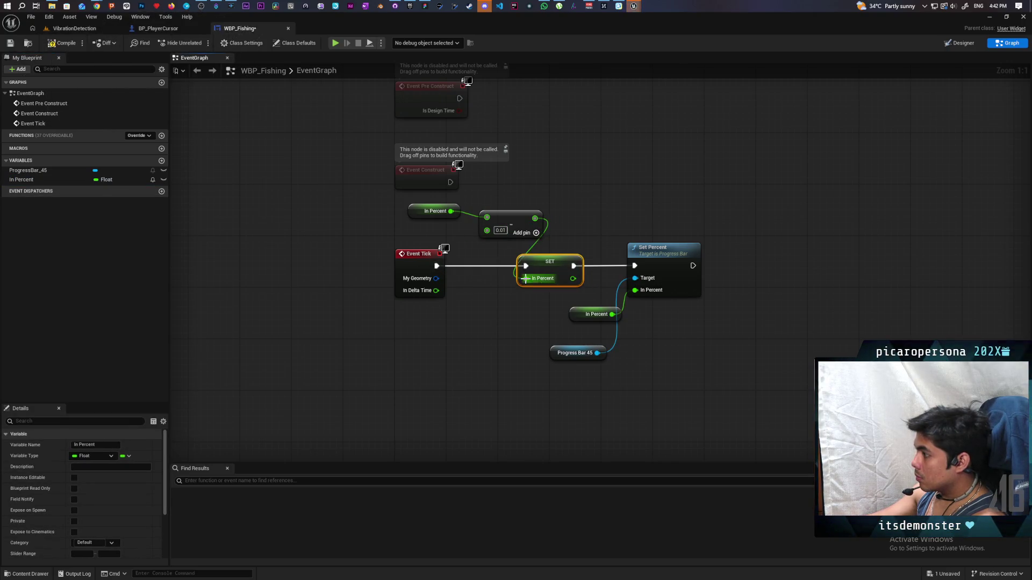
{"action": "mouse_move", "coordinate": [504, 219]}
{"action": "left_mouse_down"}
{"action": "mouse_move", "coordinate": [468, 228]}
{"action": "mouse_move", "coordinate": [491, 212]}
{"action": "left_mouse_up"}
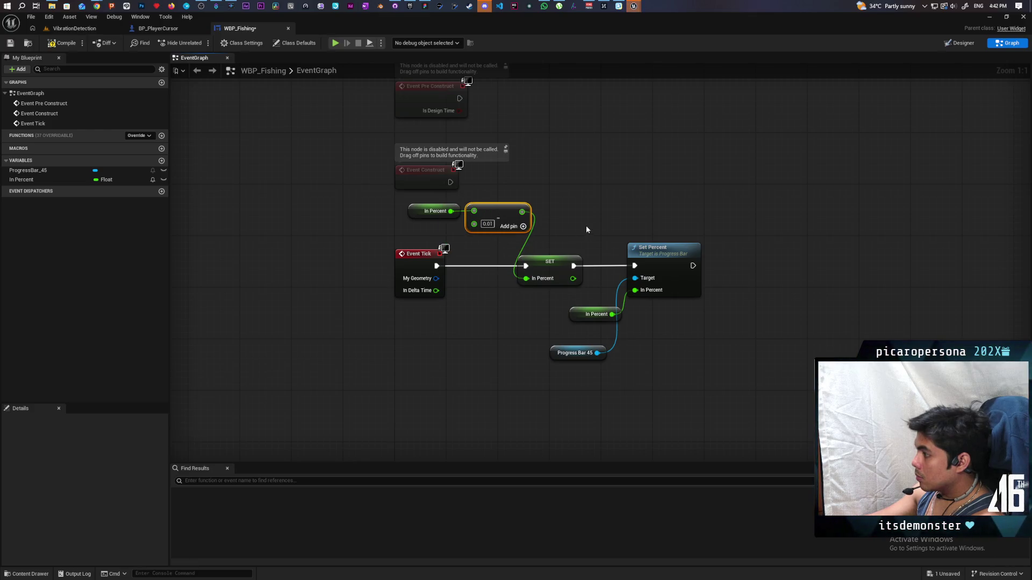
{"action": "left_click", "coordinate": [63, 43]}
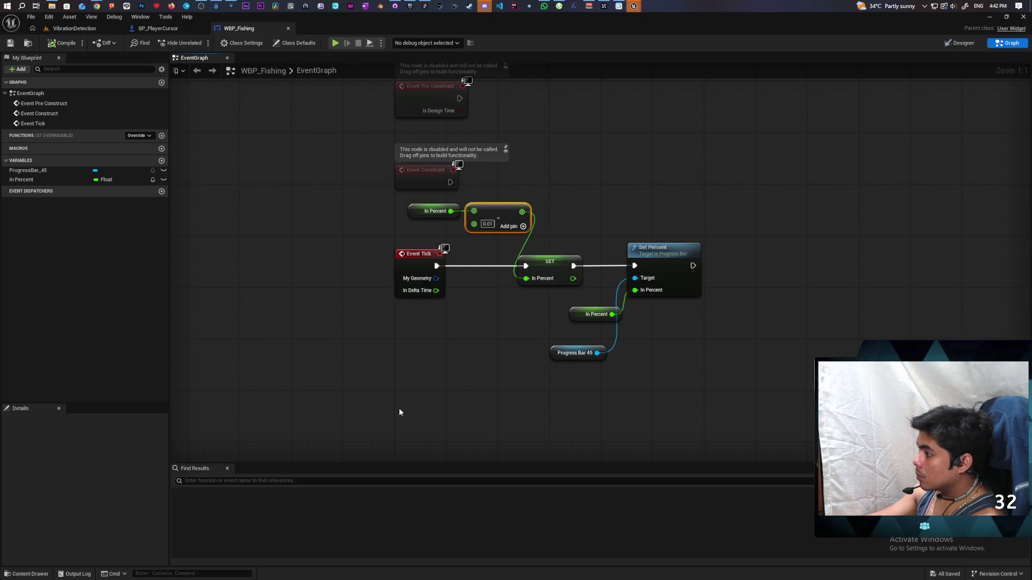
Place a Gamepad Face Button Bottom input event below the Event Tick logic.
{"action": "right_click", "coordinate": [411, 417]}
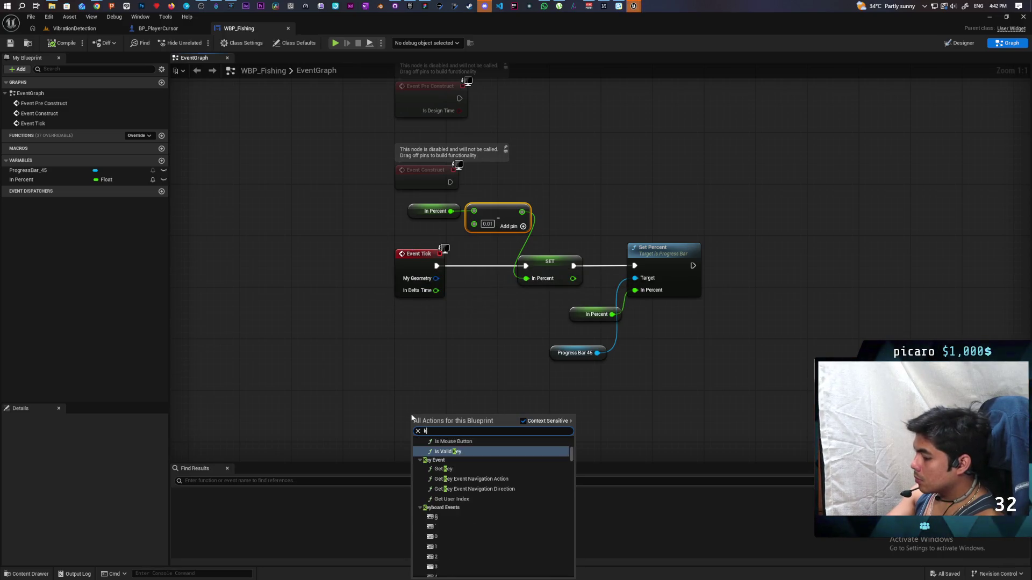
{"action": "key", "text": "Escape"}
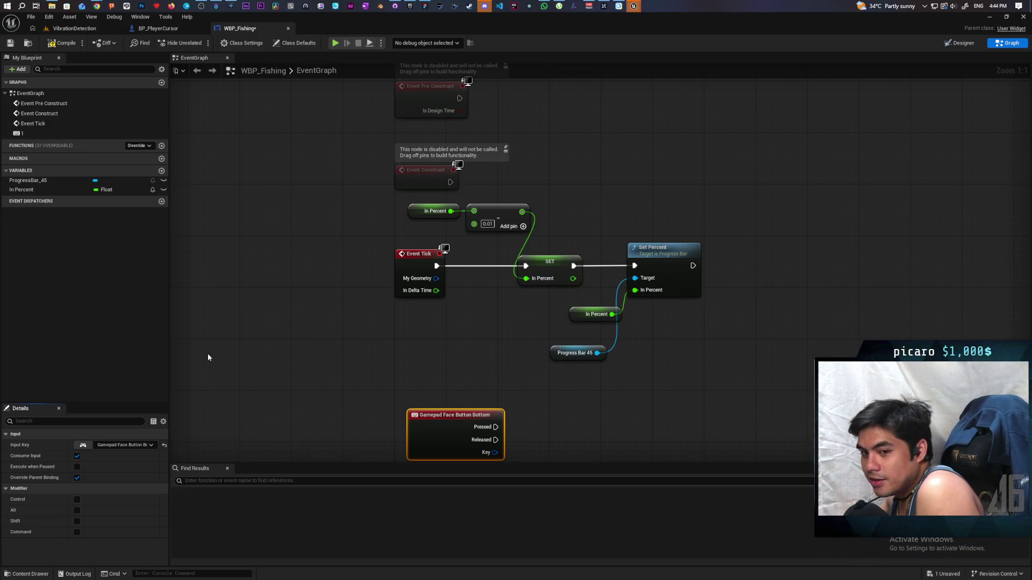
{"action": "left_click_drag", "start_coordinate": [251, 373], "coordinate": [261, 288]}
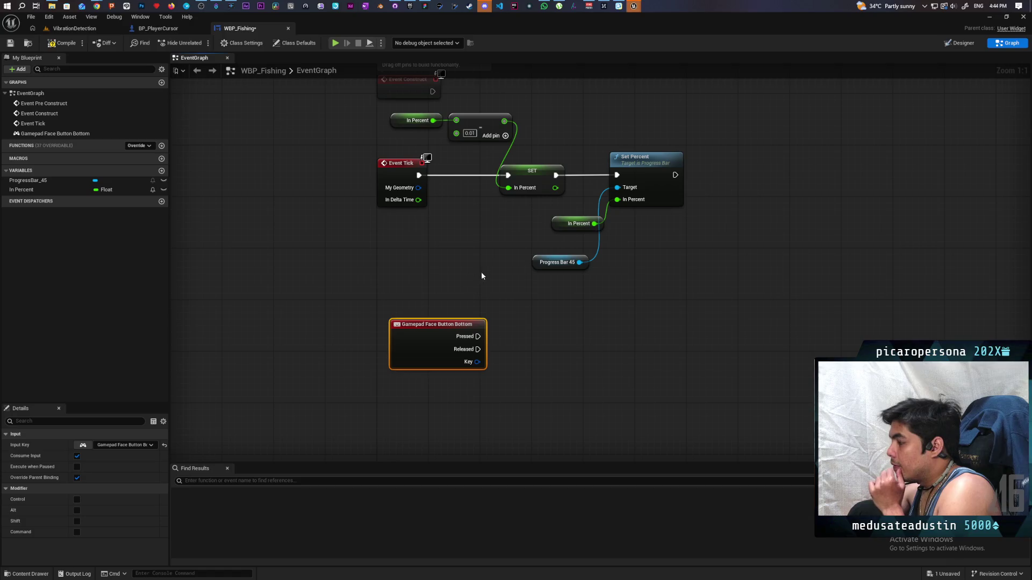
Duplicate the SET In Percent node and the In Percent getter beside the gamepad event.
{"action": "left_click", "coordinate": [529, 180]}
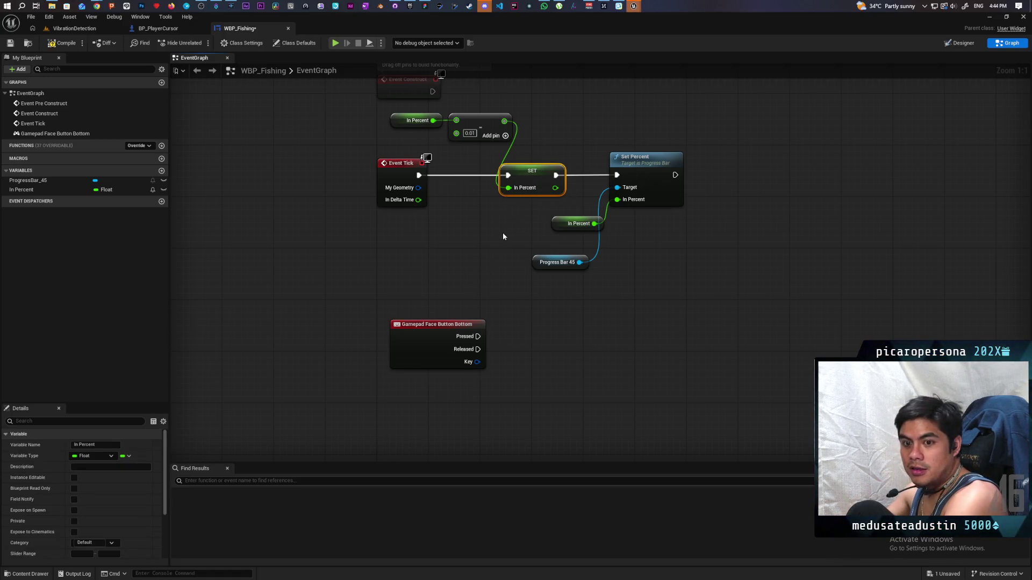
{"action": "key", "text": "ctrl+c"}
{"action": "key", "text": "ctrl+v"}
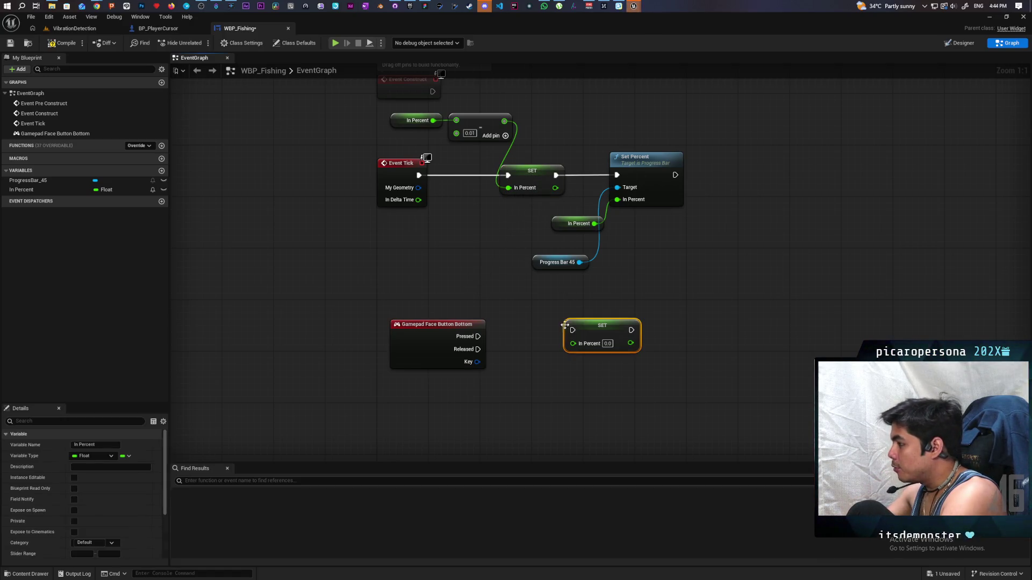
{"action": "left_click_drag", "start_coordinate": [600, 327], "coordinate": [633, 327]}
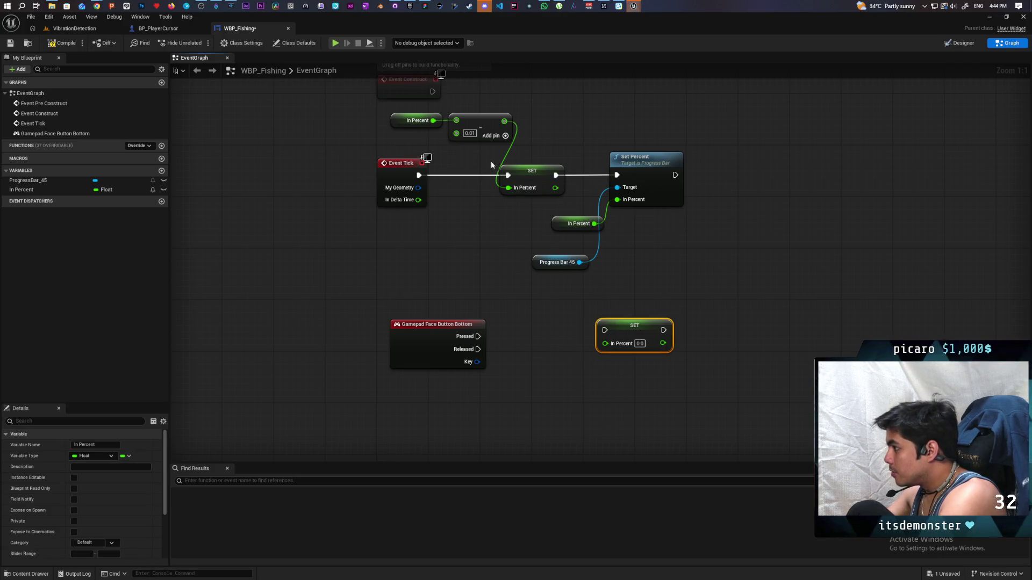
{"action": "left_click", "coordinate": [428, 125]}
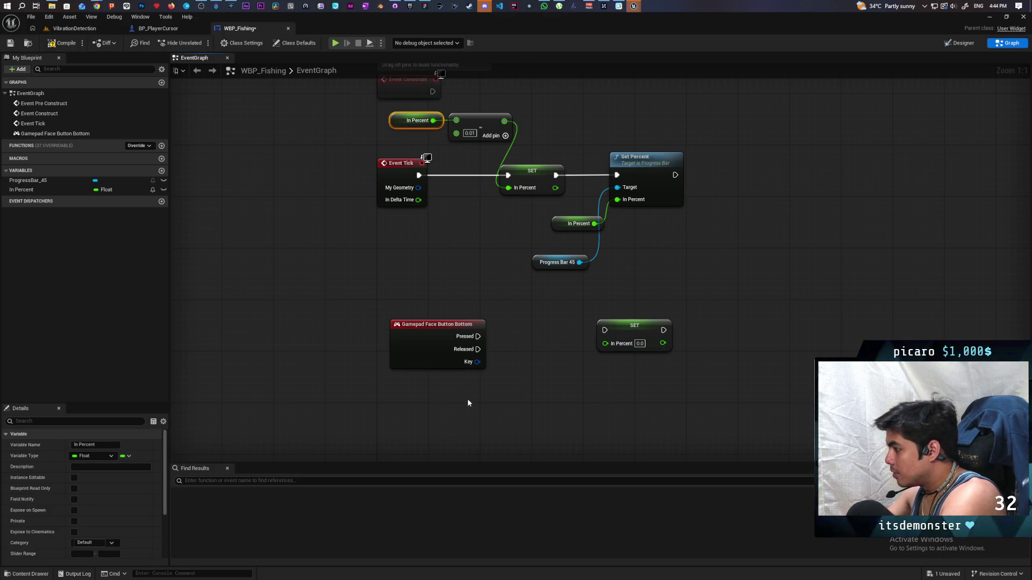
{"action": "key", "text": "ctrl+c"}
{"action": "key", "text": "ctrl+v"}
Have the button press set In Percent to In Percent + 0.05, then save.
{"action": "mouse_move", "coordinate": [511, 404]}
{"action": "left_mouse_down"}
{"action": "mouse_move", "coordinate": [552, 403]}
{"action": "mouse_move", "coordinate": [603, 364]}
{"action": "mouse_move", "coordinate": [605, 335]}
{"action": "left_mouse_up"}
{"action": "type", "text": "add"}
{"action": "key", "text": "Return"}
{"action": "left_click", "coordinate": [585, 397]}
{"action": "left_click_drag", "start_coordinate": [606, 410], "coordinate": [606, 343]}
{"action": "left_click_drag", "start_coordinate": [477, 336], "coordinate": [604, 331]}
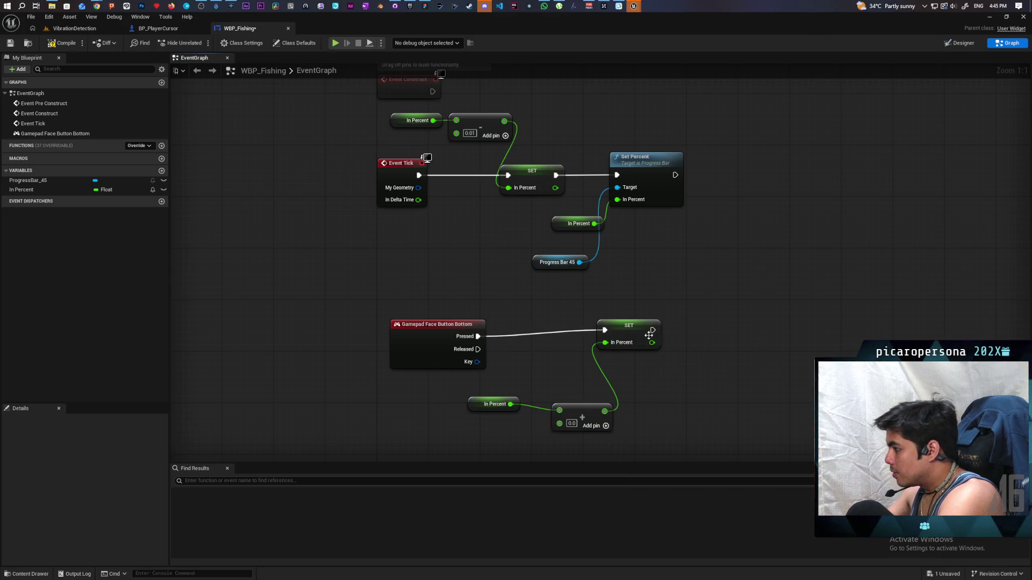
{"action": "left_click", "coordinate": [631, 338]}
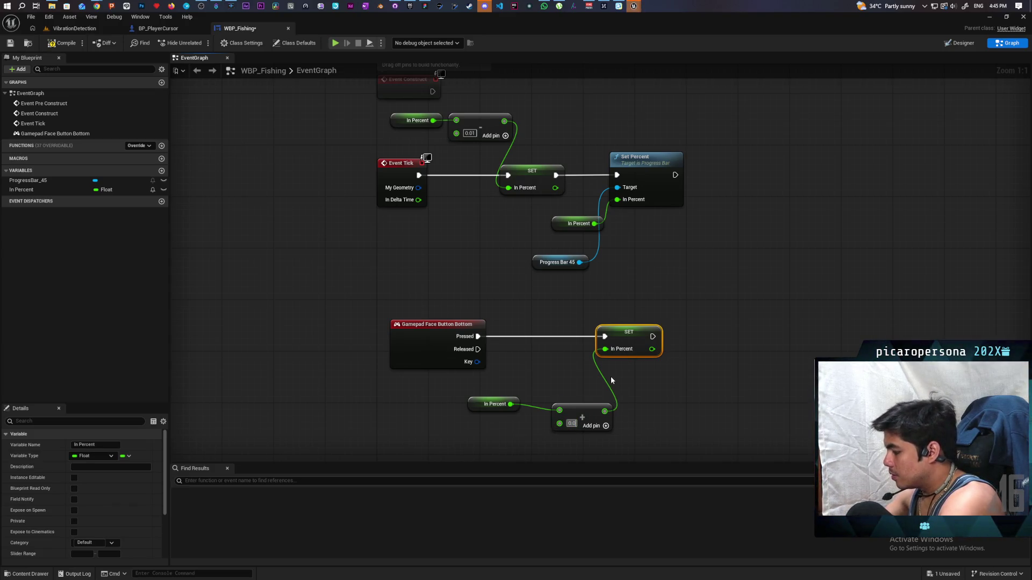
{"action": "type", "text": "0.05"}
{"action": "left_click", "coordinate": [285, 141]}
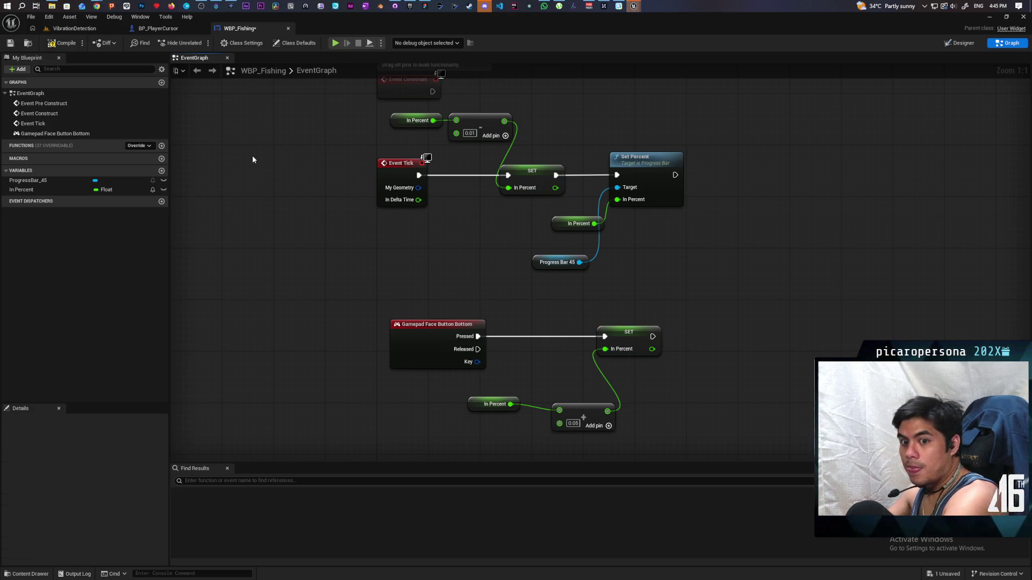
{"action": "key", "text": "ctrl+s"}
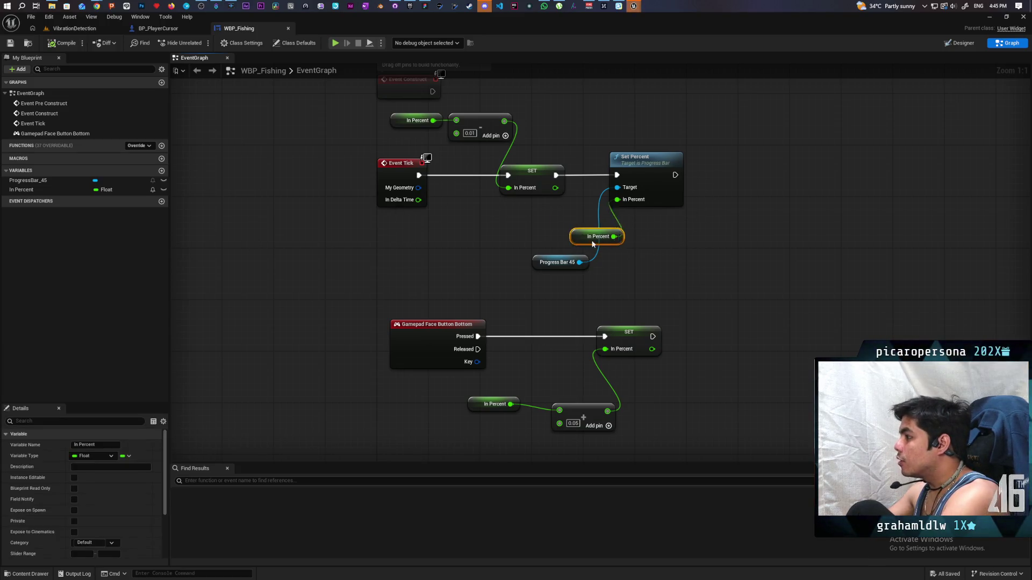
Route the button's In Percent setter into the original Set Percent node and switch to VibrationDetection.
{"action": "mouse_move", "coordinate": [563, 230]}
{"action": "left_mouse_down"}
{"action": "mouse_move", "coordinate": [633, 240]}
{"action": "mouse_move", "coordinate": [622, 224]}
{"action": "left_mouse_up"}
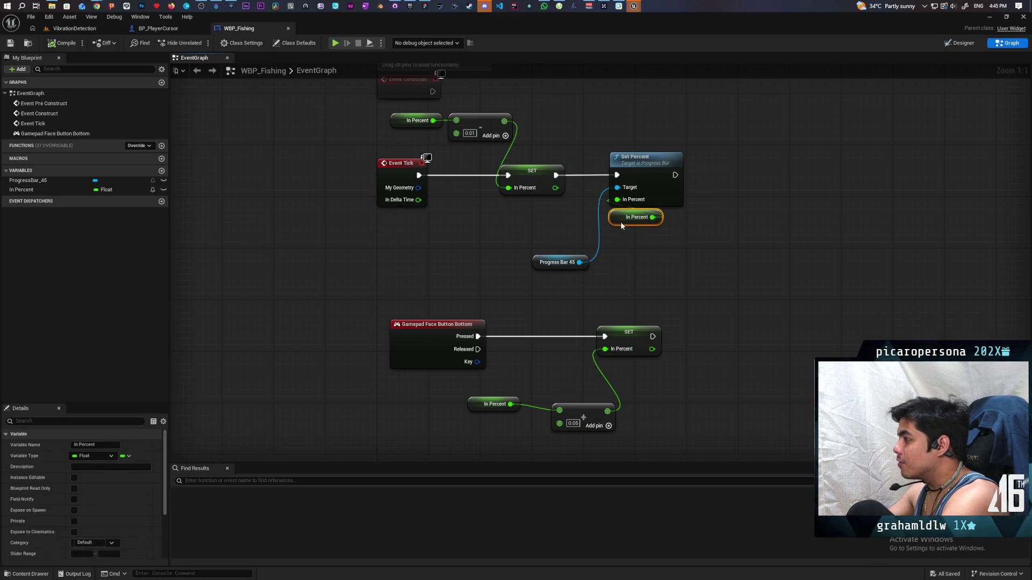
{"action": "left_click", "coordinate": [590, 302]}
{"action": "mouse_move", "coordinate": [538, 263]}
{"action": "left_mouse_down"}
{"action": "mouse_move", "coordinate": [536, 219]}
{"action": "mouse_move", "coordinate": [510, 256]}
{"action": "mouse_move", "coordinate": [474, 260]}
{"action": "left_mouse_up"}
{"action": "left_click_drag", "start_coordinate": [652, 165], "coordinate": [593, 282]}
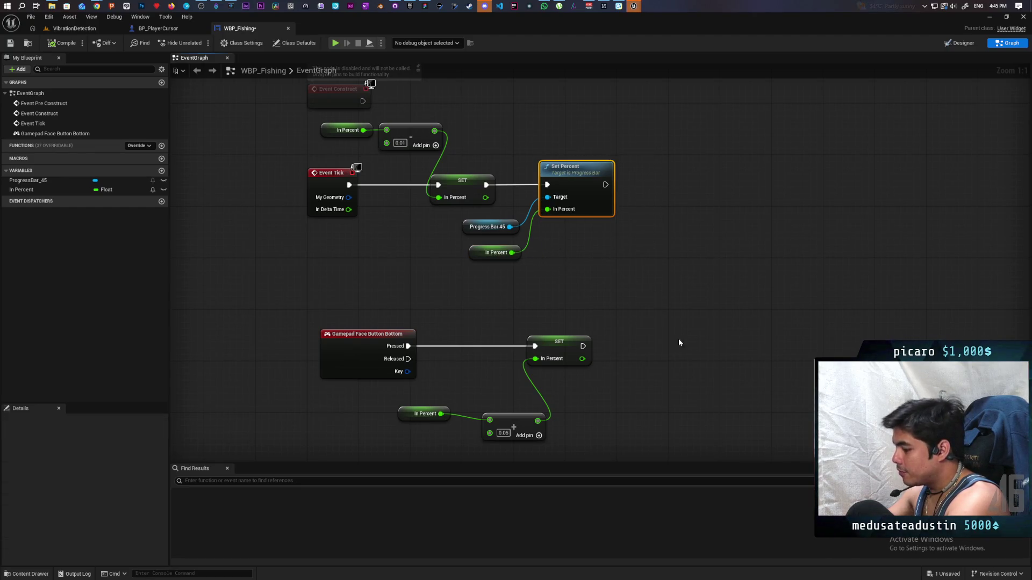
{"action": "key", "text": "ctrl+c"}
{"action": "key", "text": "ctrl+v"}
{"action": "left_click_drag", "start_coordinate": [632, 358], "coordinate": [659, 338]}
{"action": "mouse_move", "coordinate": [583, 346]}
{"action": "left_mouse_down"}
{"action": "mouse_move", "coordinate": [643, 364]}
{"action": "mouse_move", "coordinate": [689, 340]}
{"action": "left_mouse_up"}
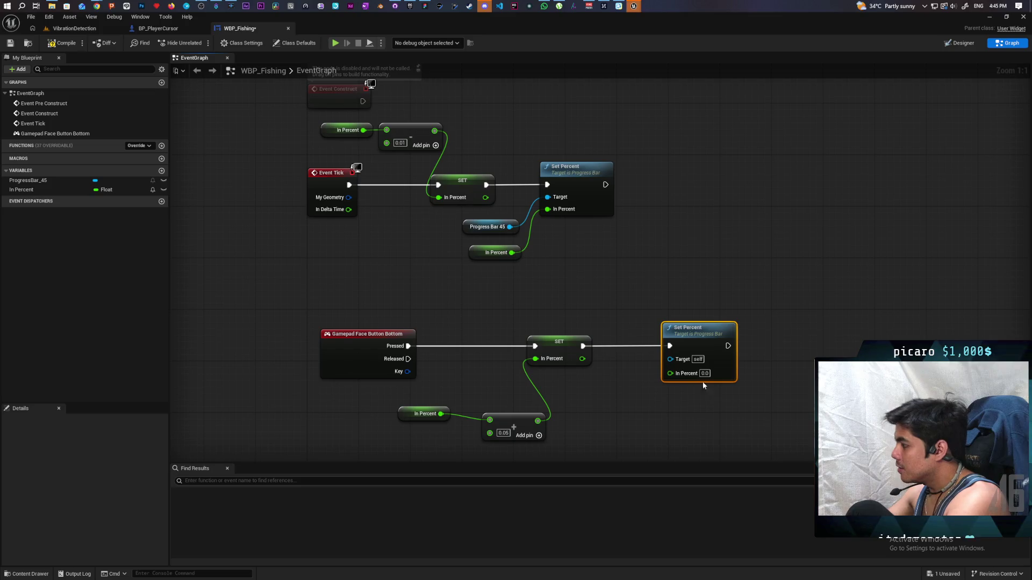
{"action": "key", "text": "Delete"}
{"action": "mouse_move", "coordinate": [582, 346]}
{"action": "left_mouse_down"}
{"action": "mouse_move", "coordinate": [547, 185]}
{"action": "mouse_move", "coordinate": [670, 188]}
{"action": "mouse_move", "coordinate": [663, 179]}
{"action": "left_mouse_up"}
{"action": "left_click", "coordinate": [660, 279]}
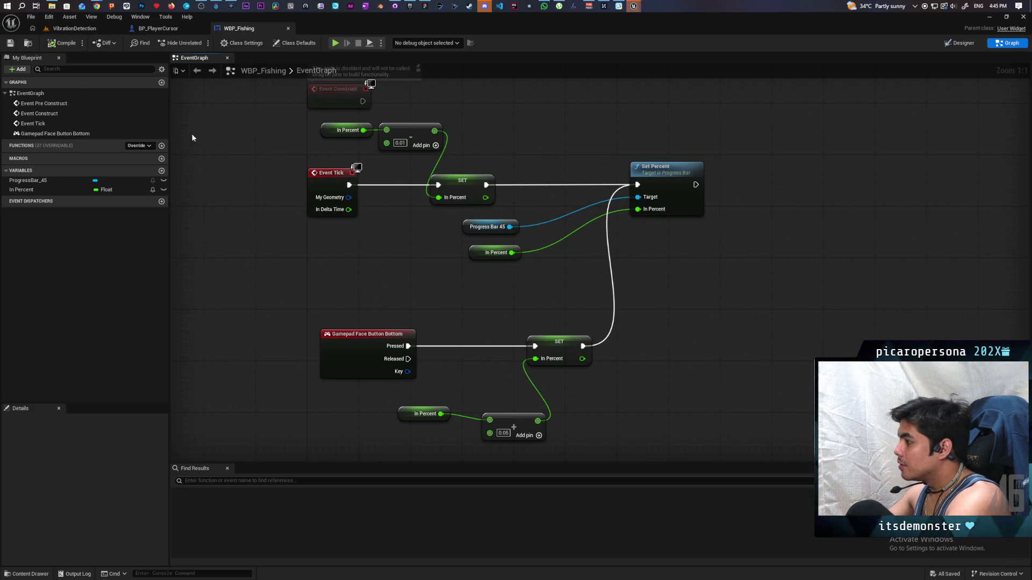
{"action": "left_click", "coordinate": [81, 29]}
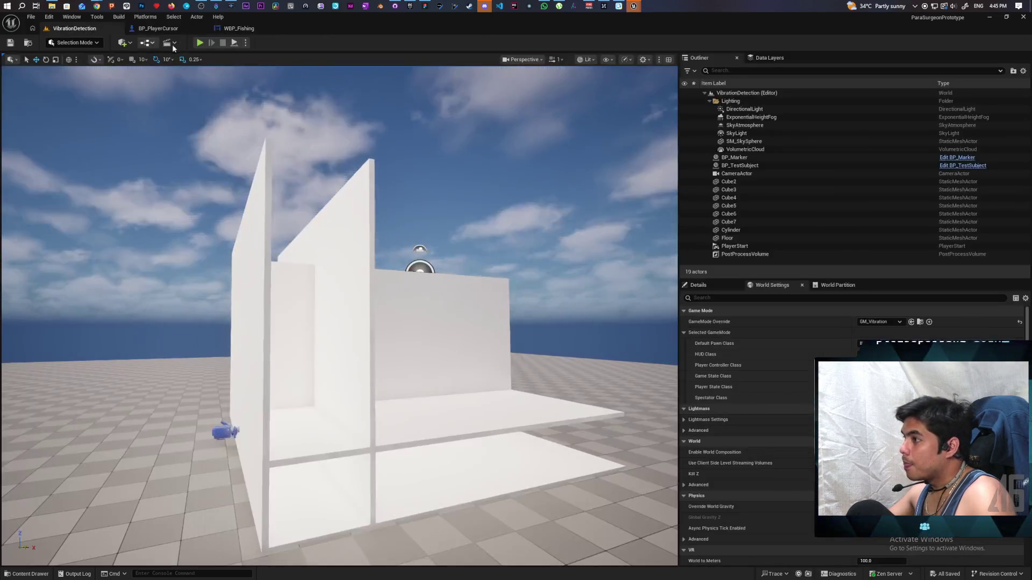
Briefly play and stop the VibrationDetection level, then return to WBP_Fishing's graph.
{"action": "left_click", "coordinate": [199, 43]}
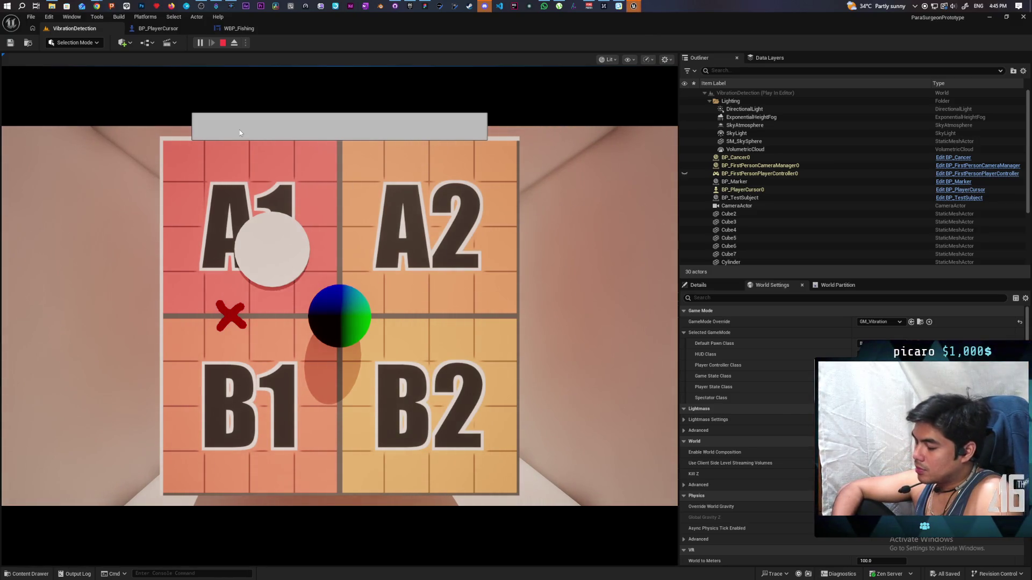
{"action": "key", "text": "Escape"}
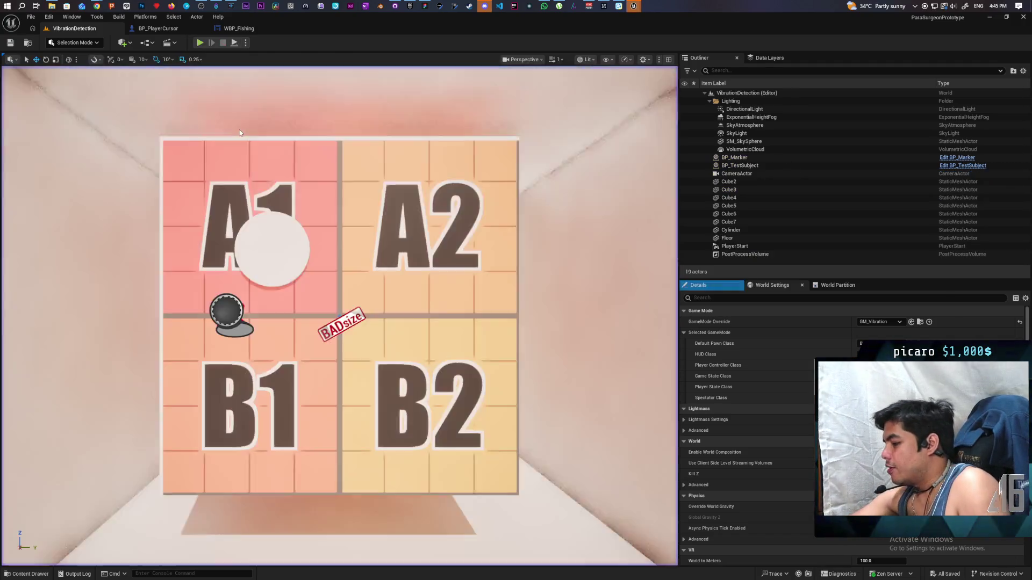
{"action": "left_click", "coordinate": [249, 28]}
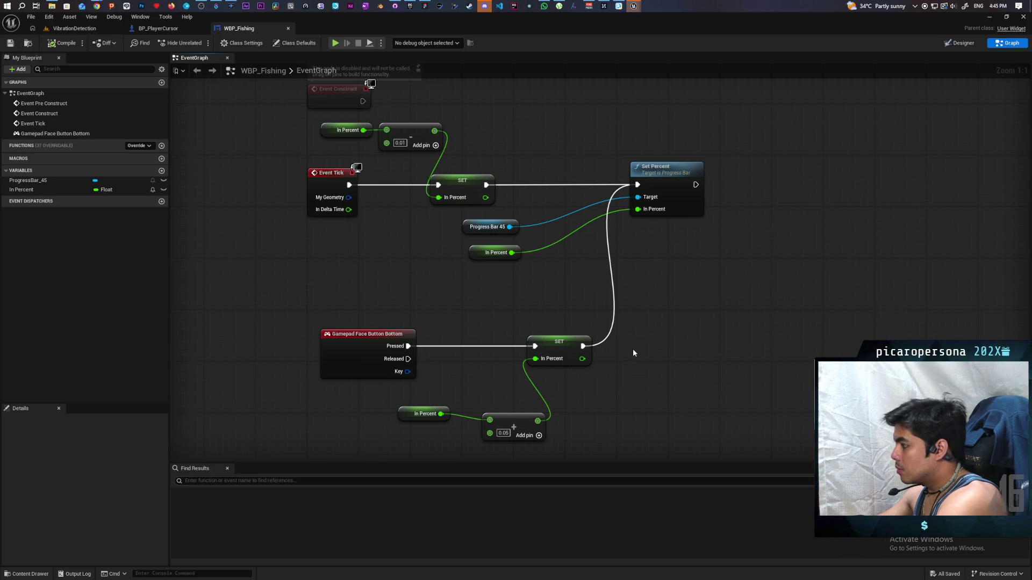
Insert a 'Hello' Print String between the button setter and Set Percent, compile, save, and test-play.
{"action": "key", "text": "ctrl+v"}
{"action": "mouse_move", "coordinate": [582, 346]}
{"action": "left_mouse_down"}
{"action": "mouse_move", "coordinate": [643, 359]}
{"action": "mouse_move", "coordinate": [661, 269]}
{"action": "mouse_move", "coordinate": [643, 187]}
{"action": "left_mouse_up"}
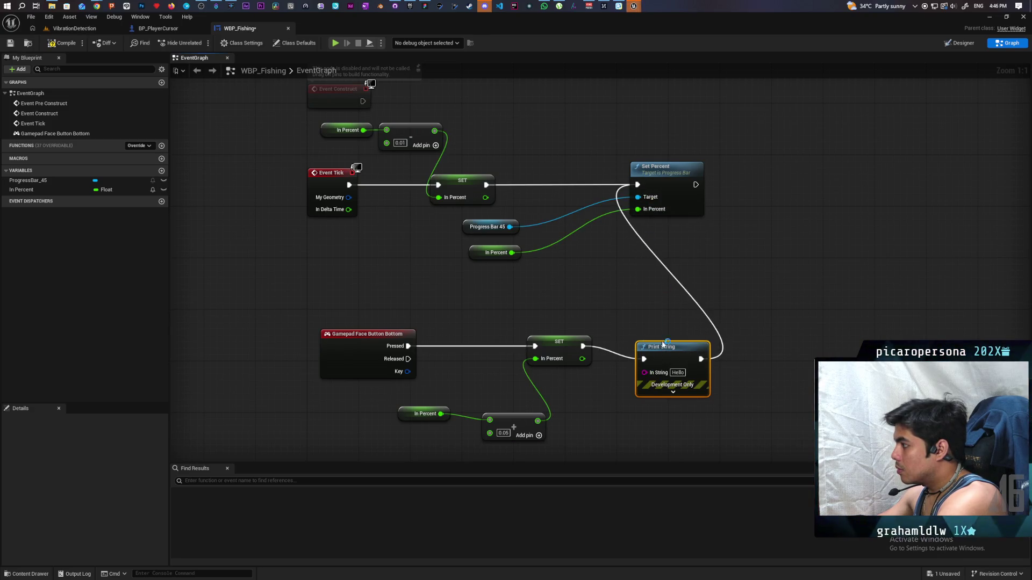
{"action": "mouse_move", "coordinate": [661, 346]}
{"action": "left_mouse_down"}
{"action": "mouse_move", "coordinate": [655, 322]}
{"action": "mouse_move", "coordinate": [654, 333]}
{"action": "left_mouse_up"}
{"action": "left_click", "coordinate": [62, 46]}
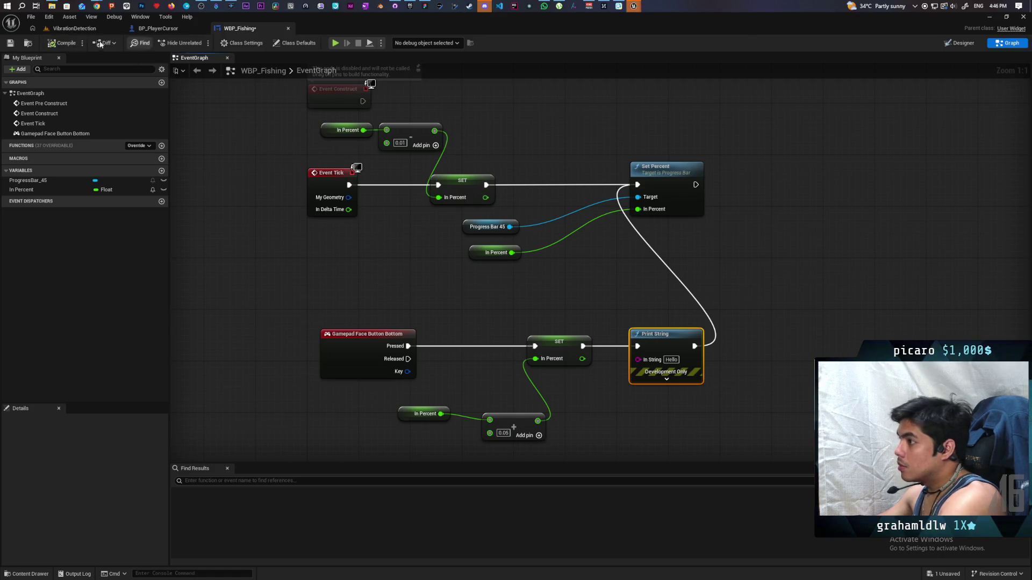
{"action": "left_click", "coordinate": [9, 43]}
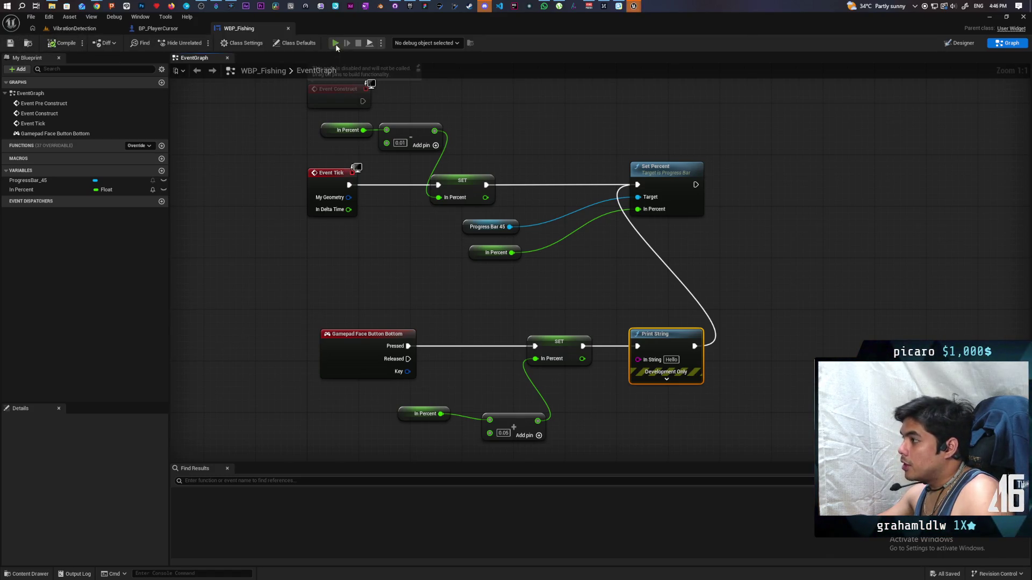
{"action": "left_click", "coordinate": [336, 44]}
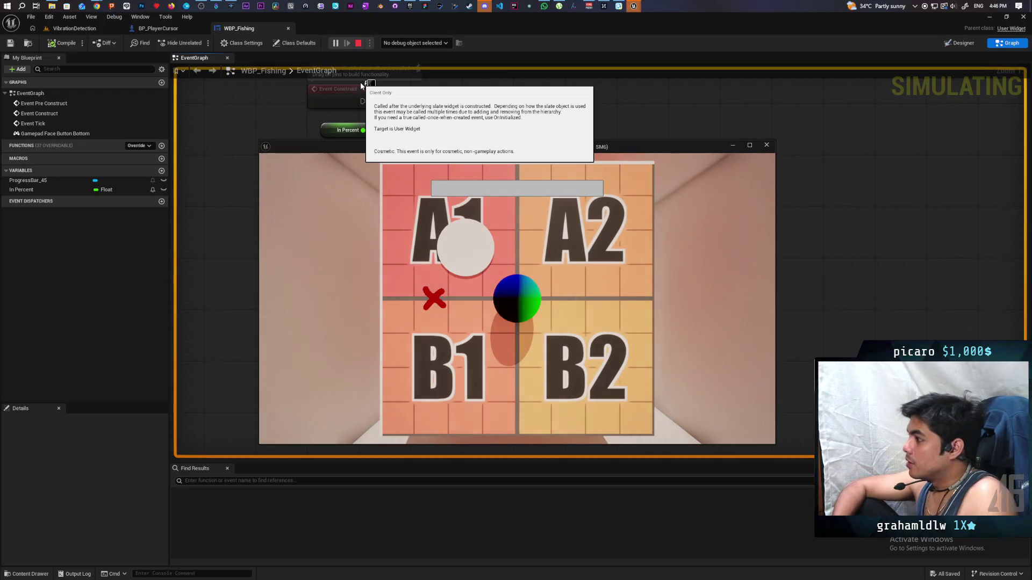
{"action": "key", "text": "Escape"}
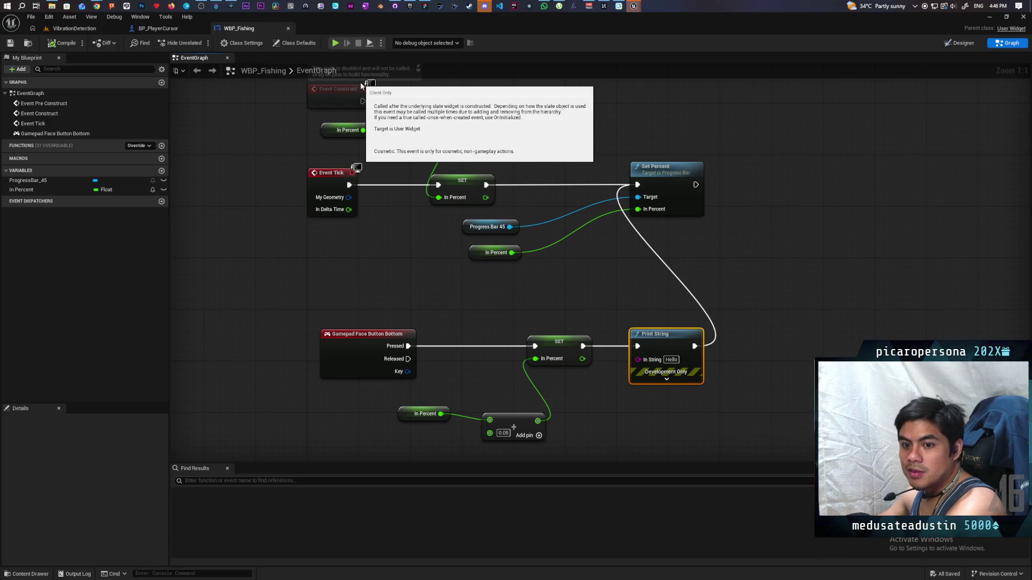
Move Set Percent, the In Percent getter and the subtract node further right.
{"action": "mouse_move", "coordinate": [488, 276]}
{"action": "left_mouse_down"}
{"action": "mouse_move", "coordinate": [487, 224]}
{"action": "mouse_move", "coordinate": [557, 260]}
{"action": "left_mouse_up"}
{"action": "left_click_drag", "start_coordinate": [646, 190], "coordinate": [747, 186]}
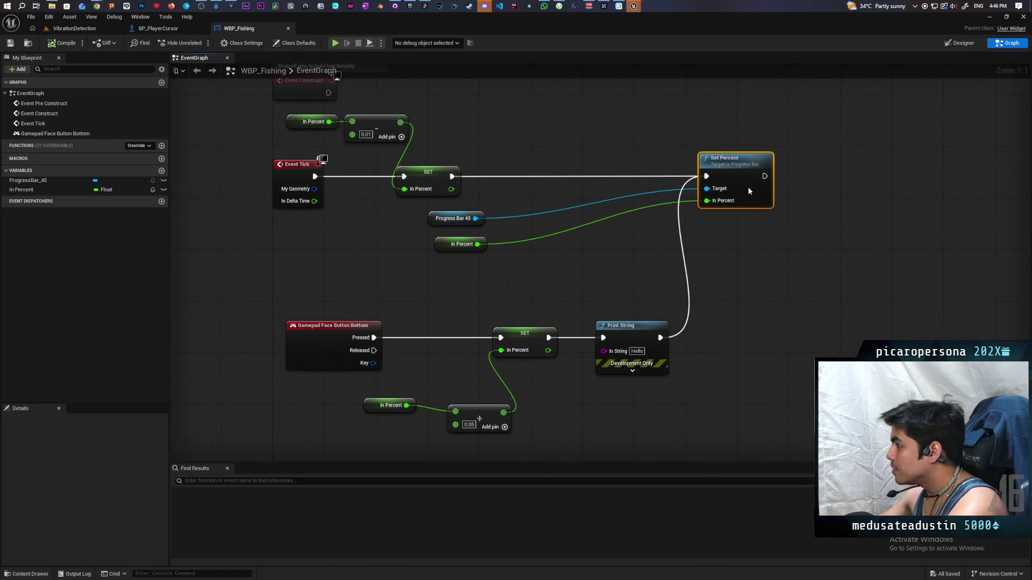
{"action": "left_click", "coordinate": [526, 255]}
{"action": "left_click_drag", "start_coordinate": [527, 257], "coordinate": [534, 237]}
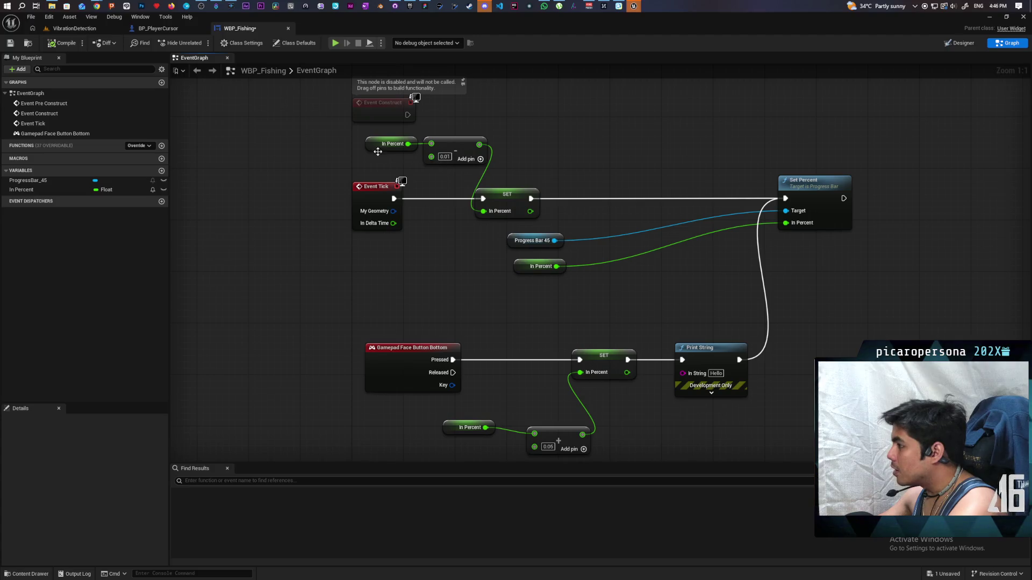
{"action": "mouse_move", "coordinate": [377, 151]}
{"action": "left_mouse_down"}
{"action": "mouse_move", "coordinate": [468, 134]}
{"action": "mouse_move", "coordinate": [518, 157]}
{"action": "left_mouse_up"}
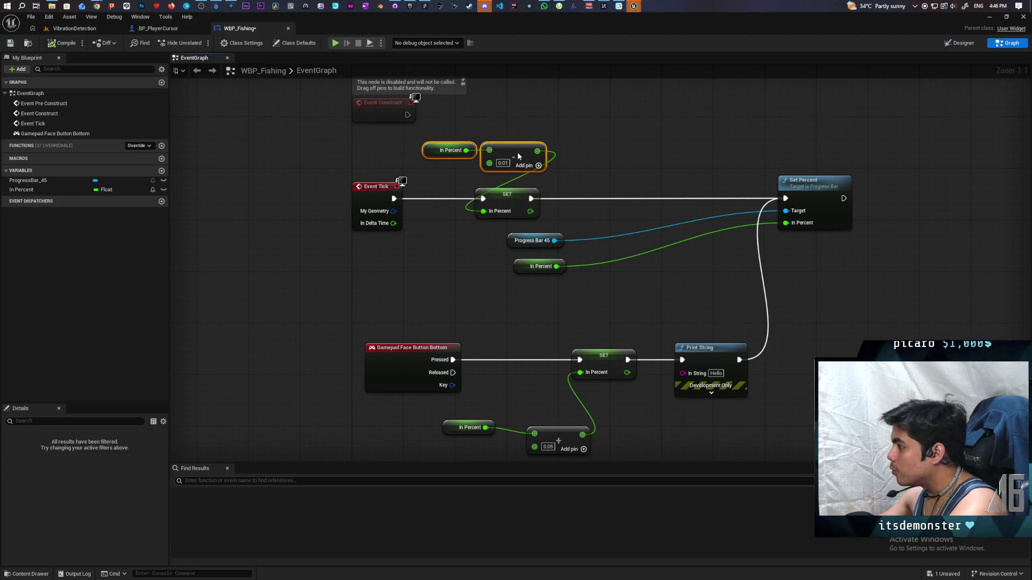
{"action": "left_click", "coordinate": [582, 189]}
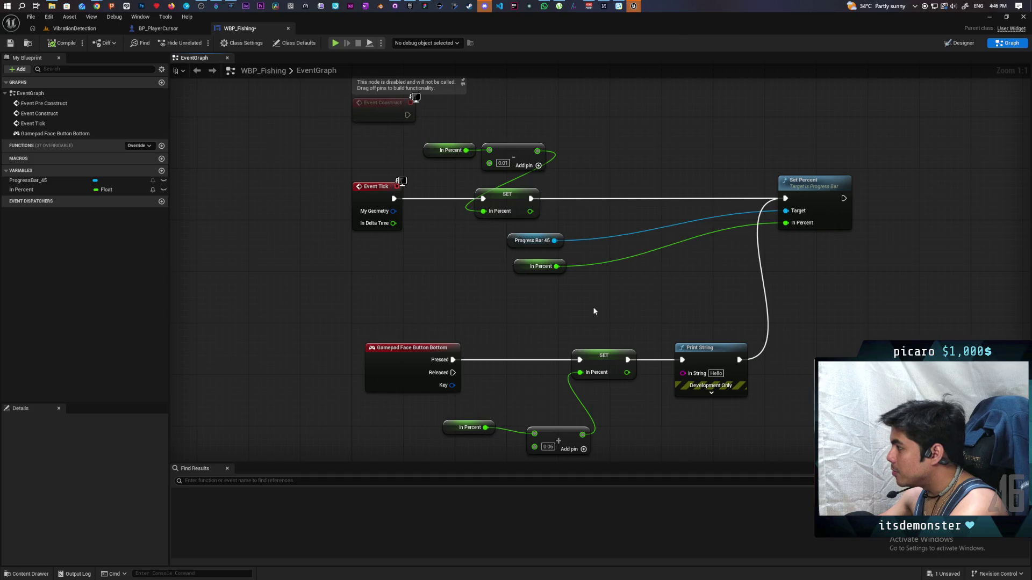
{"action": "left_click_drag", "start_coordinate": [602, 316], "coordinate": [564, 296]}
Straighten the wire between the lower In Percent and Add nodes with Q.
{"action": "left_click_drag", "start_coordinate": [445, 438], "coordinate": [504, 410]}
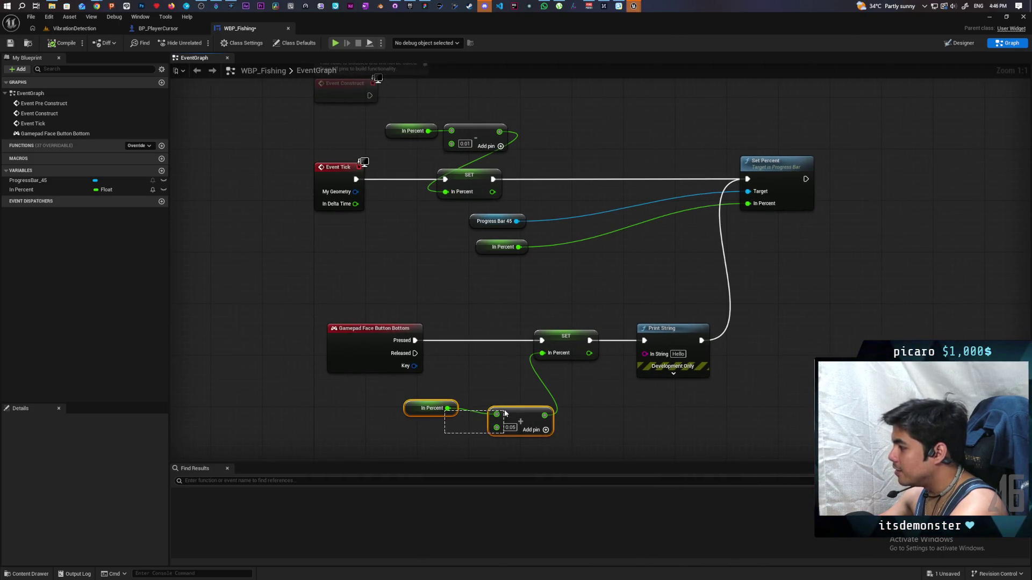
{"action": "key", "text": "q"}
{"action": "left_click", "coordinate": [580, 395]}
{"action": "left_click_drag", "start_coordinate": [601, 393], "coordinate": [524, 371]}
{"action": "key", "text": "Home"}
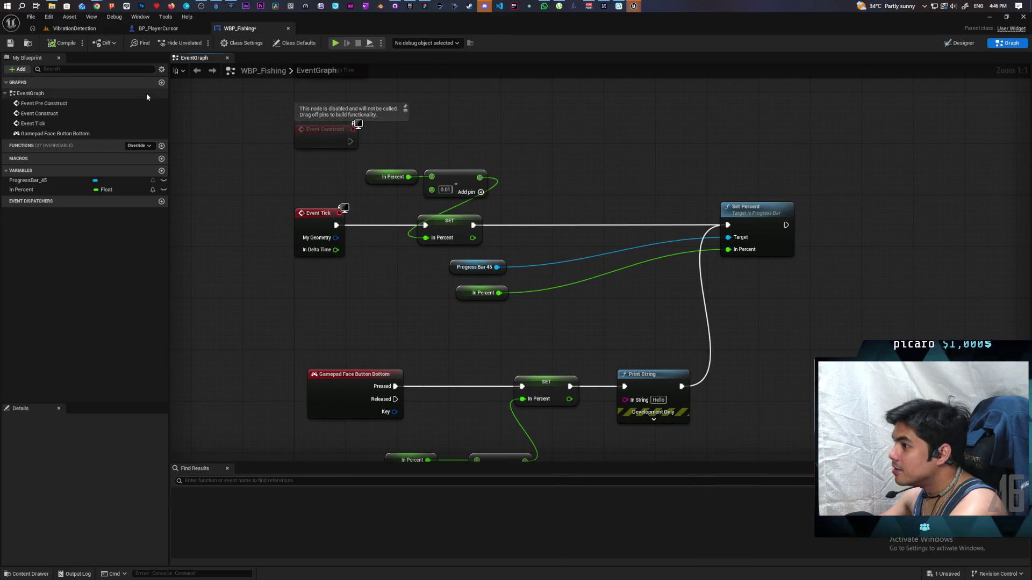
Override On Key Down and add a Get Key node from its In Key Event.
{"action": "left_click", "coordinate": [150, 146]}
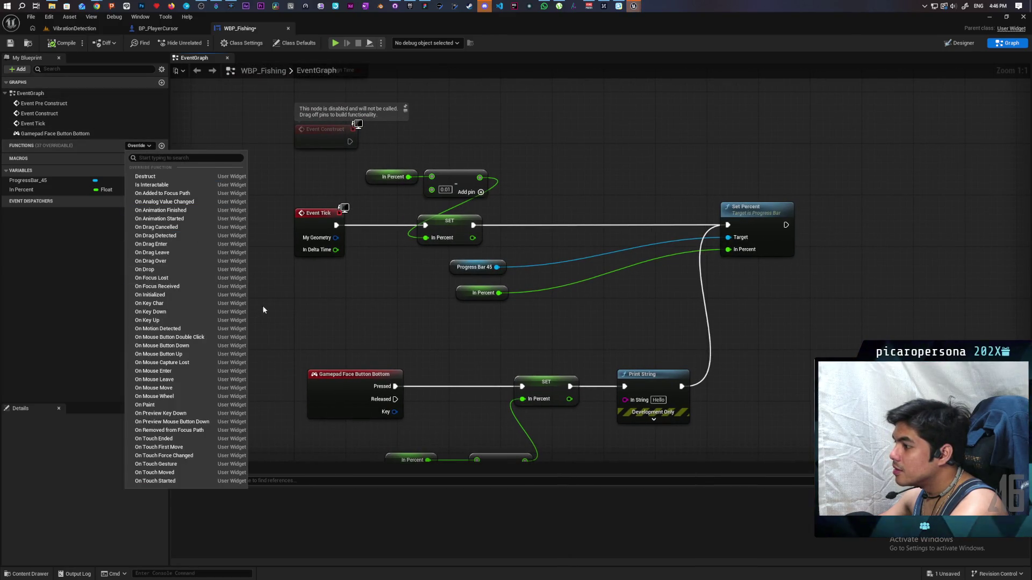
{"action": "left_click", "coordinate": [180, 312]}
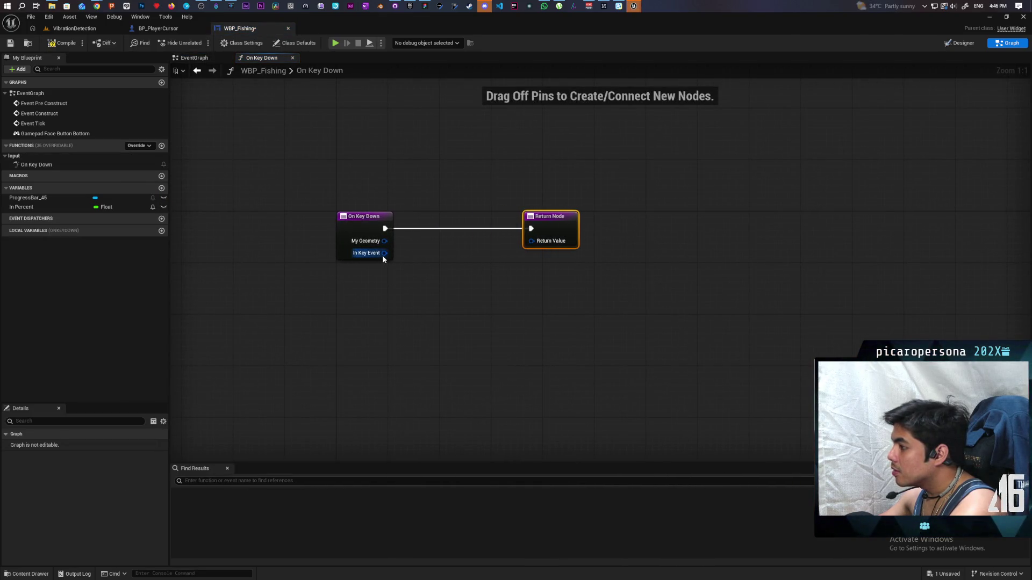
{"action": "left_click_drag", "start_coordinate": [384, 253], "coordinate": [403, 316]}
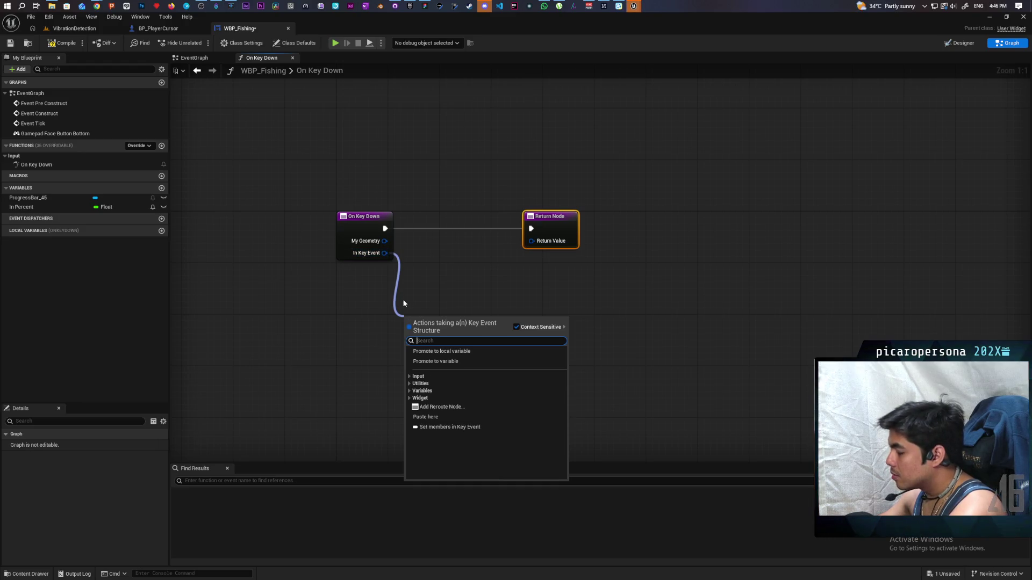
{"action": "left_click", "coordinate": [426, 280]}
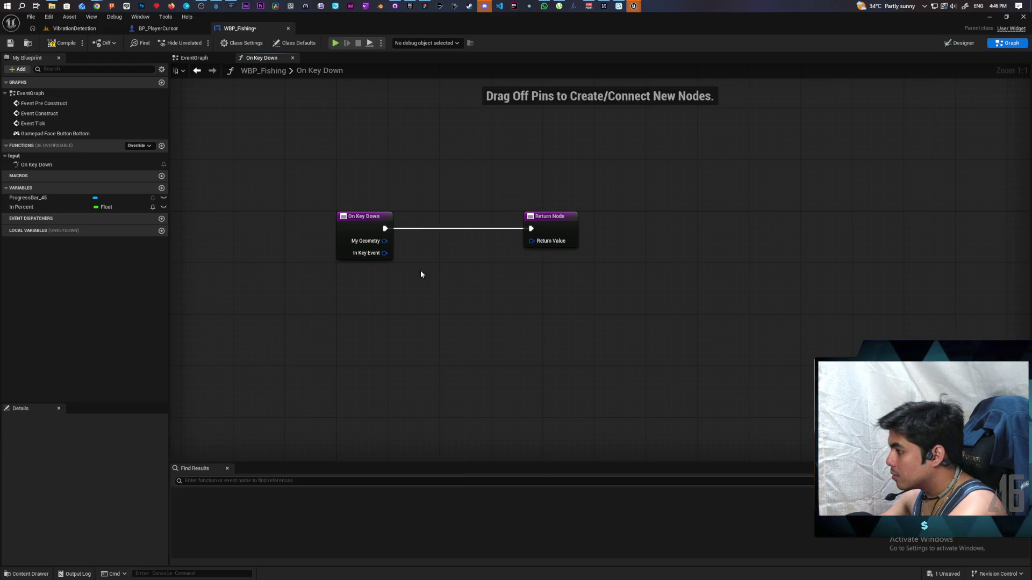
{"action": "left_click_drag", "start_coordinate": [382, 253], "coordinate": [440, 293]}
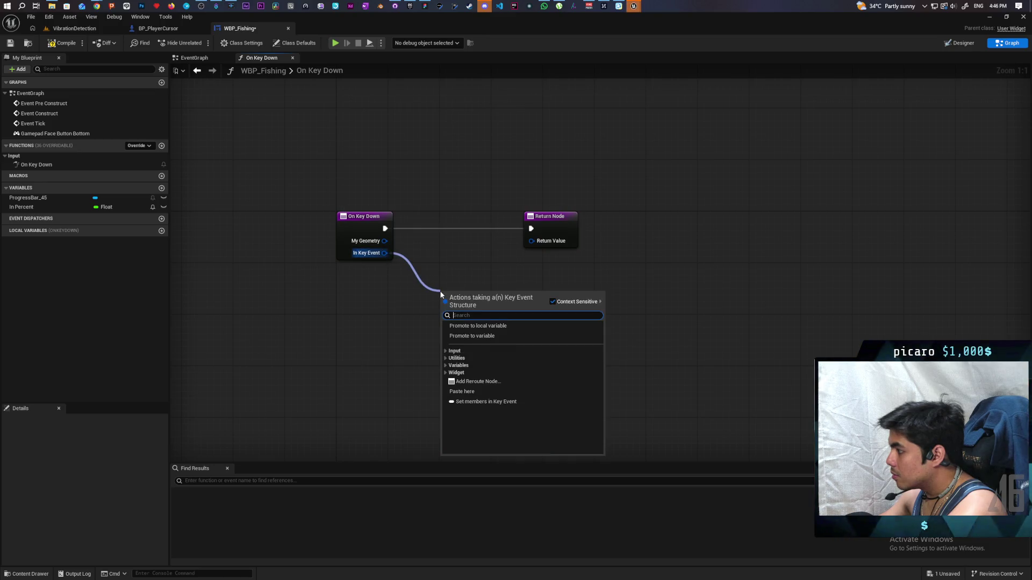
{"action": "type", "text": "na"}
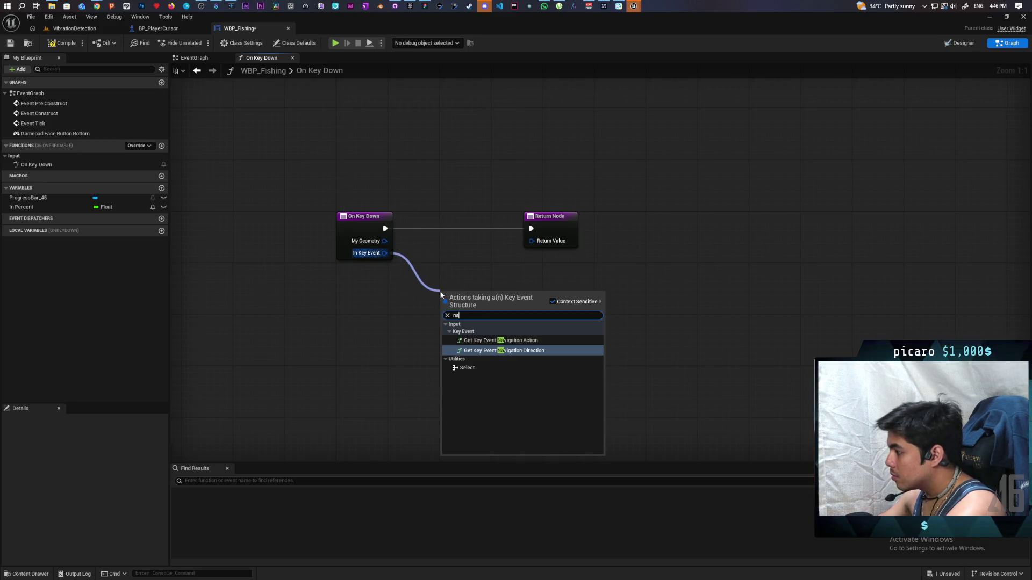
{"action": "left_click", "coordinate": [380, 272]}
{"action": "left_click_drag", "start_coordinate": [385, 253], "coordinate": [409, 296]}
{"action": "type", "text": "get key"}
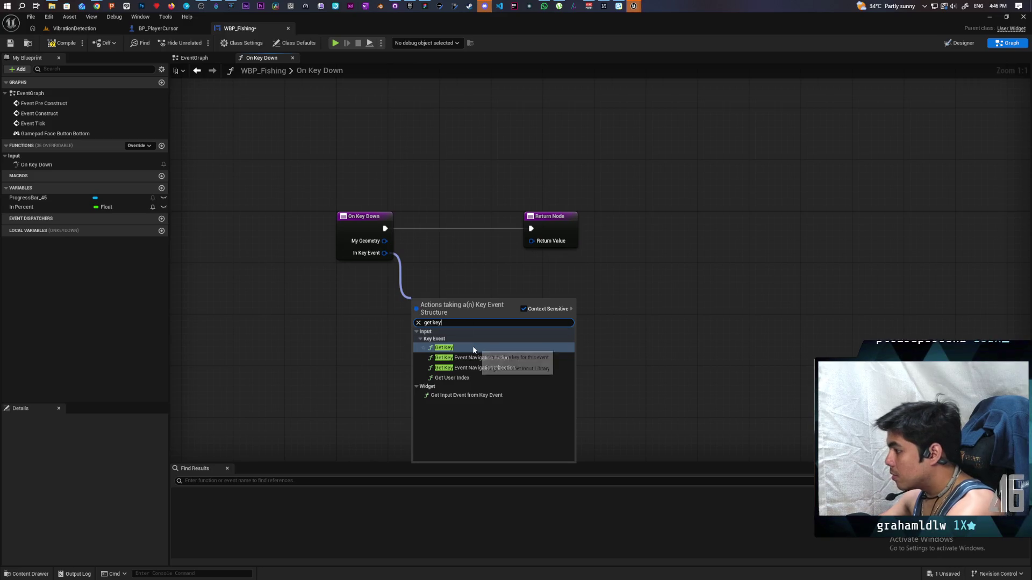
{"action": "left_click", "coordinate": [471, 347]}
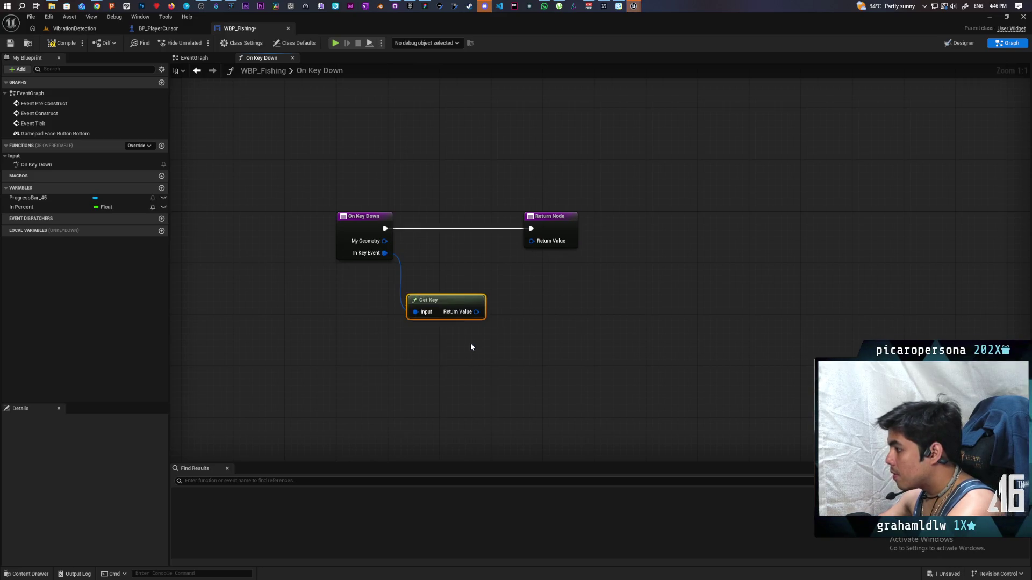
Chain Get Key Display Name and To String (Text) into a new Switch on String node.
{"action": "mouse_move", "coordinate": [446, 300]}
{"action": "left_mouse_down"}
{"action": "mouse_move", "coordinate": [369, 300]}
{"action": "mouse_move", "coordinate": [479, 313]}
{"action": "left_mouse_up"}
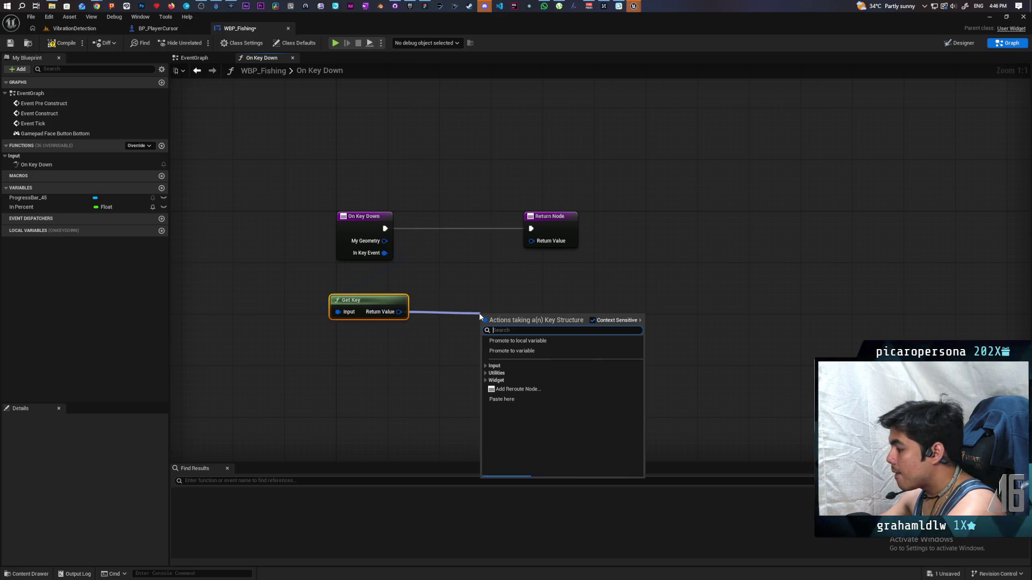
{"action": "type", "text": "name"}
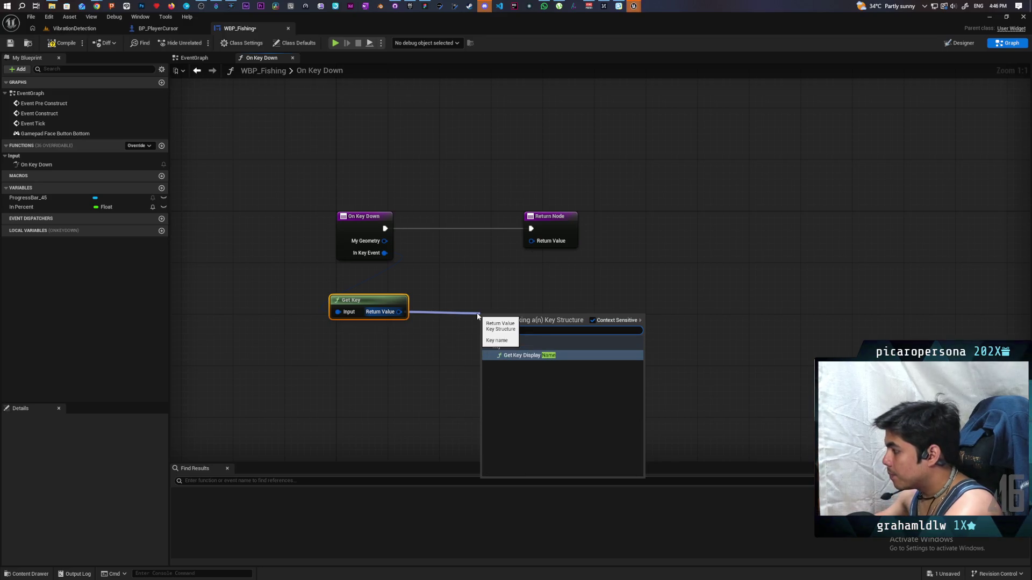
{"action": "key", "text": "Return"}
{"action": "mouse_move", "coordinate": [525, 303]}
{"action": "left_mouse_down"}
{"action": "mouse_move", "coordinate": [475, 302]}
{"action": "mouse_move", "coordinate": [544, 323]}
{"action": "left_mouse_up"}
{"action": "type", "text": "to str"}
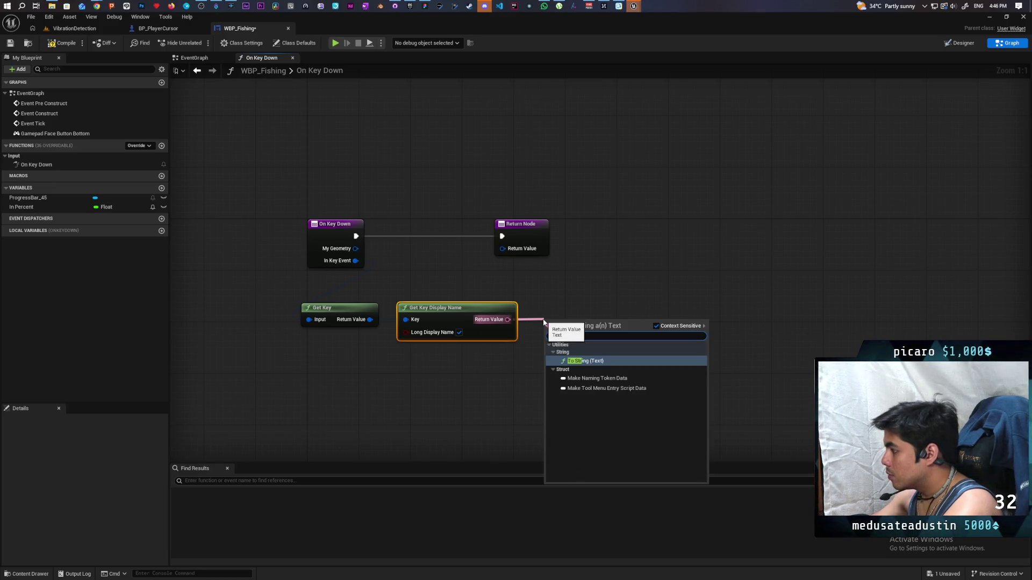
{"action": "key", "text": "Return"}
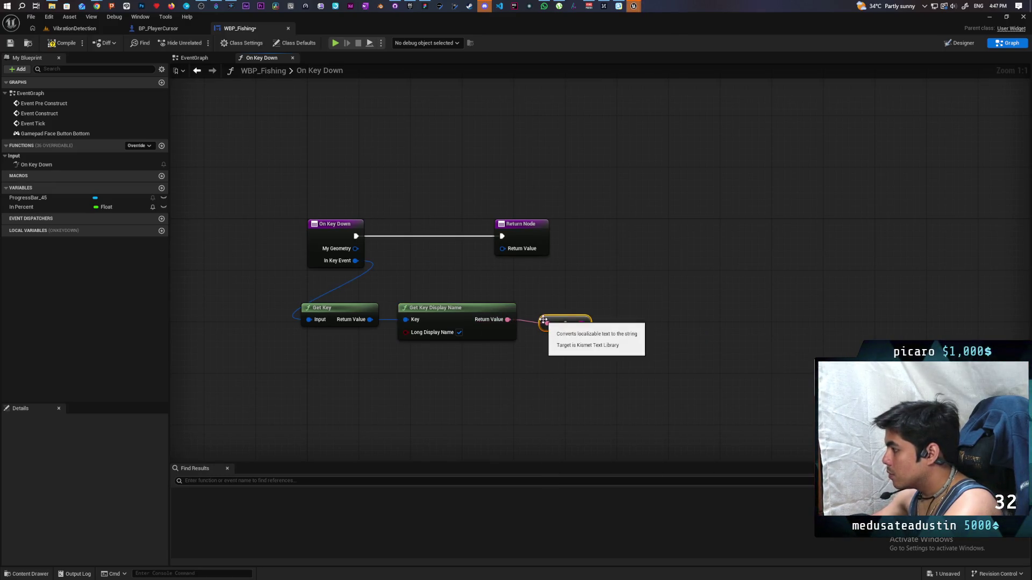
{"action": "left_click_drag", "start_coordinate": [420, 265], "coordinate": [619, 265]}
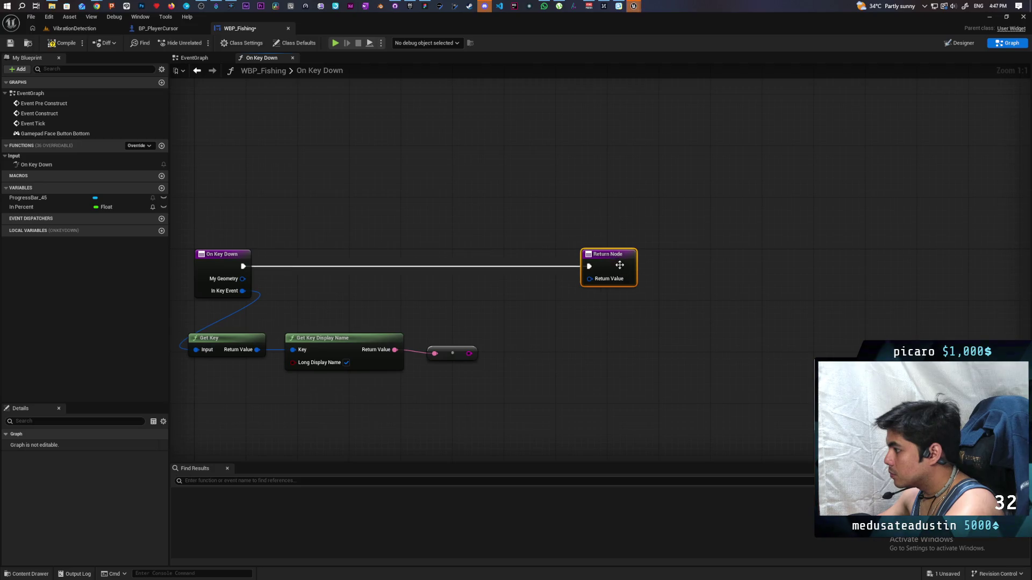
{"action": "left_click_drag", "start_coordinate": [469, 353], "coordinate": [497, 317]}
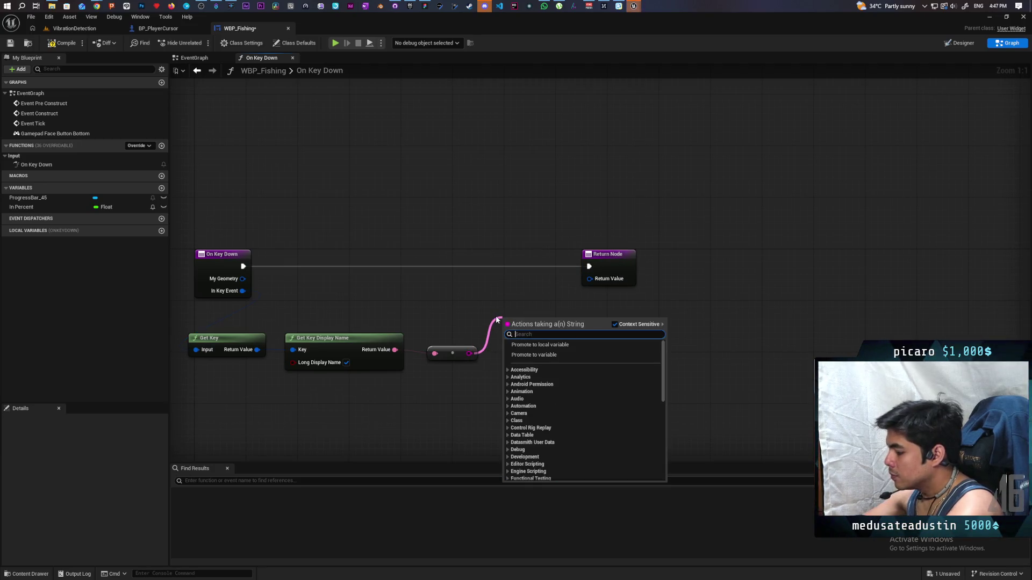
{"action": "type", "text": "switch"}
{"action": "key", "text": "Return"}
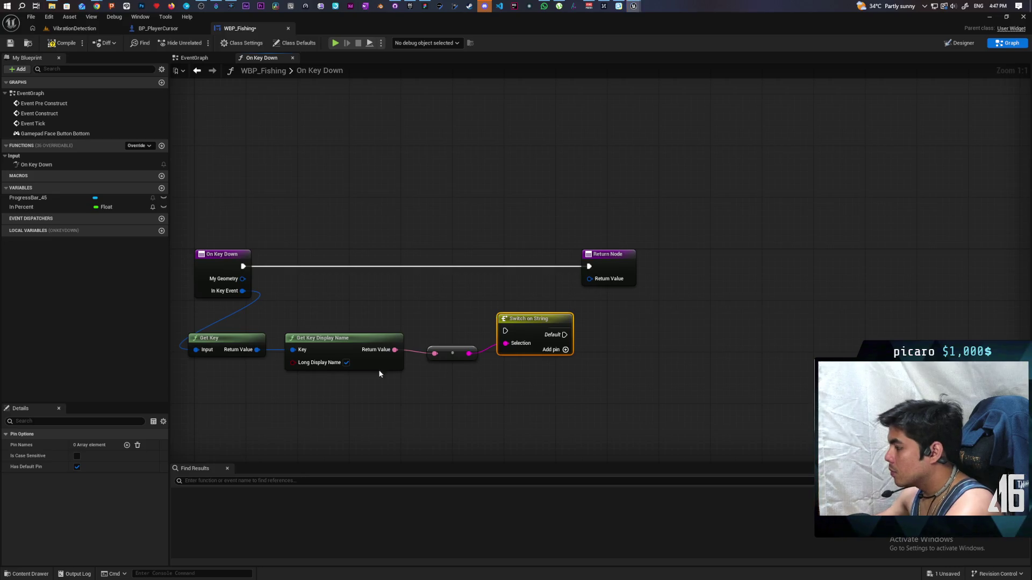
Add a Case_0 pin, run the switch from On Key Down, and return Unhandled from Default.
{"action": "left_click", "coordinate": [566, 350]}
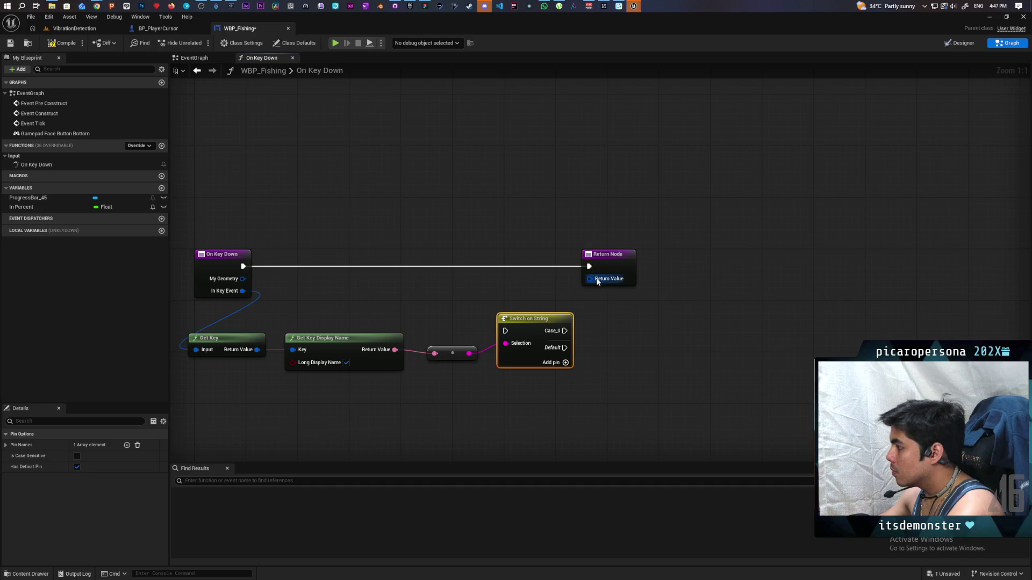
{"action": "left_click_drag", "start_coordinate": [516, 329], "coordinate": [497, 266]}
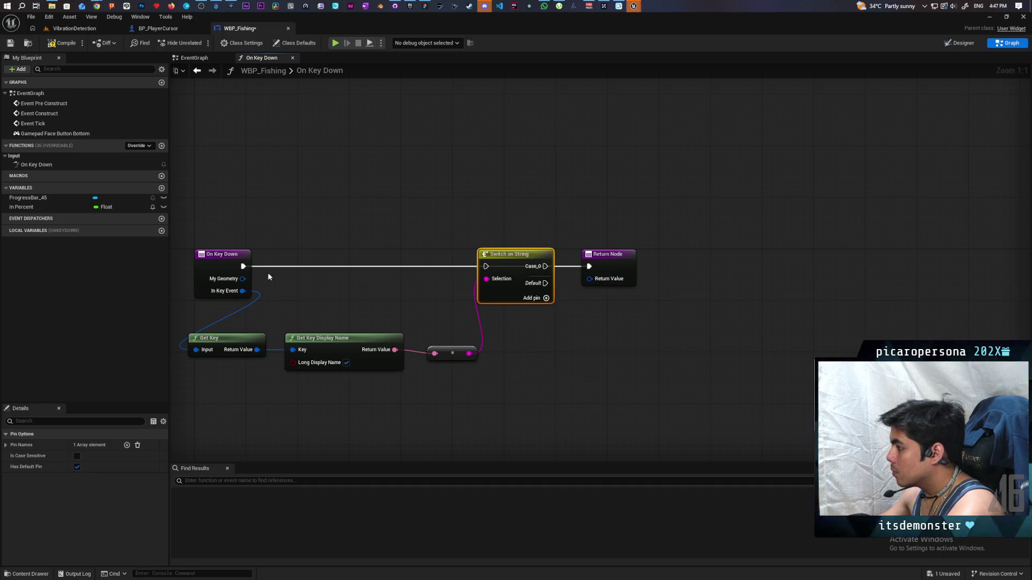
{"action": "left_click_drag", "start_coordinate": [242, 269], "coordinate": [487, 267]}
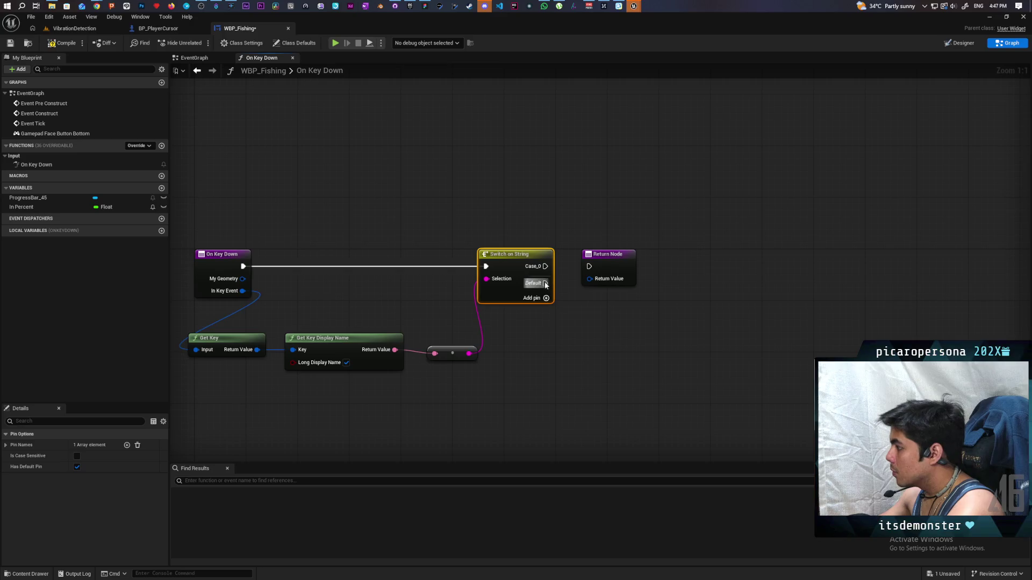
{"action": "mouse_move", "coordinate": [545, 284]}
{"action": "left_mouse_down"}
{"action": "mouse_move", "coordinate": [589, 268]}
{"action": "mouse_move", "coordinate": [620, 350]}
{"action": "mouse_move", "coordinate": [574, 417]}
{"action": "left_mouse_up"}
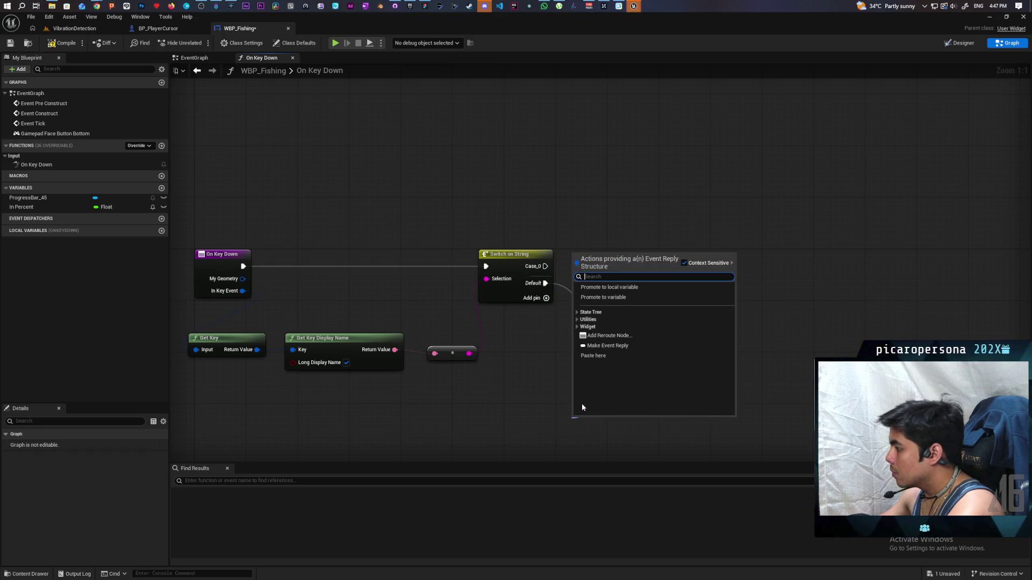
{"action": "type", "text": "unhandled"}
{"action": "key", "text": "Return"}
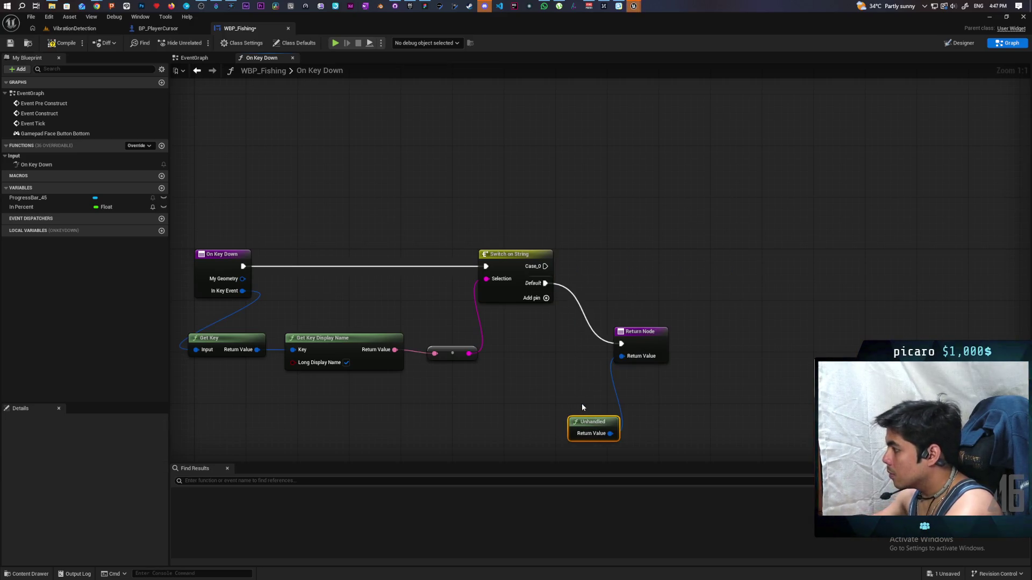
{"action": "left_click_drag", "start_coordinate": [591, 422], "coordinate": [579, 383]}
{"action": "mouse_move", "coordinate": [639, 332]}
{"action": "left_mouse_down"}
{"action": "mouse_move", "coordinate": [614, 357]}
{"action": "mouse_move", "coordinate": [734, 333]}
{"action": "left_mouse_up"}
Duplicate the Return Node with a Handled reply and link Case_0 to it.
{"action": "key", "text": "ctrl+c"}
{"action": "key", "text": "ctrl+v"}
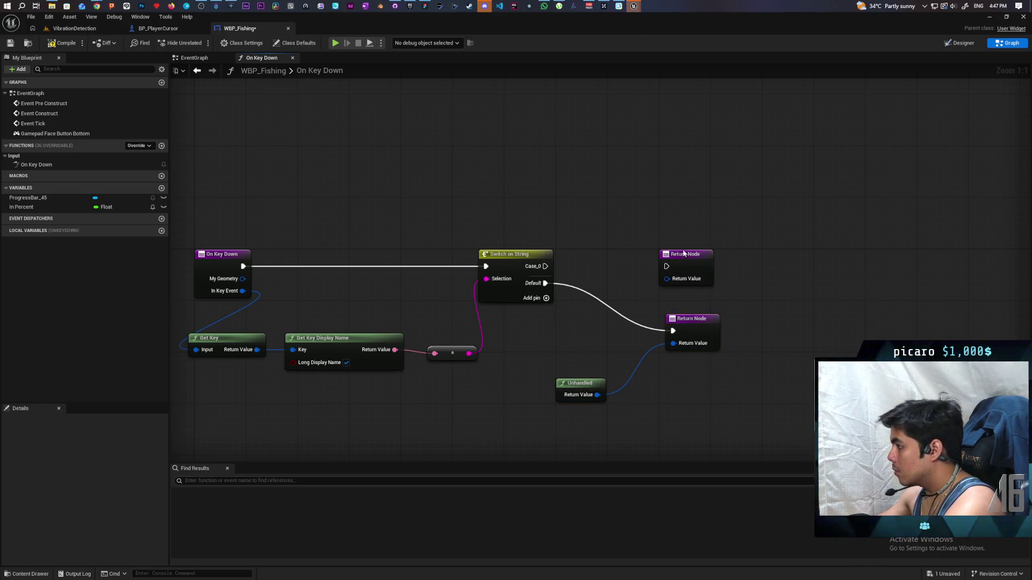
{"action": "mouse_move", "coordinate": [669, 254]}
{"action": "left_mouse_down"}
{"action": "mouse_move", "coordinate": [676, 239]}
{"action": "mouse_move", "coordinate": [649, 298]}
{"action": "left_mouse_up"}
{"action": "type", "text": "handle"}
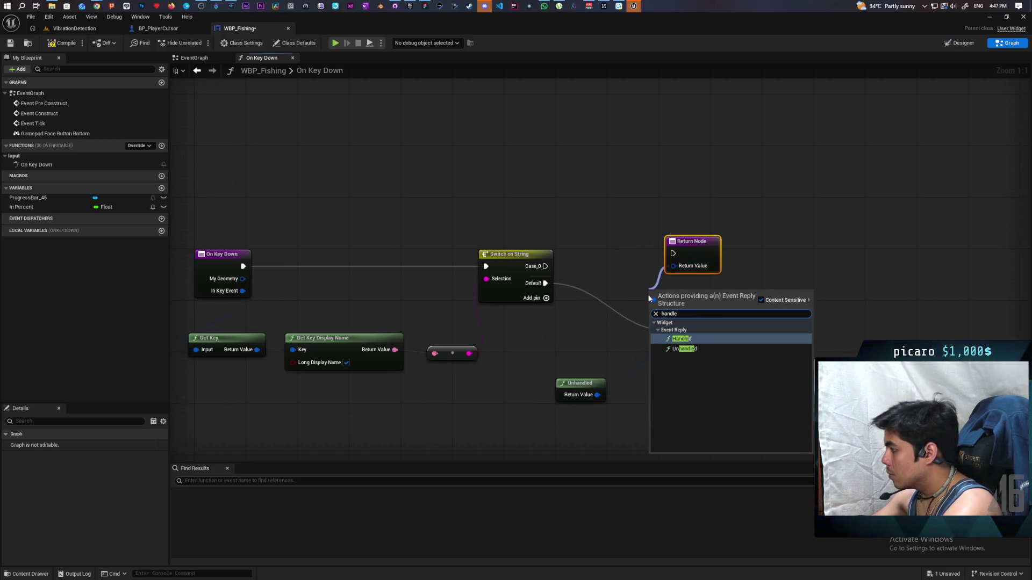
{"action": "key", "text": "Return"}
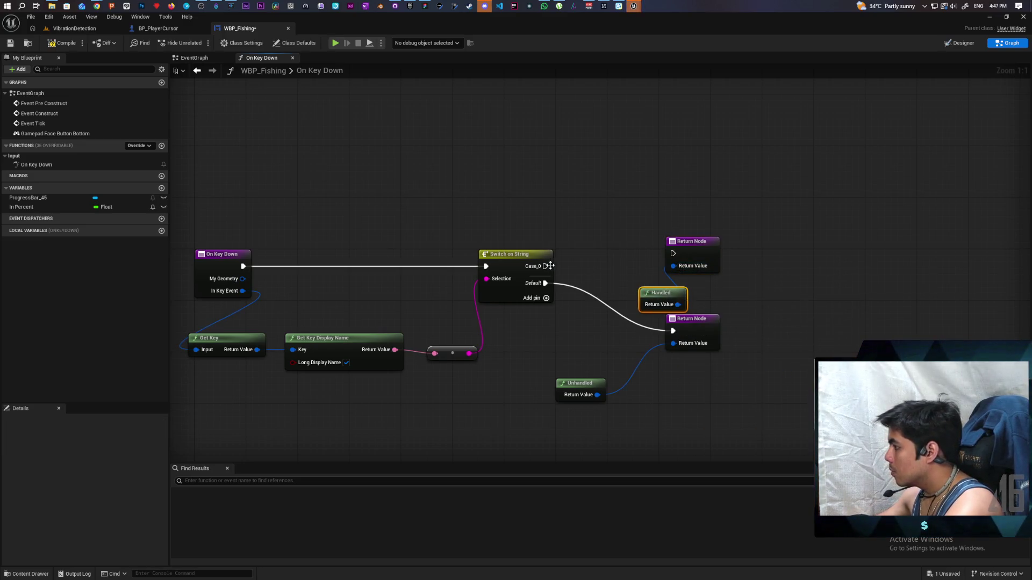
{"action": "left_click_drag", "start_coordinate": [545, 266], "coordinate": [672, 253]}
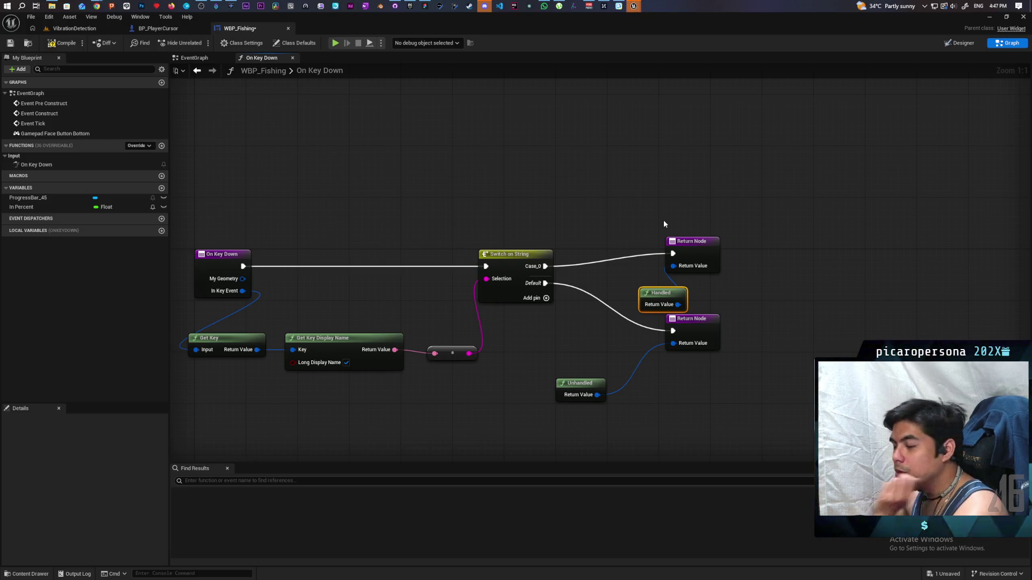
Tidy the Return, Handled and Unhandled nodes and save WBP_Fishing.
{"action": "key", "text": "ctrl+s"}
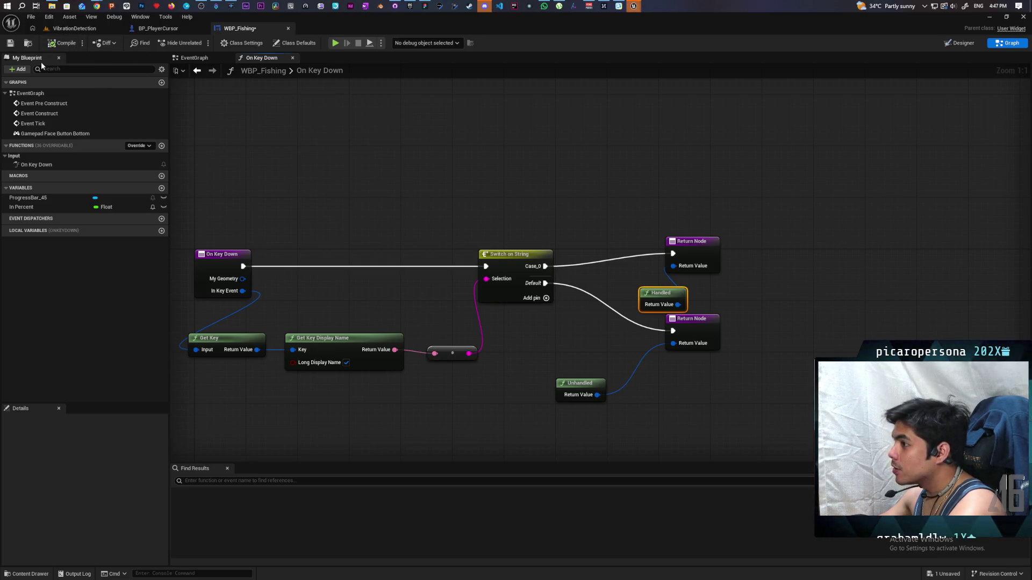
{"action": "left_click_drag", "start_coordinate": [693, 349], "coordinate": [685, 378]}
{"action": "left_click_drag", "start_coordinate": [685, 257], "coordinate": [678, 269]}
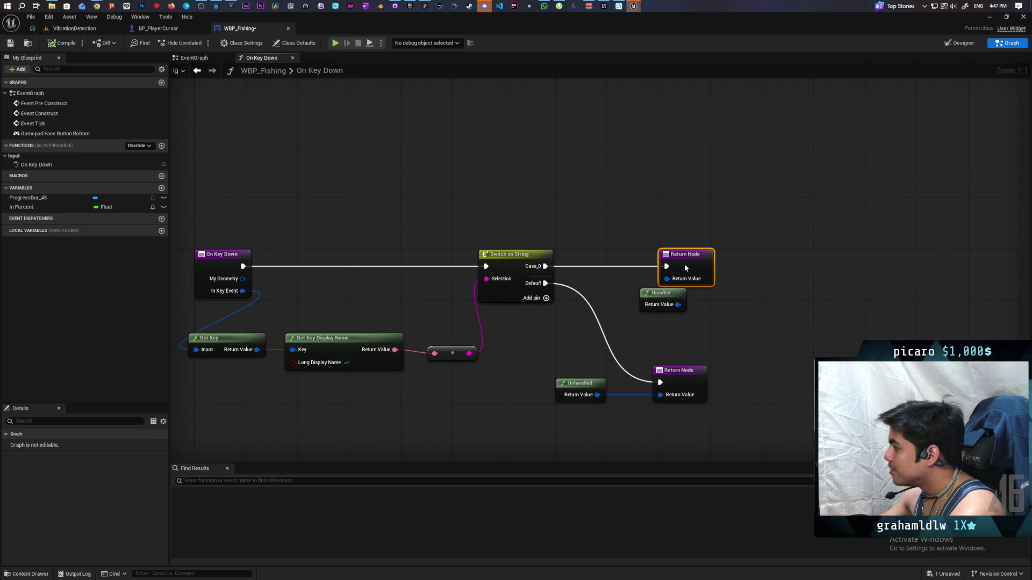
{"action": "left_click_drag", "start_coordinate": [676, 378], "coordinate": [681, 376]}
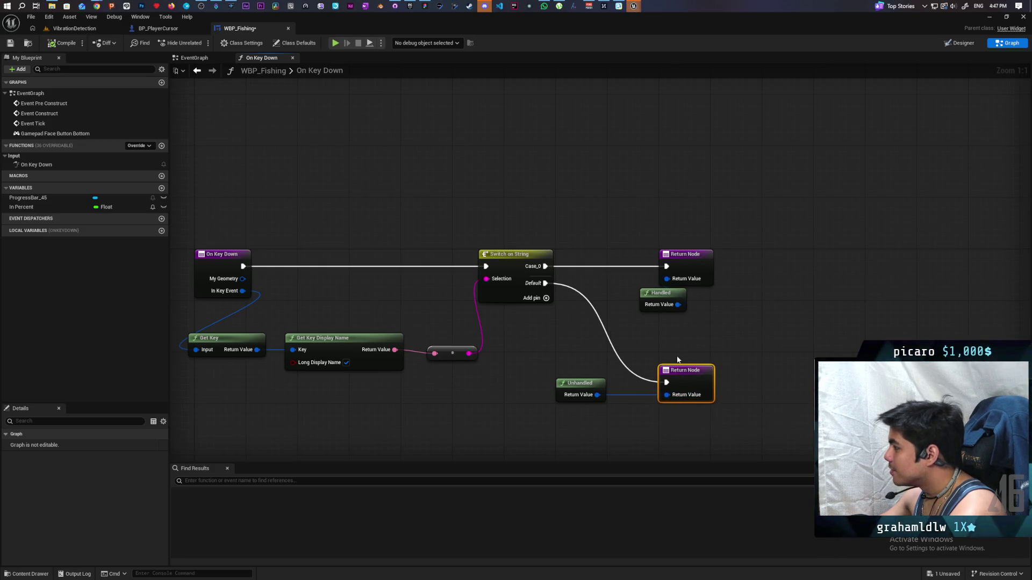
{"action": "left_click", "coordinate": [603, 340]}
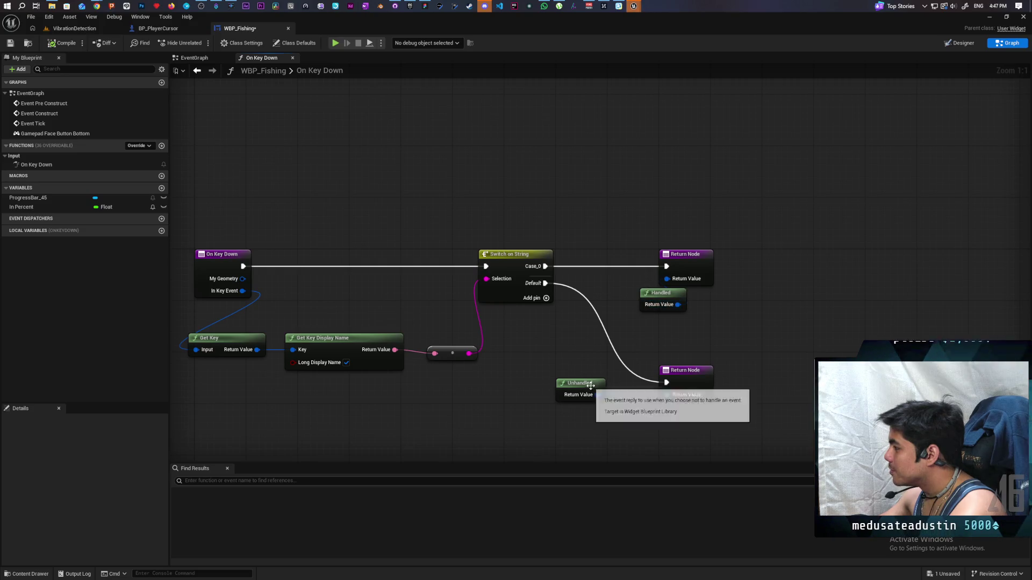
{"action": "mouse_move", "coordinate": [593, 390]}
{"action": "left_mouse_down"}
{"action": "mouse_move", "coordinate": [647, 421]}
{"action": "mouse_move", "coordinate": [670, 415]}
{"action": "left_mouse_up"}
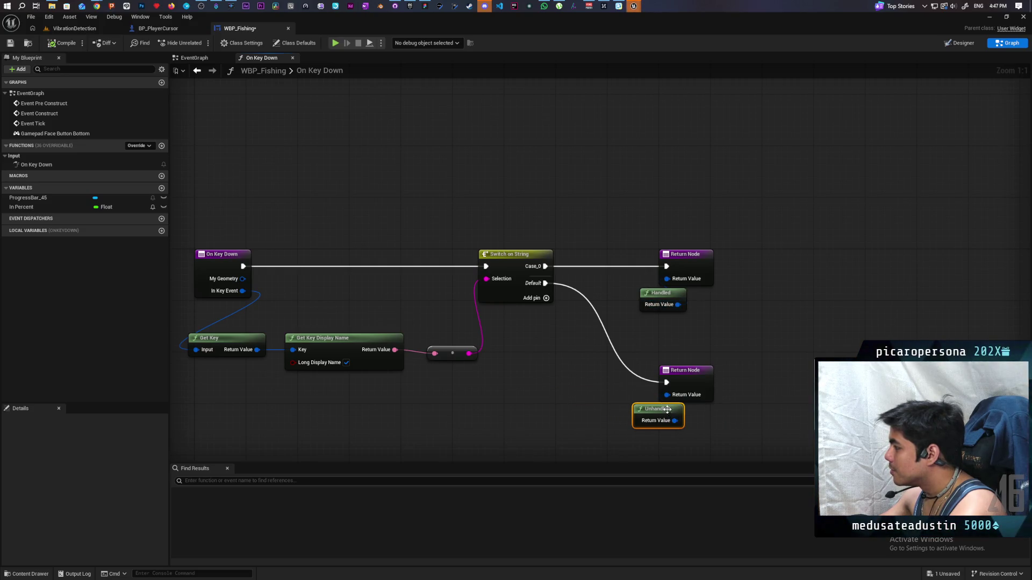
{"action": "left_click", "coordinate": [605, 390]}
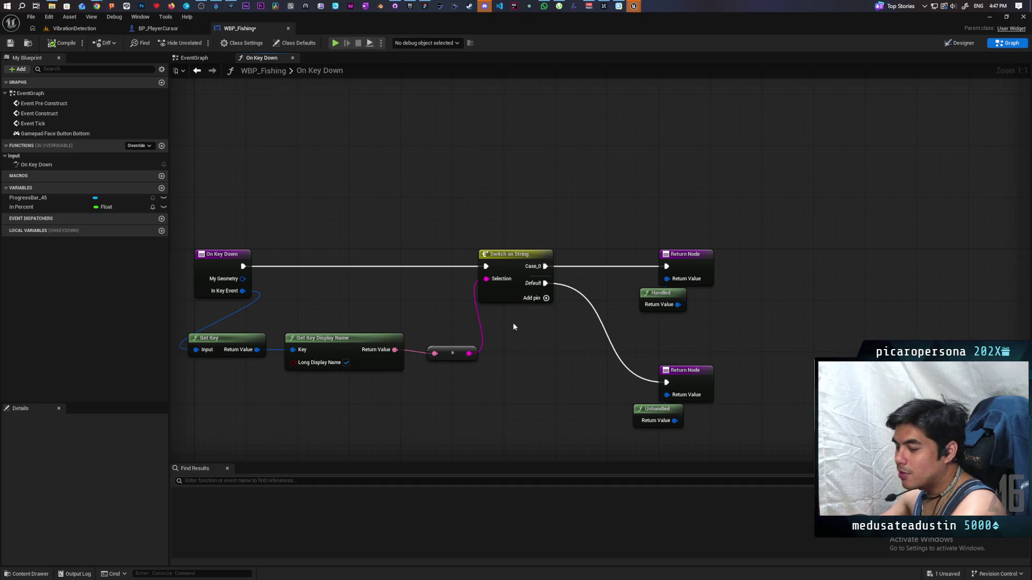
{"action": "left_click", "coordinate": [10, 43]}
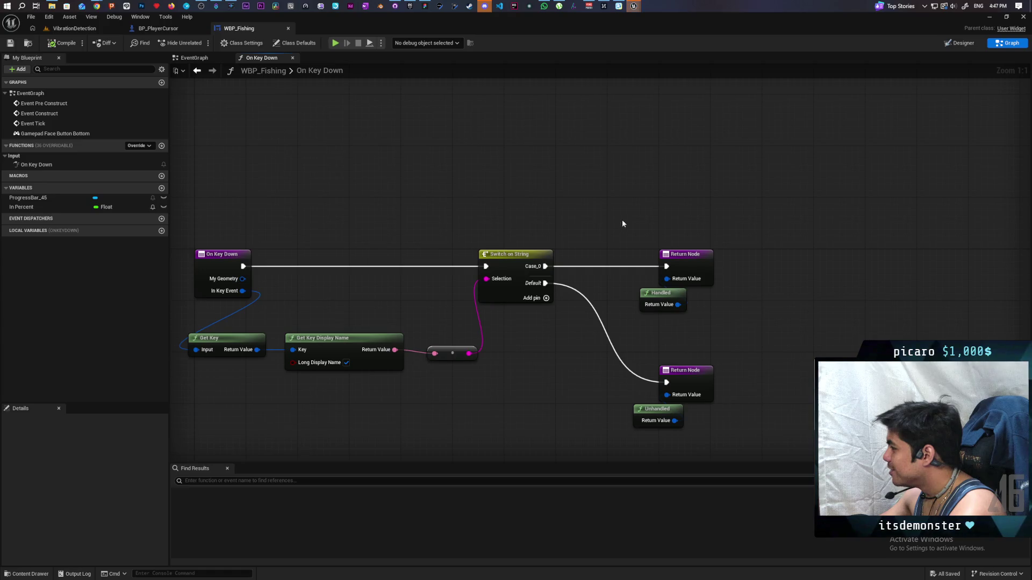
Left-align the four return and reply nodes.
{"action": "left_click_drag", "start_coordinate": [622, 224], "coordinate": [668, 411]}
{"action": "key", "text": "shift+a"}
{"action": "left_click", "coordinate": [749, 357]}
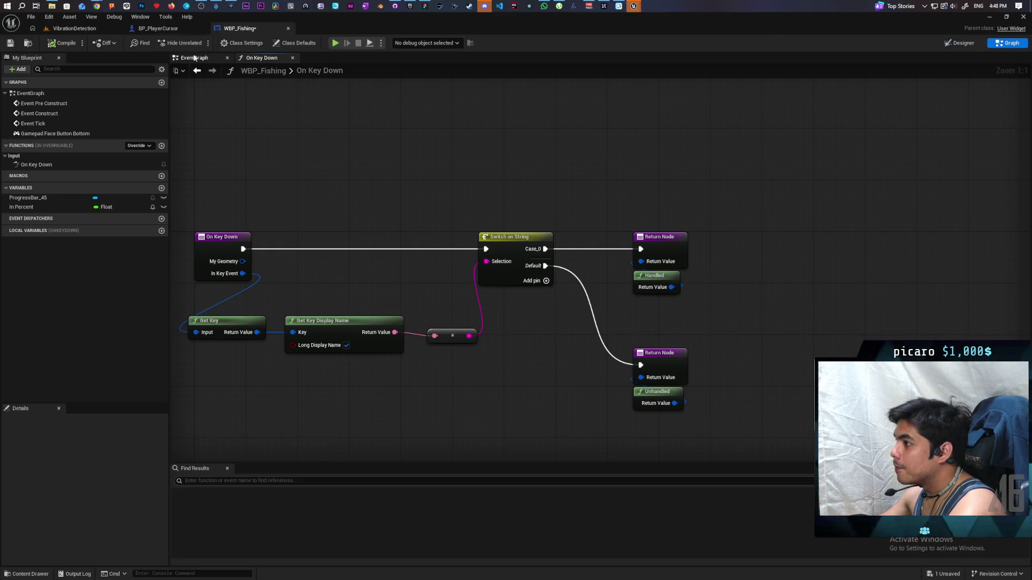
Check which input key the EventGraph's Gamepad Face Button Bottom event uses.
{"action": "left_click", "coordinate": [178, 58]}
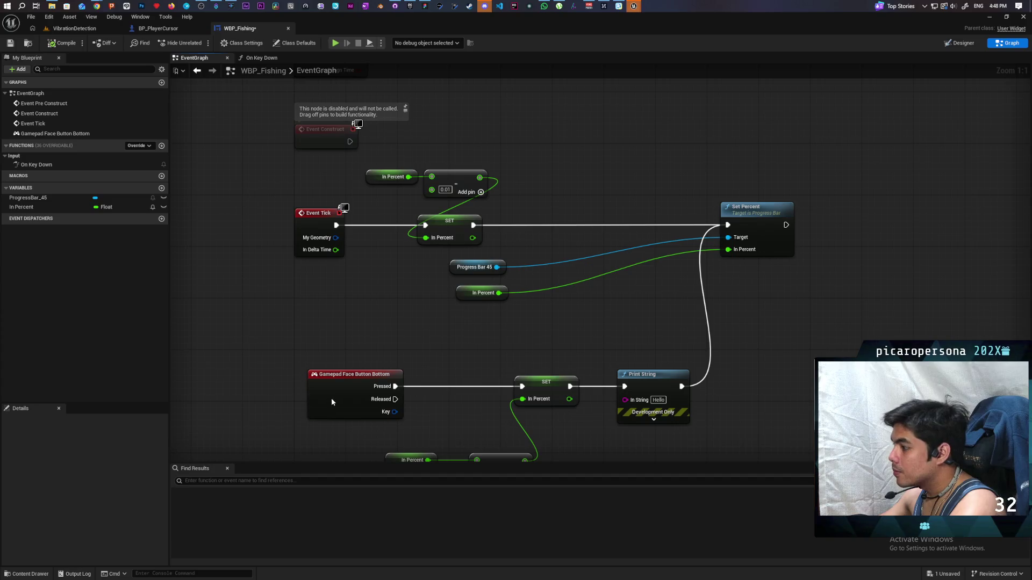
{"action": "left_click", "coordinate": [325, 380]}
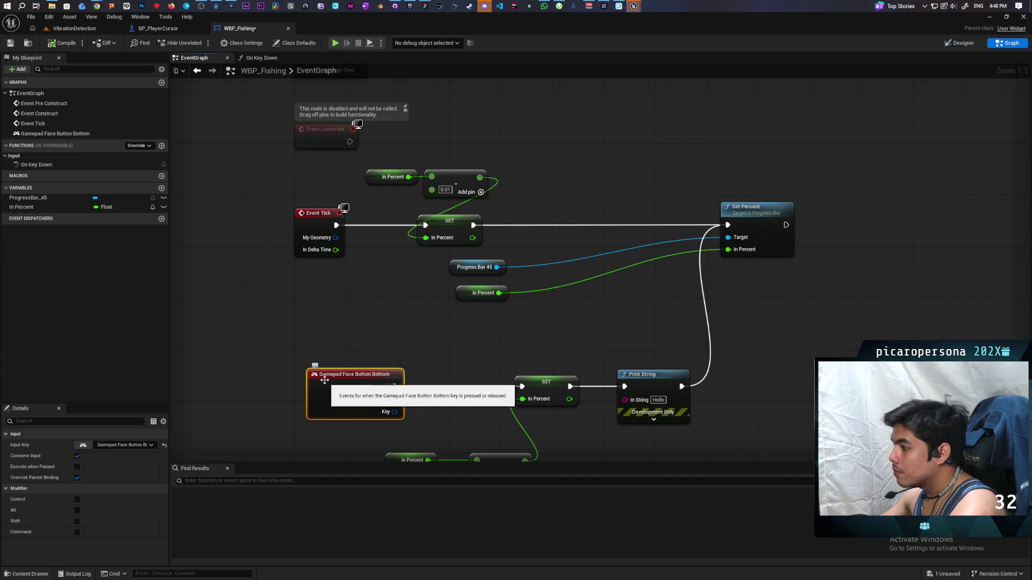
{"action": "left_click", "coordinate": [115, 447]}
{"action": "left_click", "coordinate": [279, 385]}
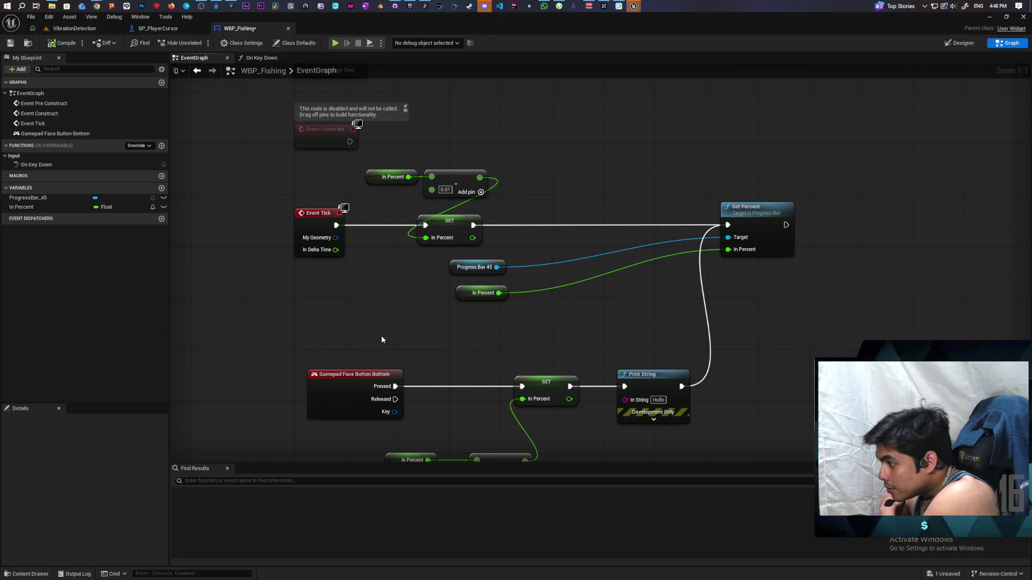
{"action": "left_click", "coordinate": [177, 28]}
{"action": "left_click", "coordinate": [240, 28]}
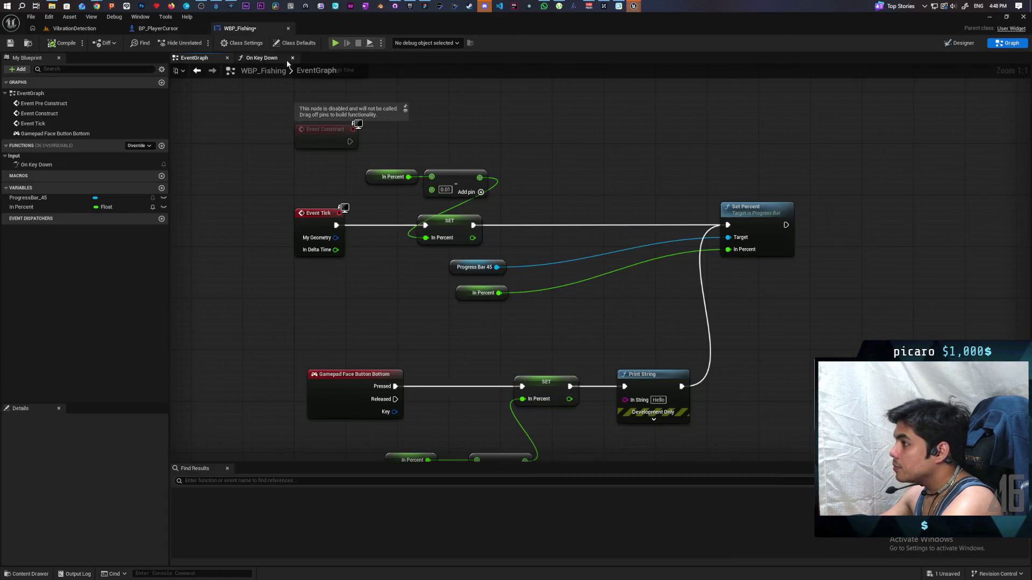
Rename Case_0 to 'Gamepad Face Button Bottom' and wire it to the Handled return.
{"action": "left_click", "coordinate": [279, 58]}
{"action": "left_click", "coordinate": [521, 254]}
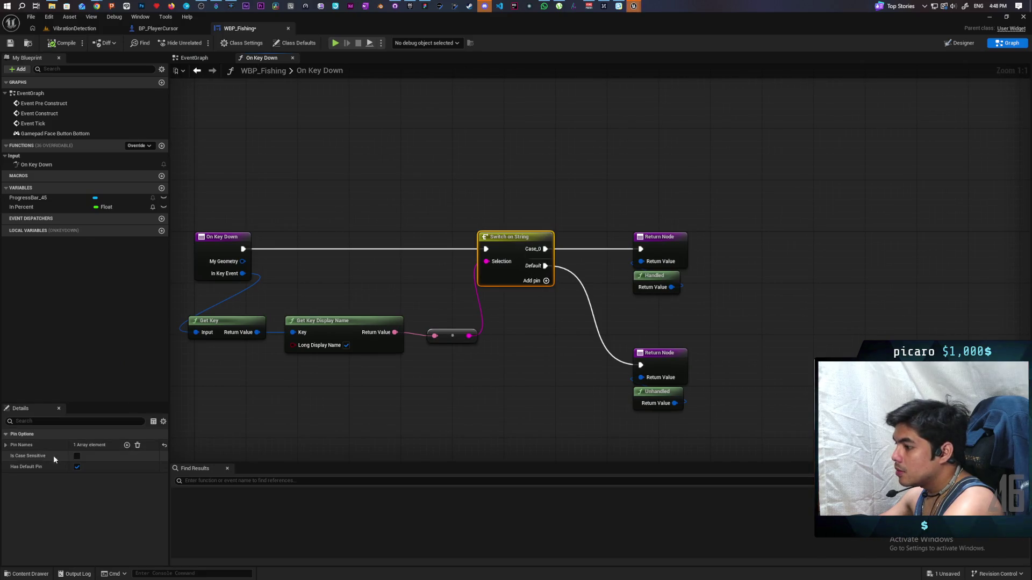
{"action": "left_click", "coordinate": [80, 456]}
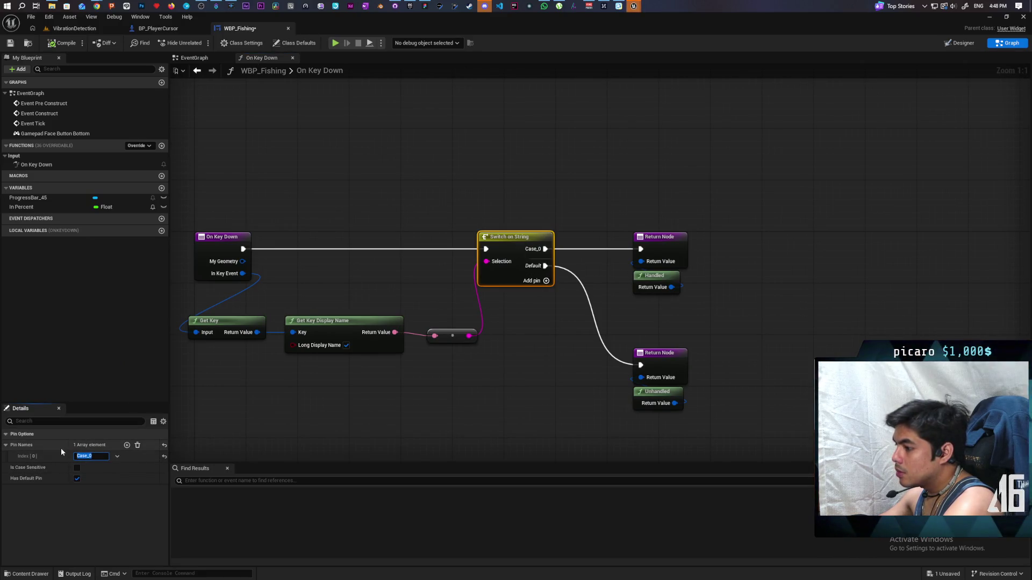
{"action": "type", "text": "Gamepad Fa"}
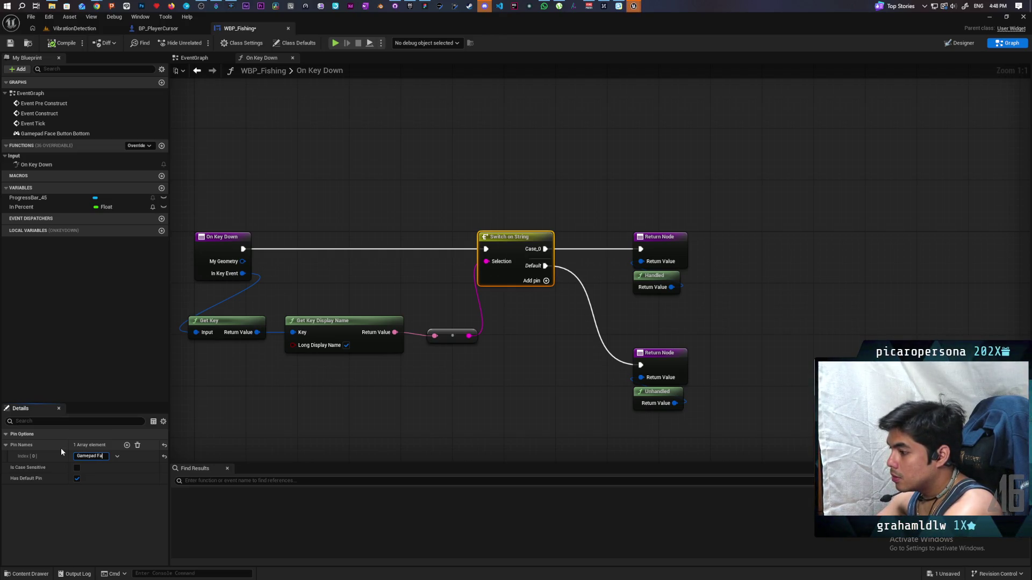
{"action": "type", "text": "Face Button Bottom"}
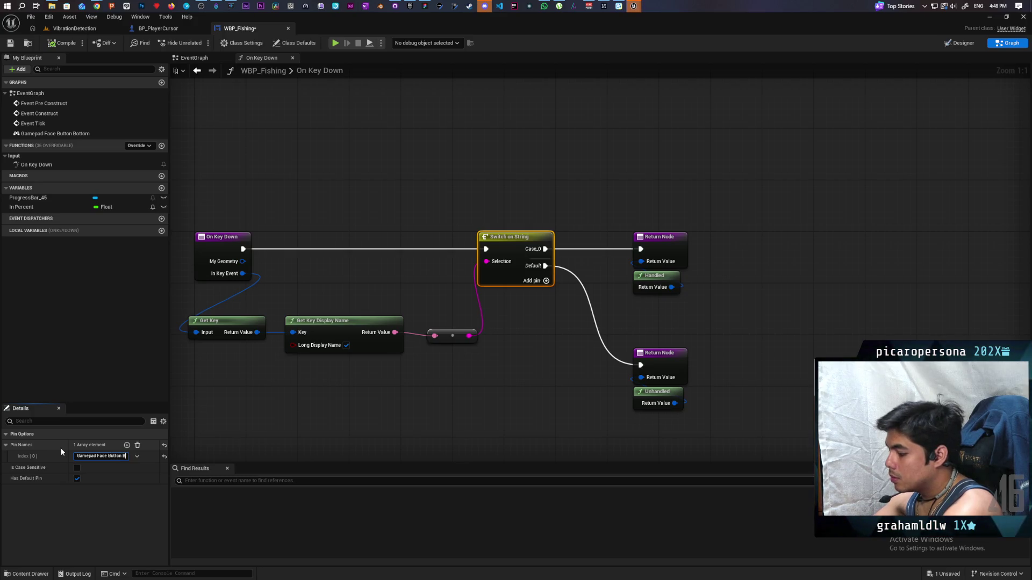
{"action": "left_click", "coordinate": [306, 398]}
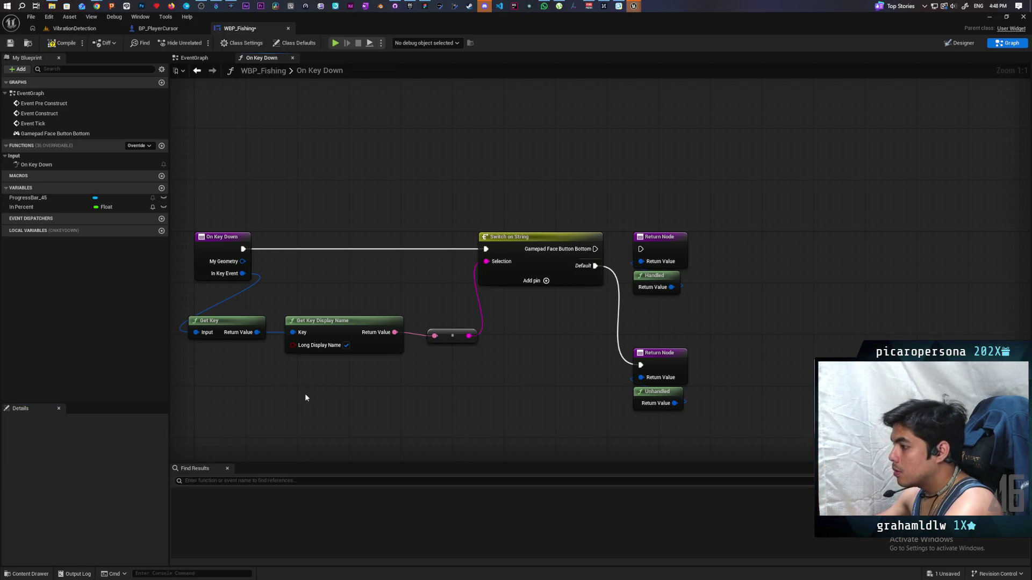
{"action": "mouse_move", "coordinate": [595, 249]}
{"action": "left_mouse_down"}
{"action": "mouse_move", "coordinate": [641, 249]}
{"action": "mouse_move", "coordinate": [687, 290]}
{"action": "left_mouse_up"}
Add a custom event 'Pressed' driving the In Percent SET, and save.
{"action": "left_click_drag", "start_coordinate": [658, 239], "coordinate": [736, 239]}
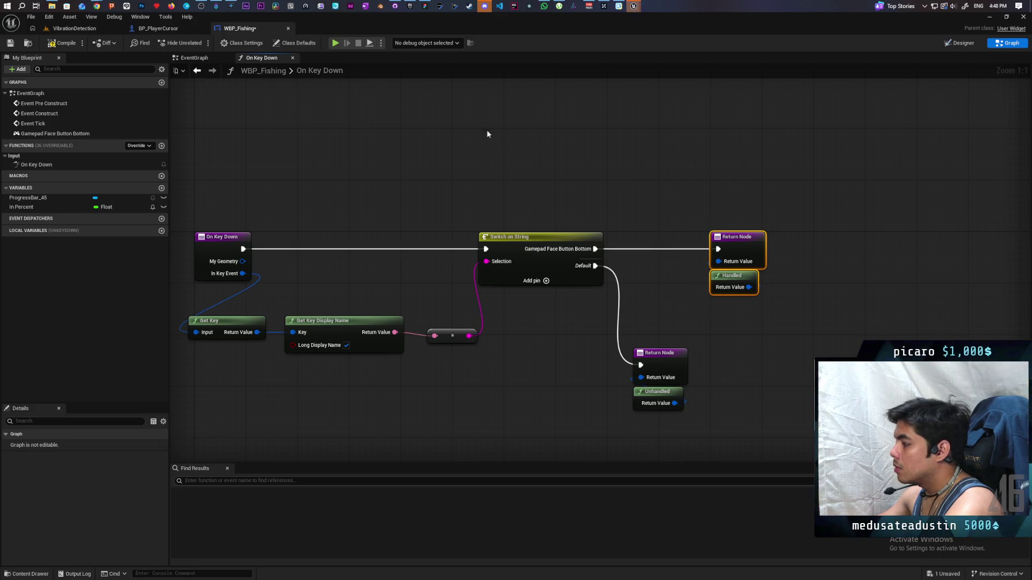
{"action": "left_click", "coordinate": [194, 57]}
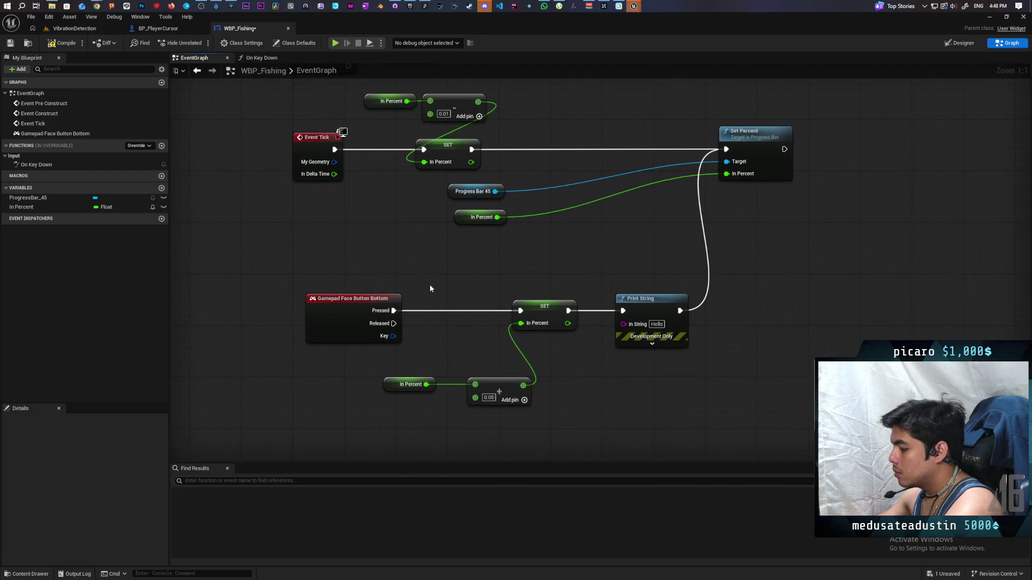
{"action": "type", "text": "Pres"}
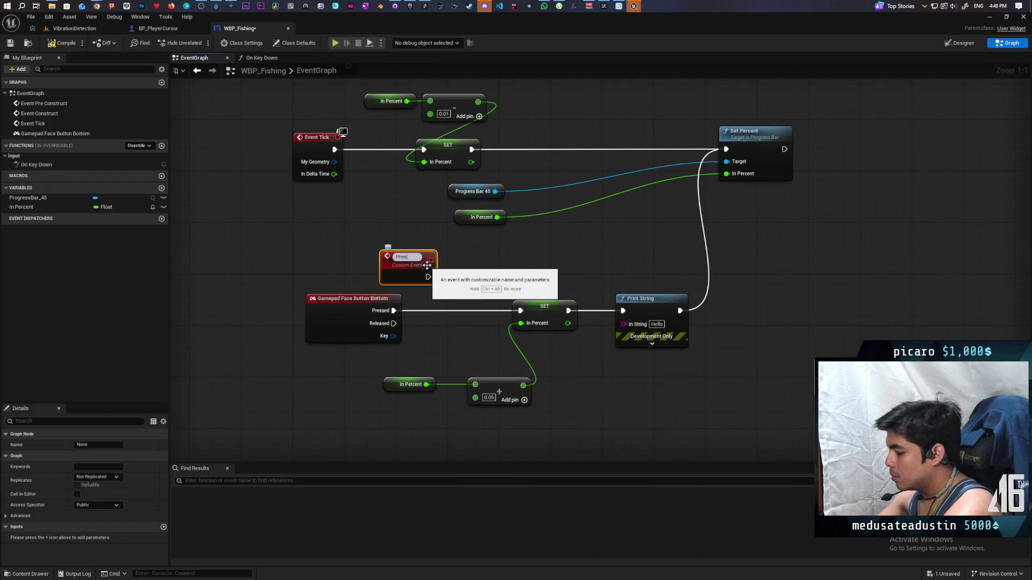
{"action": "type", "text": "sed"}
{"action": "key", "text": "Return"}
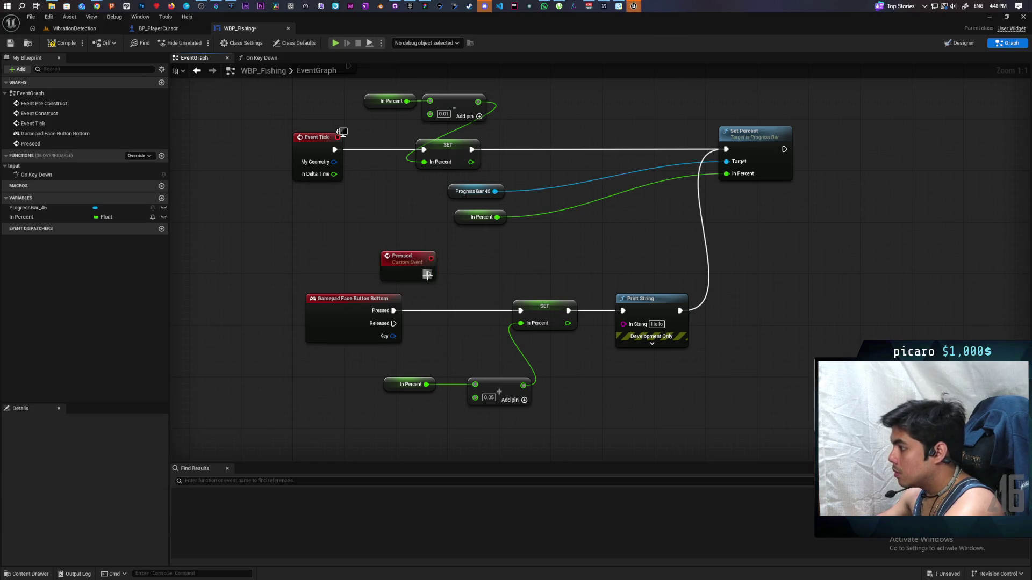
{"action": "mouse_move", "coordinate": [427, 274]}
{"action": "left_mouse_down"}
{"action": "mouse_move", "coordinate": [538, 317]}
{"action": "mouse_move", "coordinate": [520, 311]}
{"action": "left_mouse_up"}
{"action": "key", "text": "ctrl+s"}
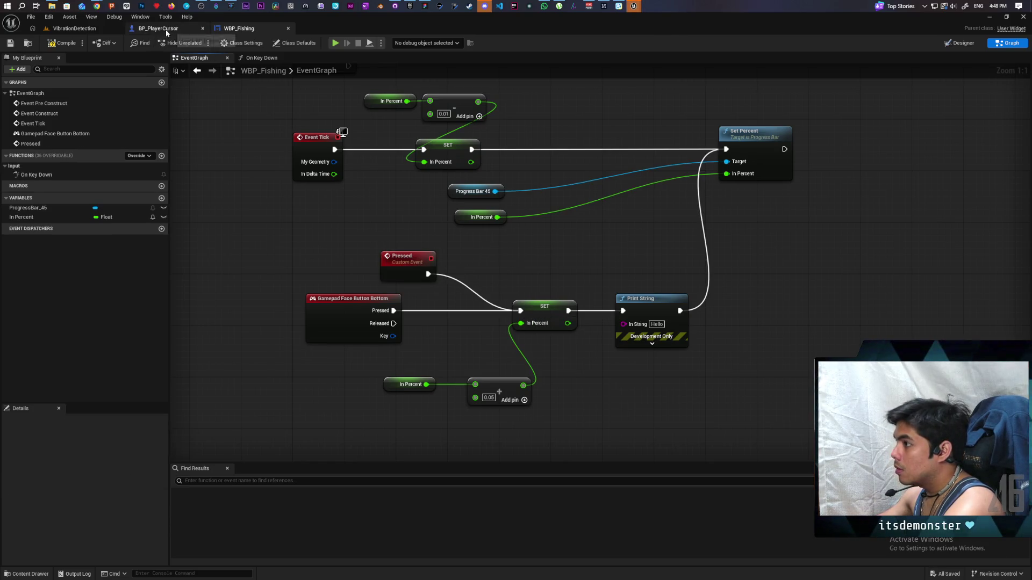
Call Pressed from On Key Down's gamepad case, then compile and start a play session.
{"action": "left_click", "coordinate": [166, 30]}
{"action": "left_click", "coordinate": [233, 29]}
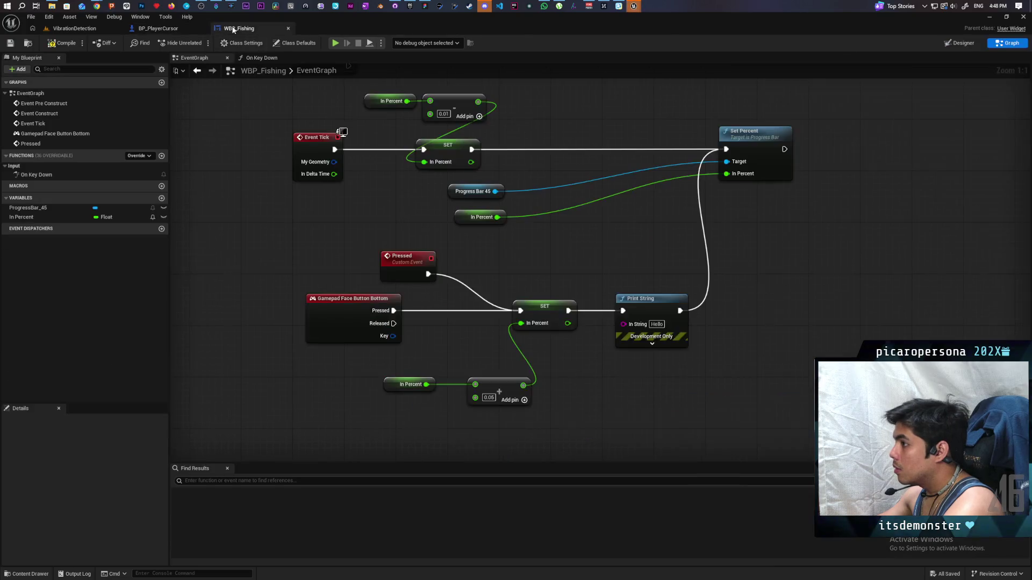
{"action": "left_click", "coordinate": [261, 57]}
{"action": "left_click_drag", "start_coordinate": [595, 249], "coordinate": [618, 228]}
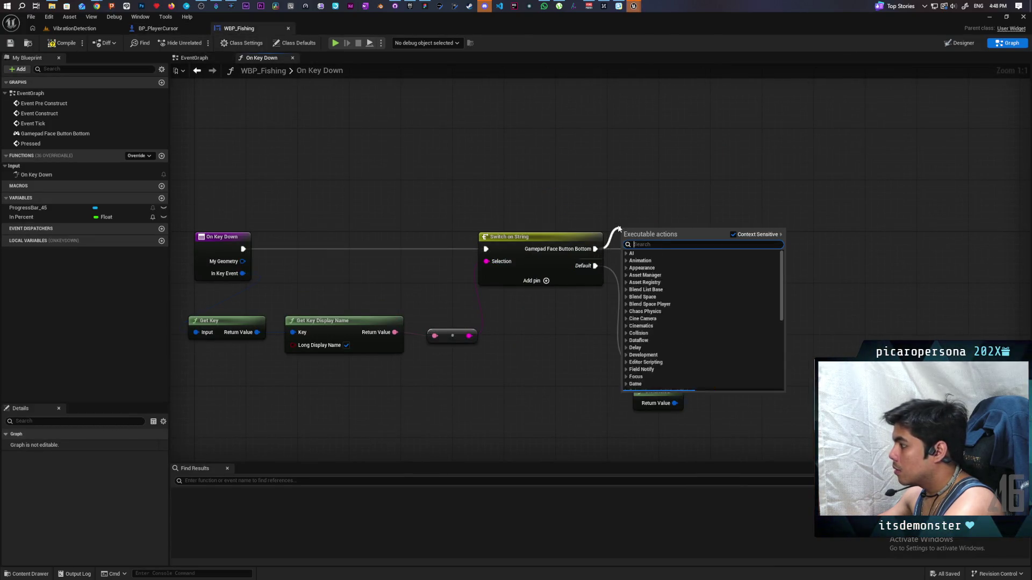
{"action": "type", "text": "pressed"}
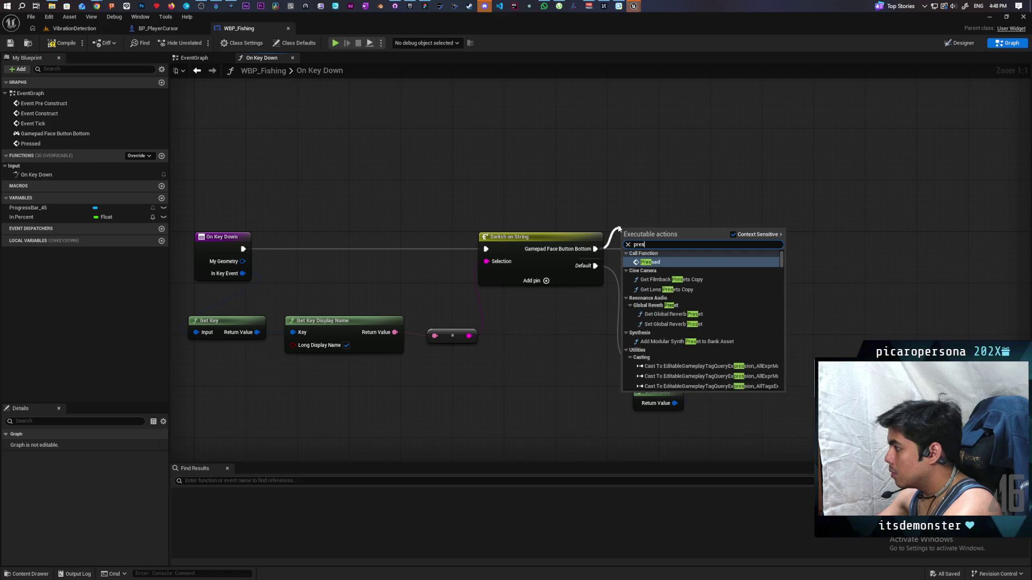
{"action": "key", "text": "Return"}
{"action": "left_click_drag", "start_coordinate": [674, 245], "coordinate": [667, 206]}
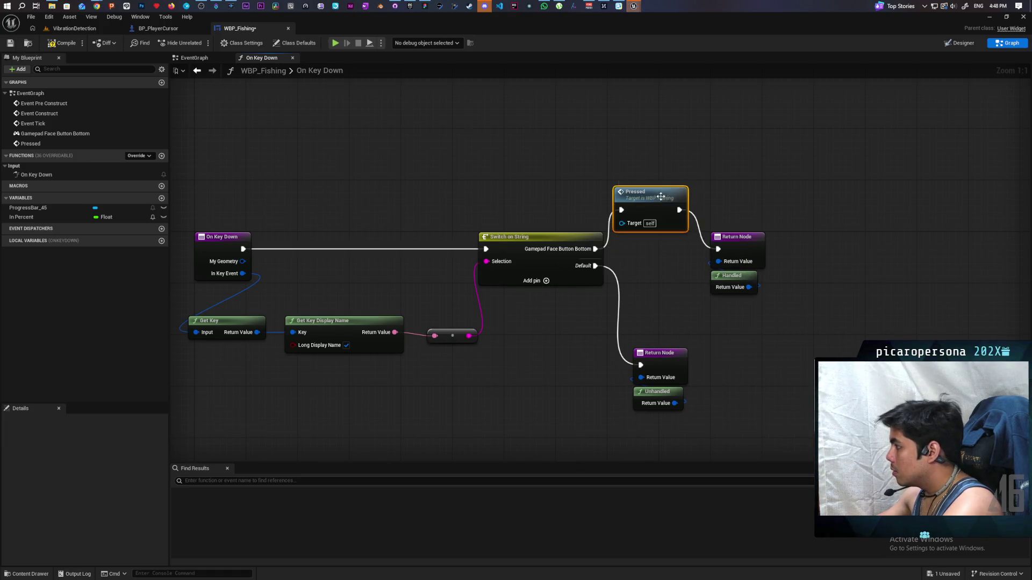
{"action": "left_click", "coordinate": [79, 45]}
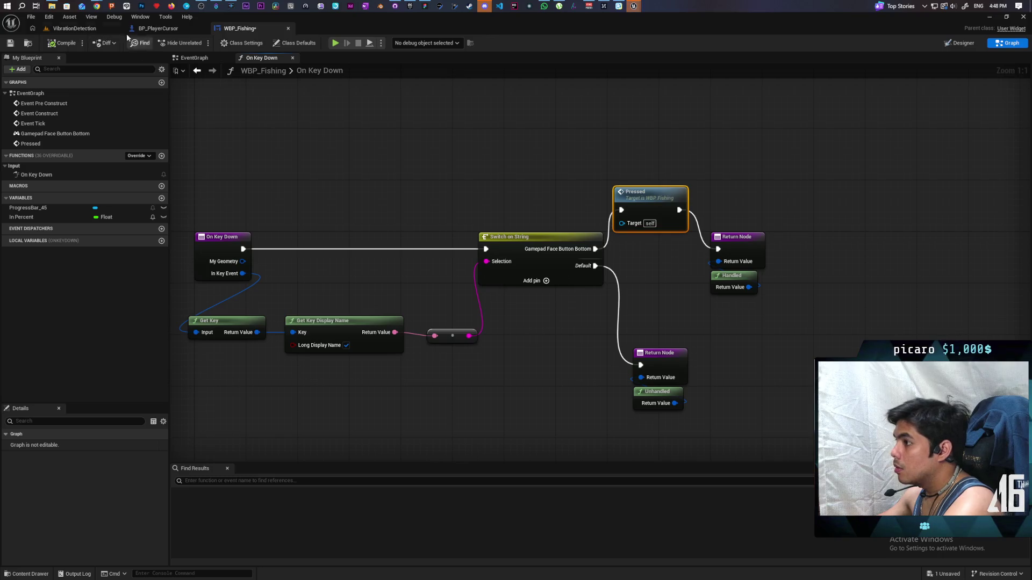
{"action": "left_click", "coordinate": [335, 44]}
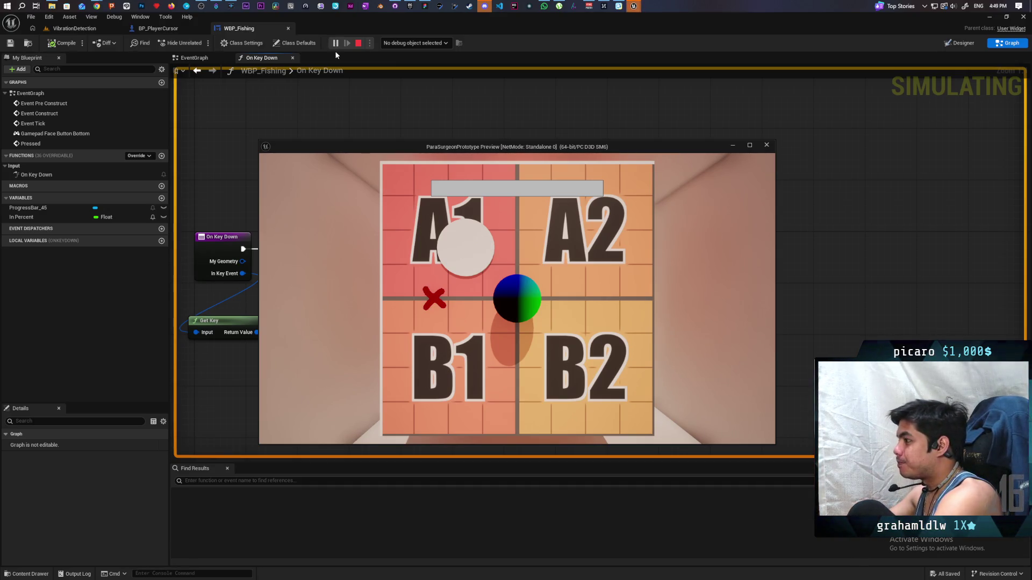
Stop the play session and bring up the WBP_Fishing Designer view.
{"action": "key", "text": "Escape"}
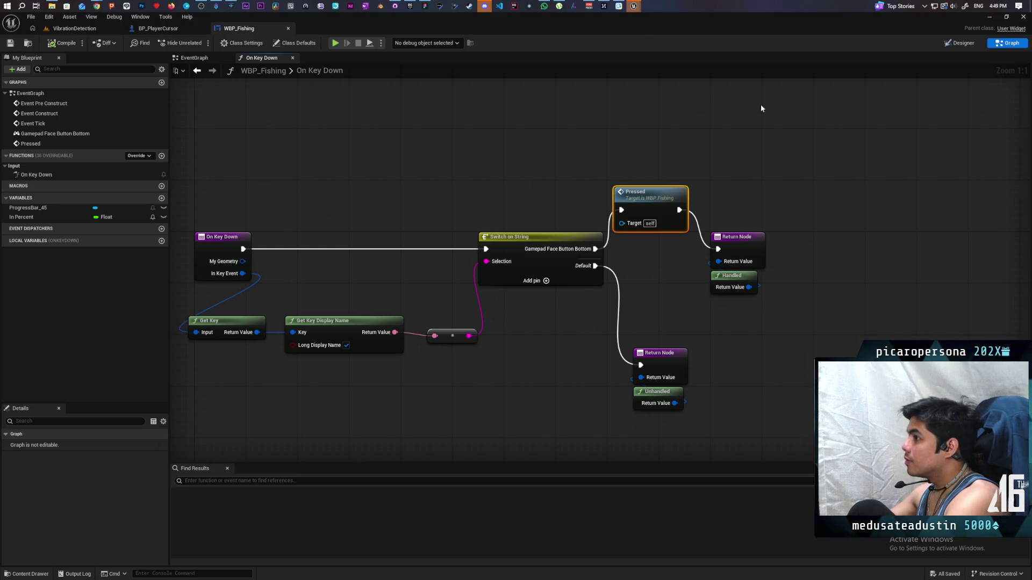
{"action": "left_click", "coordinate": [953, 43]}
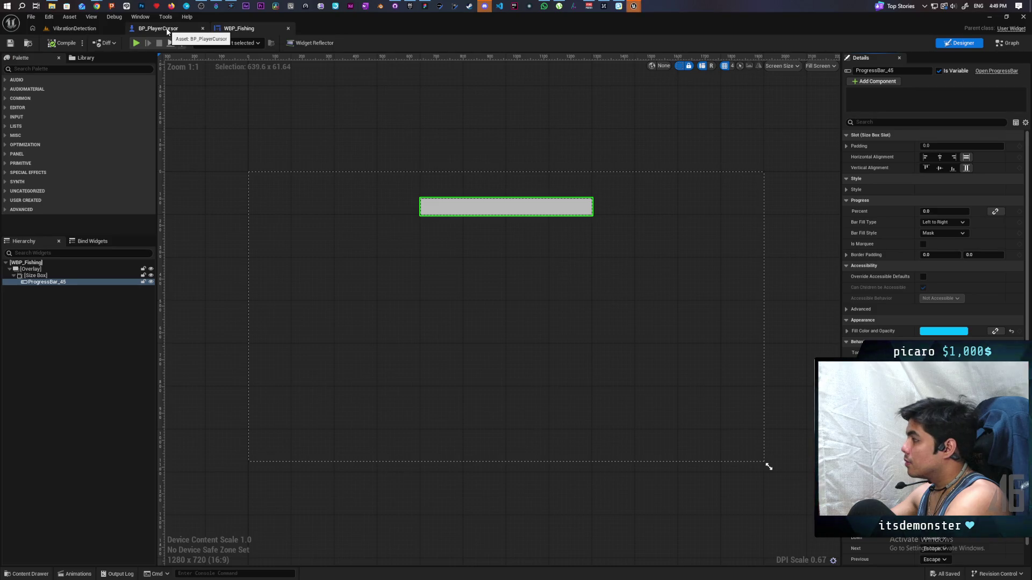
Clamp the upper Add result with Clamp (Float) before setting In Percent.
{"action": "left_click", "coordinate": [465, 278]}
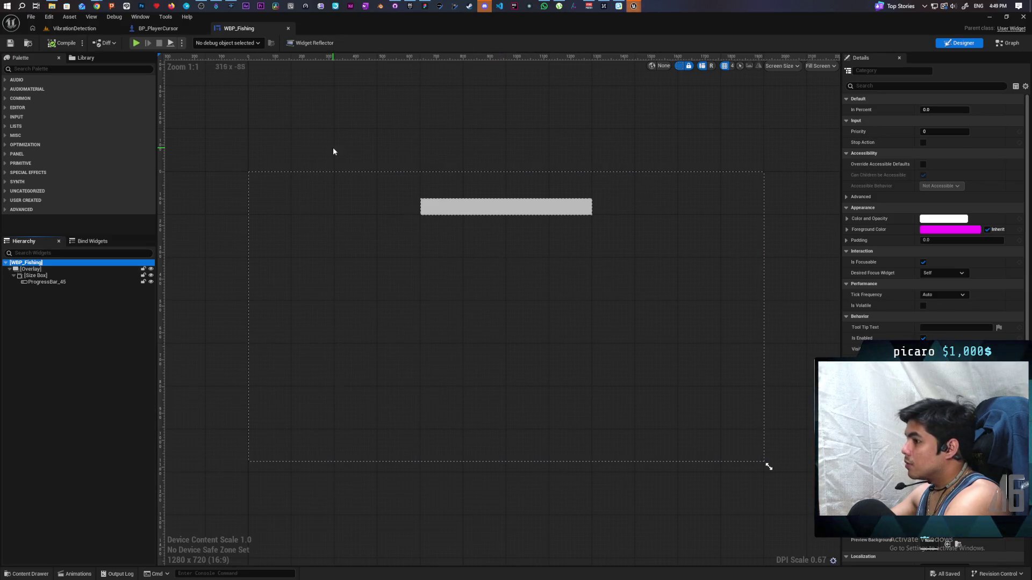
{"action": "left_click", "coordinate": [998, 44]}
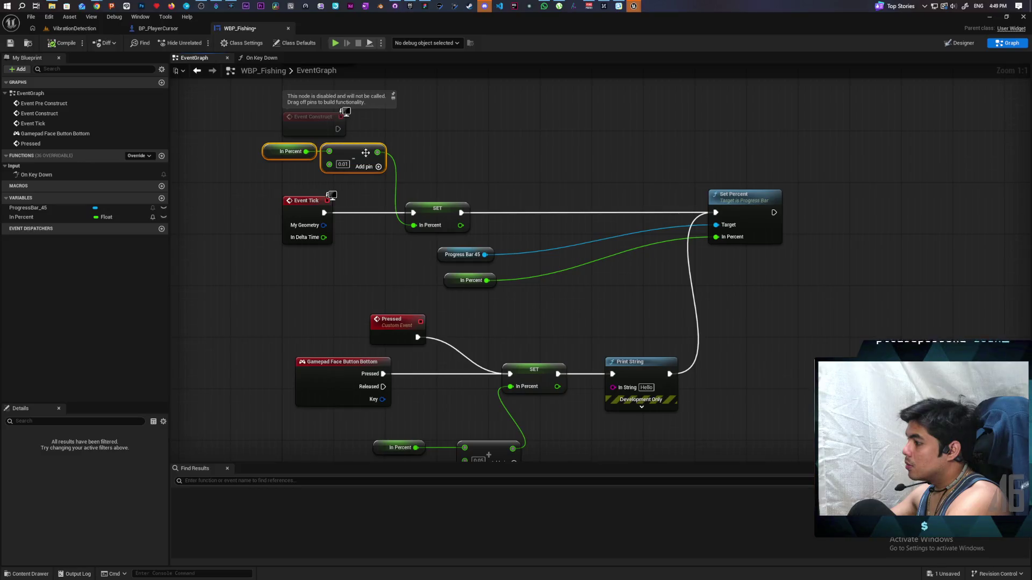
{"action": "left_click_drag", "start_coordinate": [377, 152], "coordinate": [446, 154]}
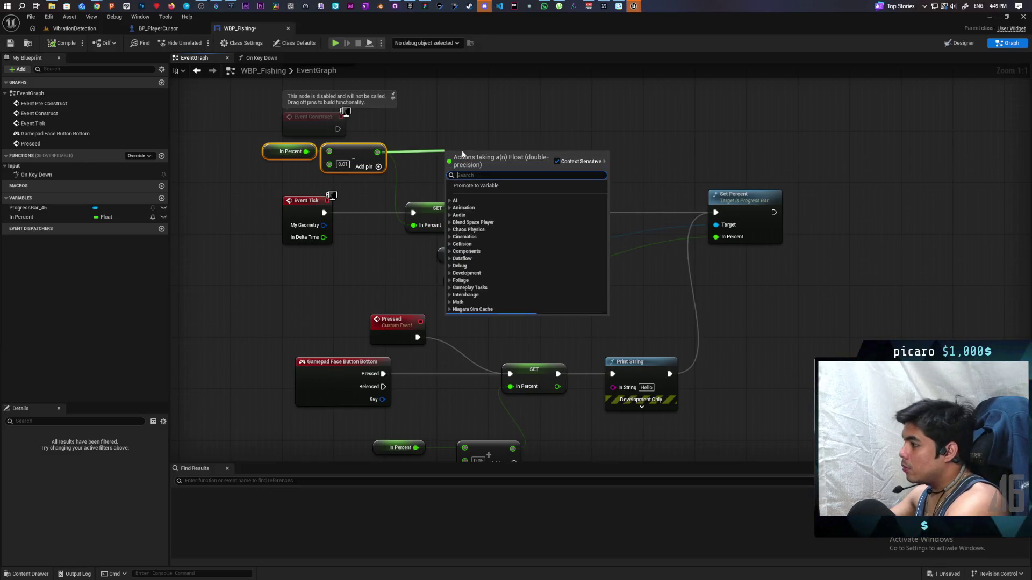
{"action": "type", "text": "clamp"}
{"action": "key", "text": "Return"}
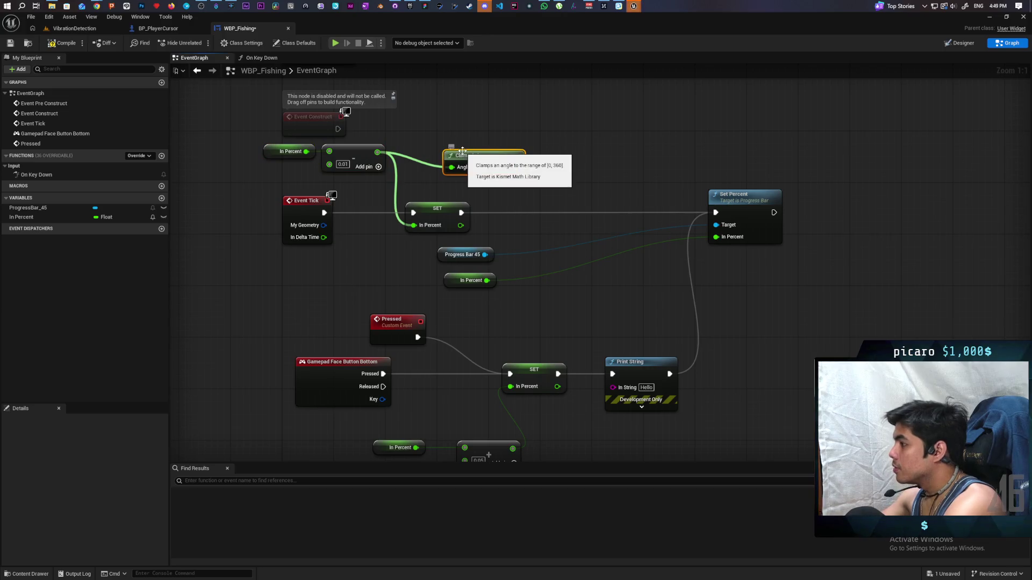
{"action": "key", "text": "Delete"}
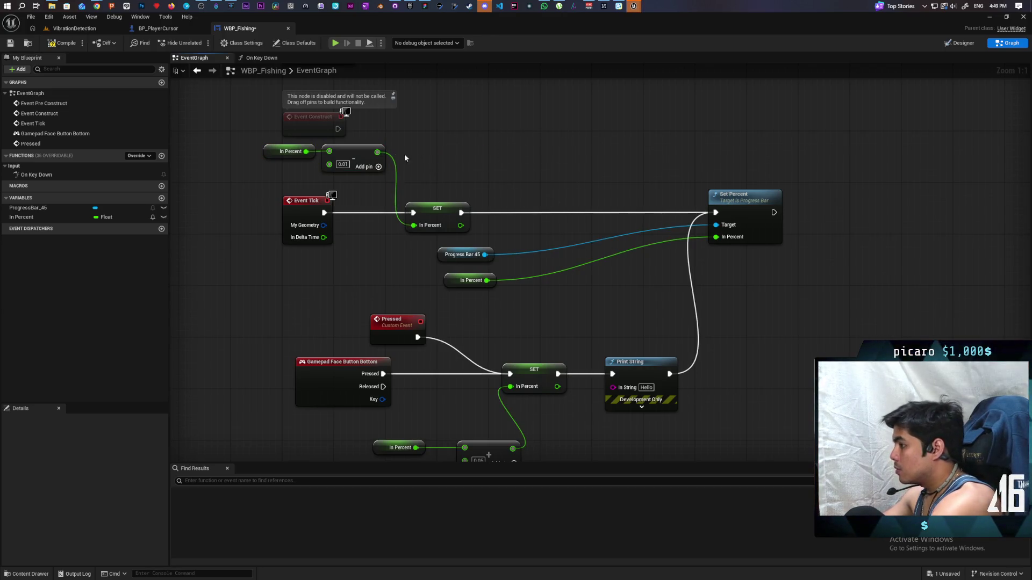
{"action": "left_click_drag", "start_coordinate": [377, 153], "coordinate": [409, 155]}
{"action": "type", "text": "clamp float"}
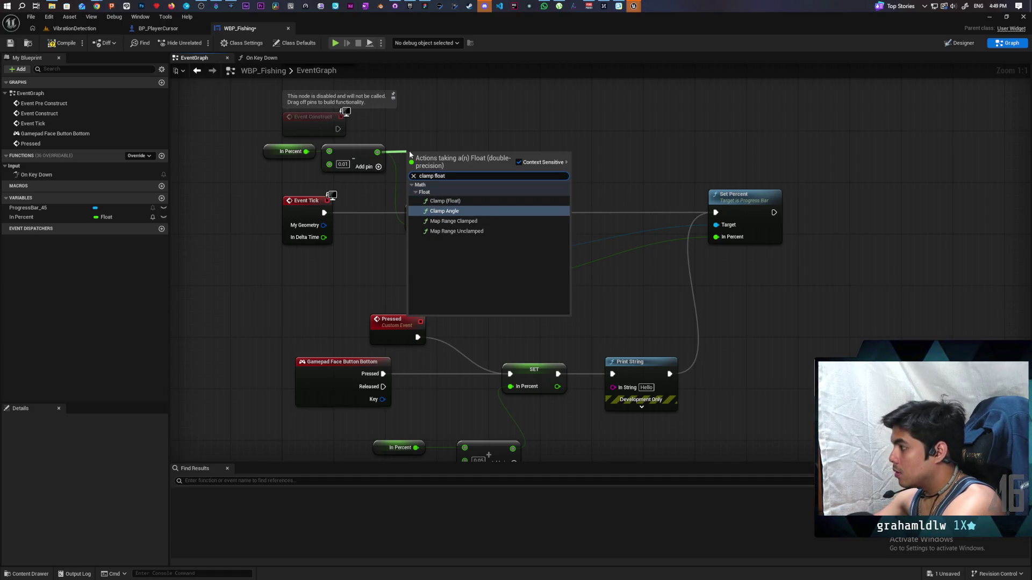
{"action": "key", "text": "Up"}
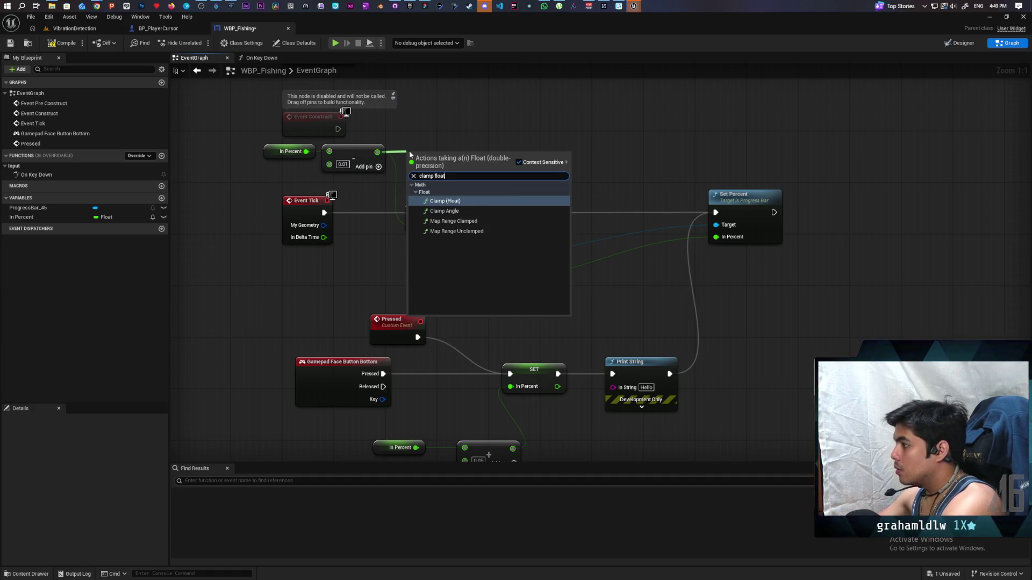
{"action": "key", "text": "Return"}
{"action": "mouse_move", "coordinate": [485, 167]}
{"action": "left_mouse_down"}
{"action": "mouse_move", "coordinate": [484, 180]}
{"action": "mouse_move", "coordinate": [413, 225]}
{"action": "left_mouse_up"}
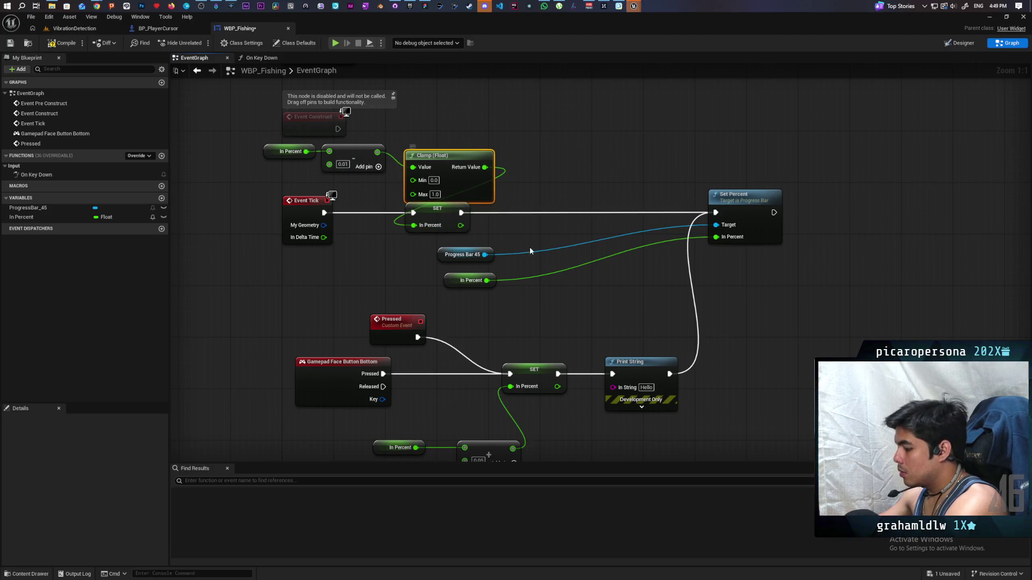
Reuse the clamp for the lower Add into its In Percent SET, and save.
{"action": "key", "text": "ctrl+x"}
{"action": "key", "text": "ctrl+v"}
{"action": "left_click_drag", "start_coordinate": [489, 302], "coordinate": [536, 343]}
{"action": "mouse_move", "coordinate": [610, 343]}
{"action": "left_mouse_down"}
{"action": "mouse_move", "coordinate": [624, 344]}
{"action": "mouse_move", "coordinate": [500, 246]}
{"action": "left_mouse_up"}
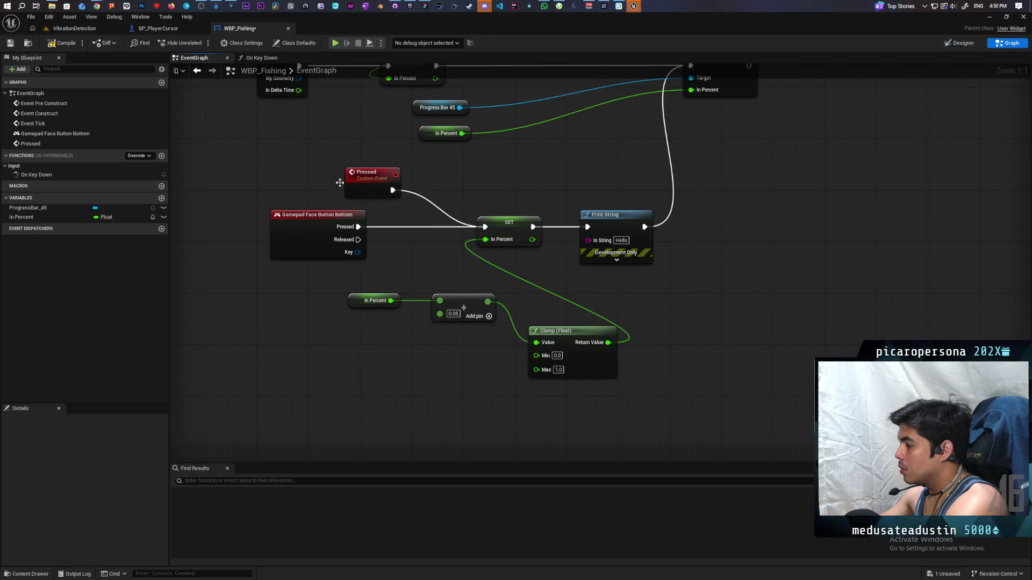
{"action": "left_click_drag", "start_coordinate": [523, 161], "coordinate": [525, 269]}
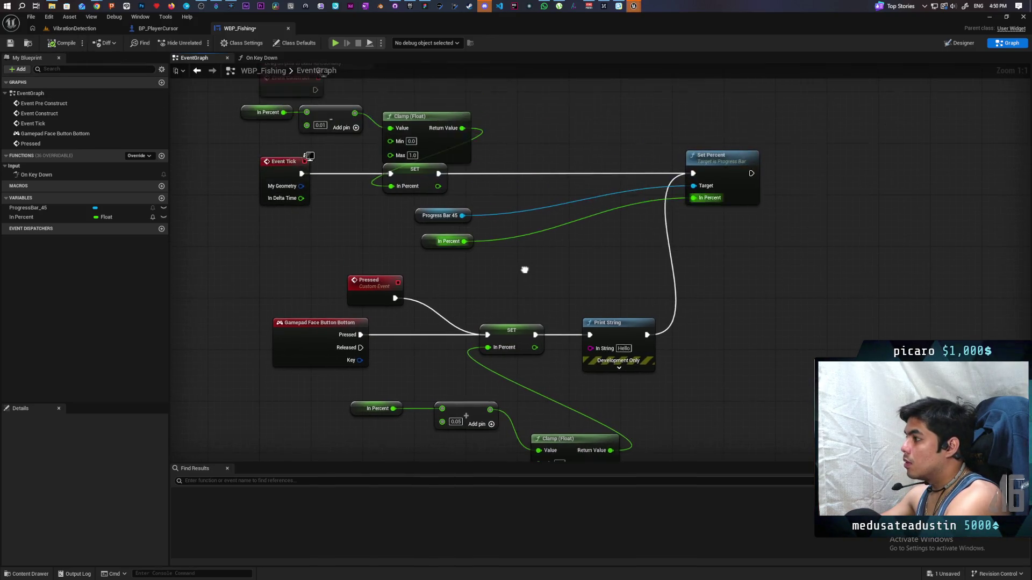
{"action": "key", "text": "ctrl+s"}
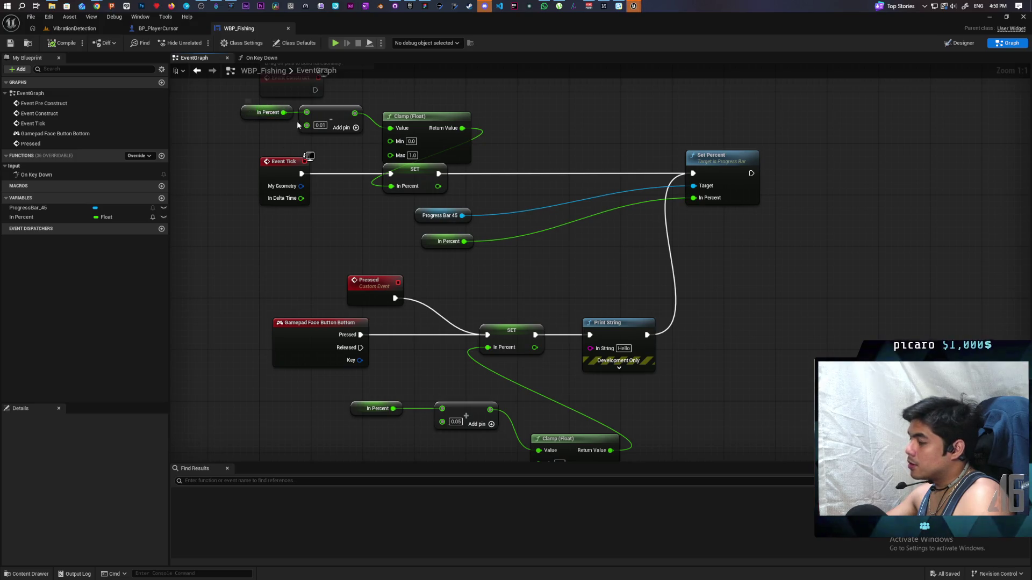
Run and stop a play-in-editor test, then switch to the BP_PlayerCursor tab.
{"action": "left_click_drag", "start_coordinate": [329, 250], "coordinate": [326, 273]}
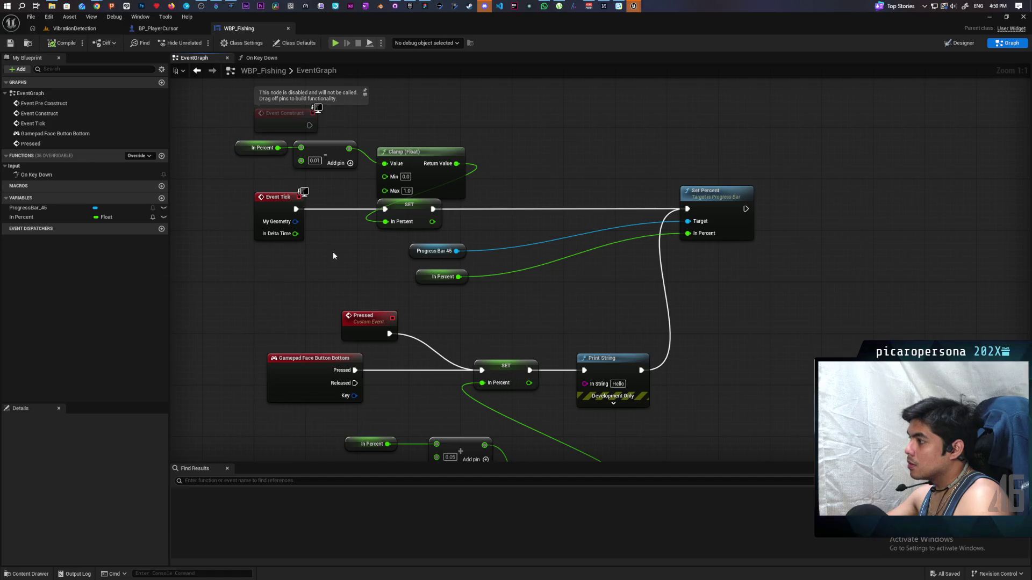
{"action": "left_click", "coordinate": [336, 43]}
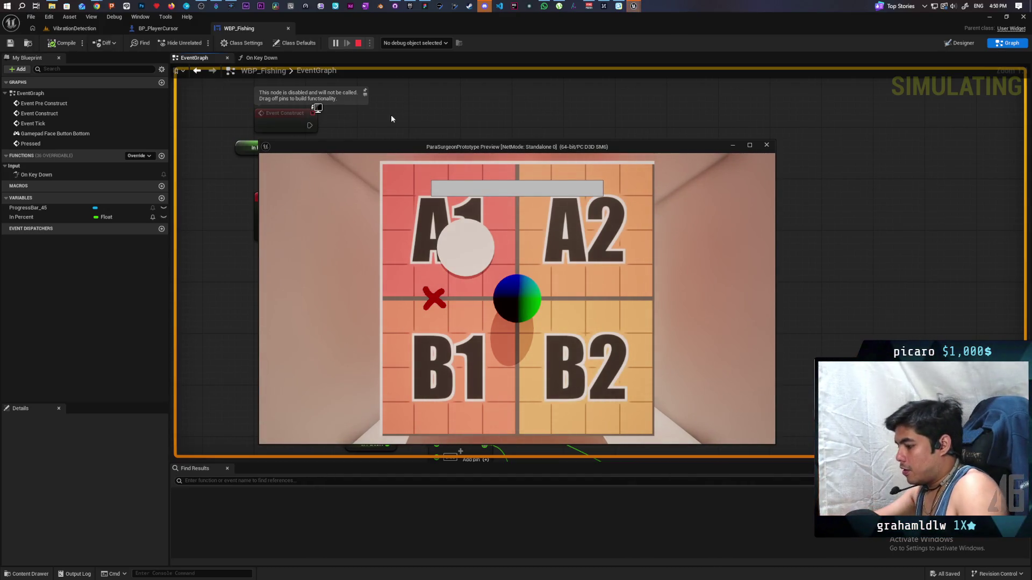
{"action": "key", "text": "Escape"}
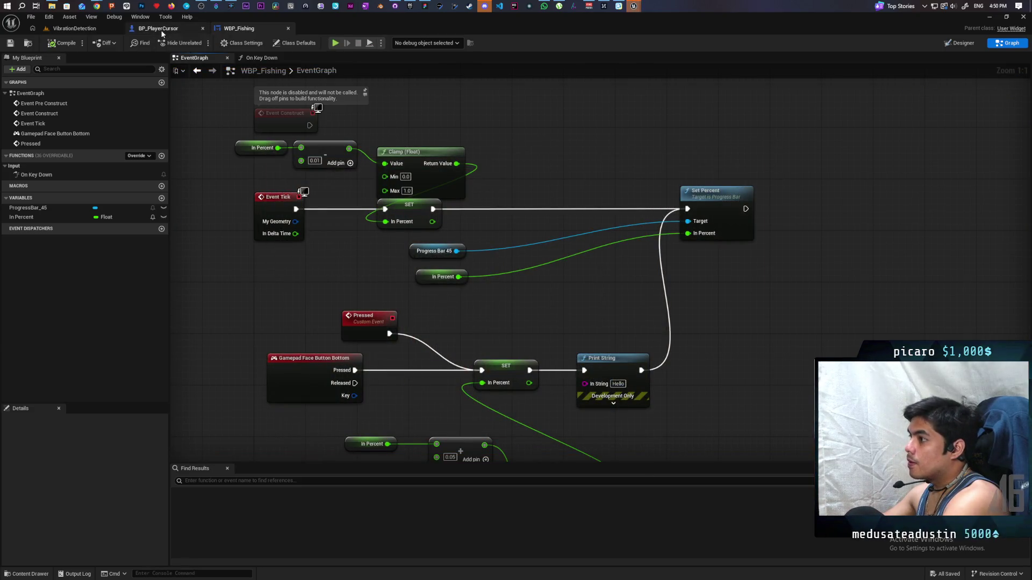
{"action": "left_click", "coordinate": [160, 29]}
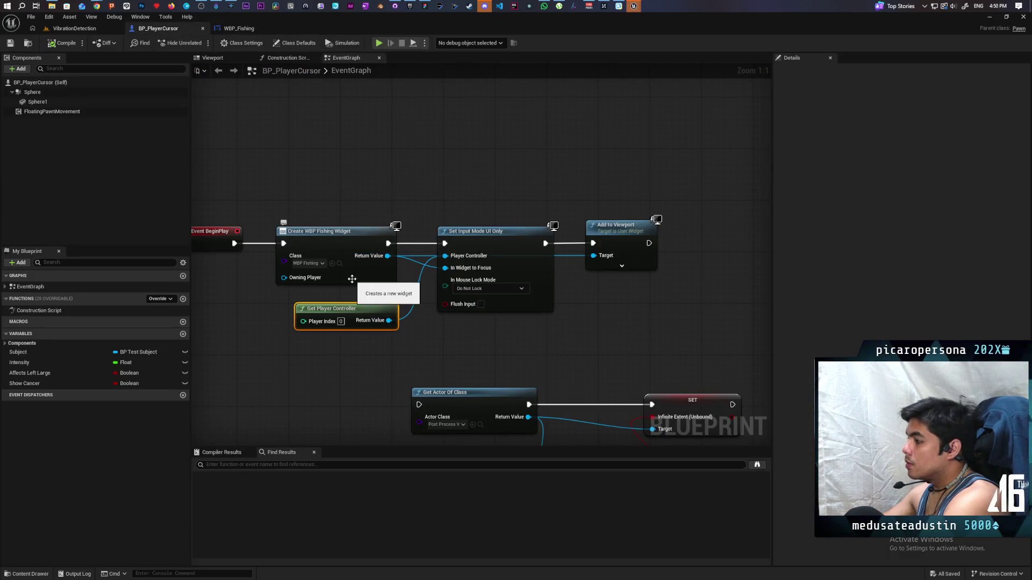
Insert a 2-second Delay between Event BeginPlay and Create WBP Fishing Widget.
{"action": "mouse_move", "coordinate": [482, 273]}
{"action": "left_mouse_down"}
{"action": "mouse_move", "coordinate": [498, 187]}
{"action": "mouse_move", "coordinate": [492, 241]}
{"action": "left_mouse_up"}
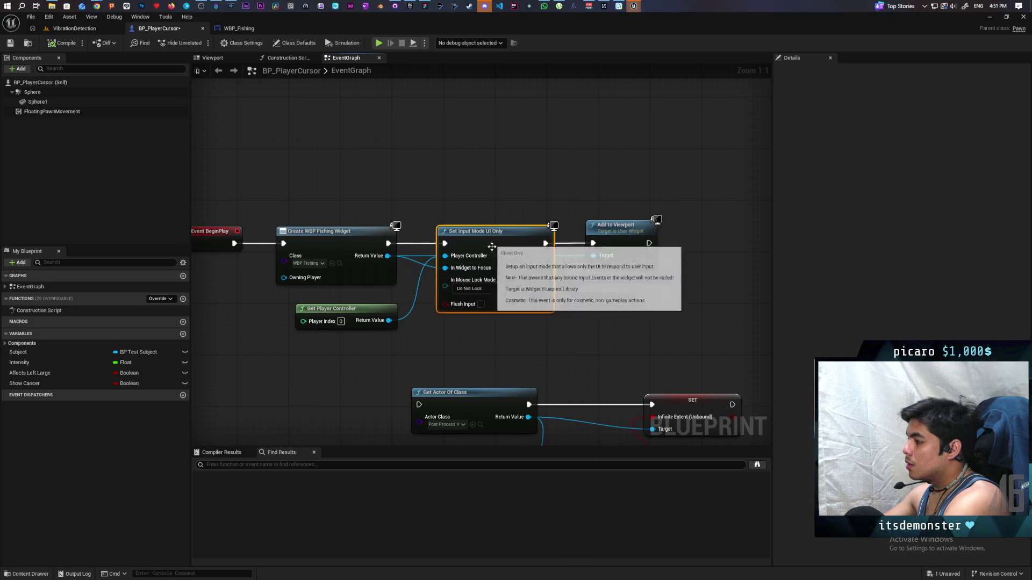
{"action": "left_click_drag", "start_coordinate": [298, 288], "coordinate": [465, 274]}
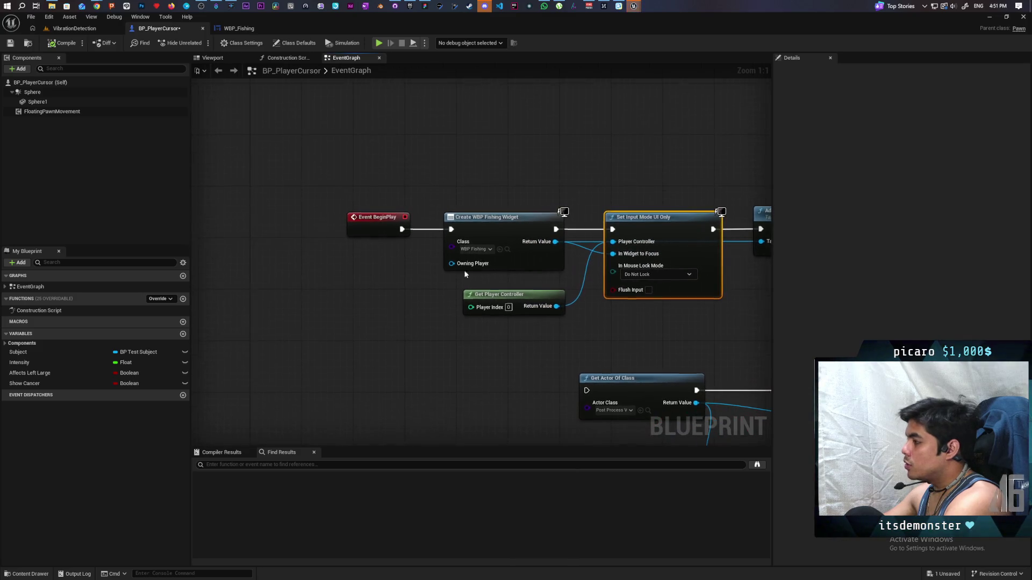
{"action": "left_click_drag", "start_coordinate": [375, 231], "coordinate": [265, 231]}
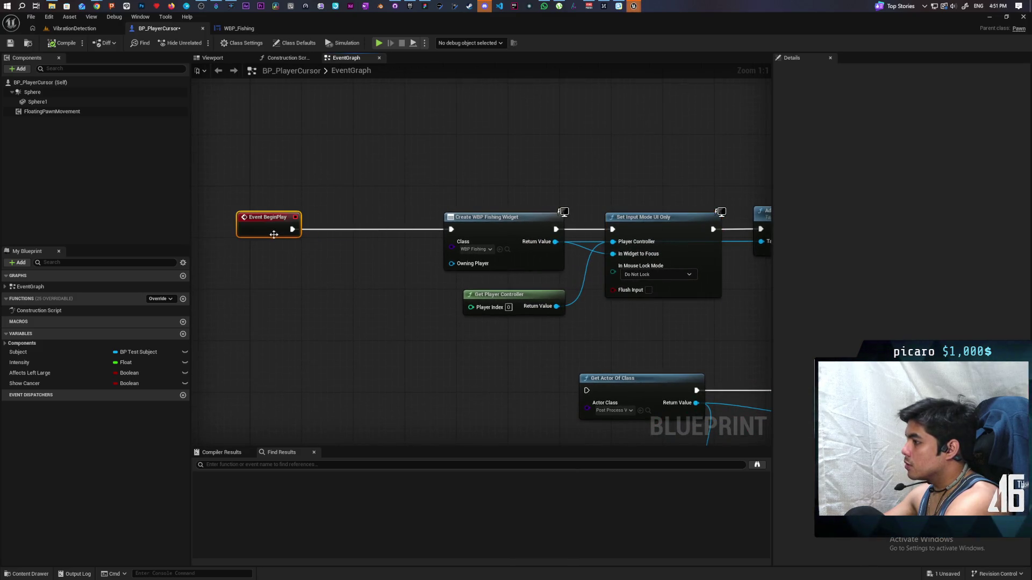
{"action": "left_click", "coordinate": [341, 258]}
{"action": "left_click_drag", "start_coordinate": [365, 265], "coordinate": [347, 223]}
{"action": "left_click", "coordinate": [355, 243]}
{"action": "type", "text": "2"}
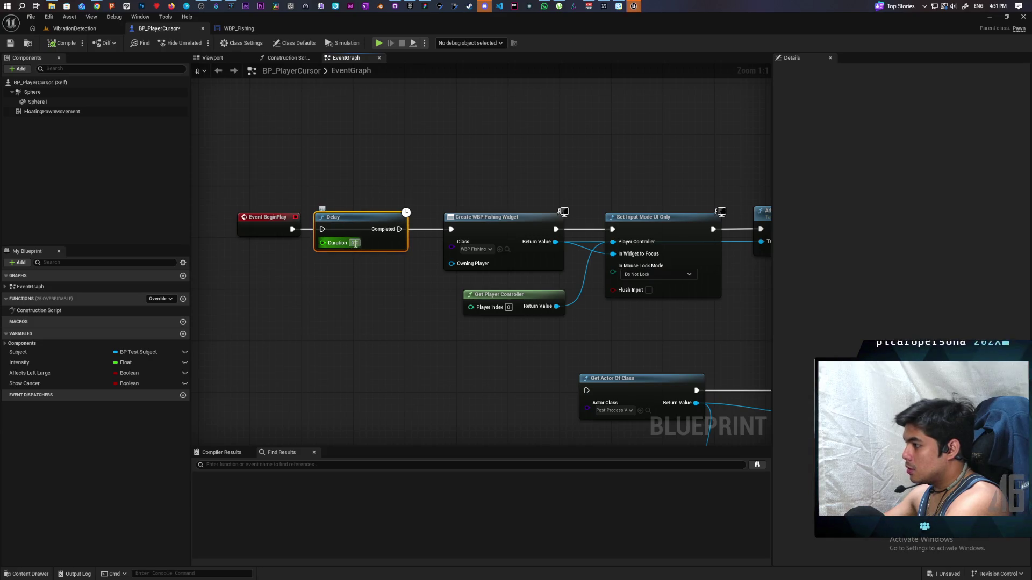
{"action": "key", "text": "Return"}
{"action": "left_click", "coordinate": [366, 283]}
{"action": "left_click", "coordinate": [372, 231], "text": "alt"}
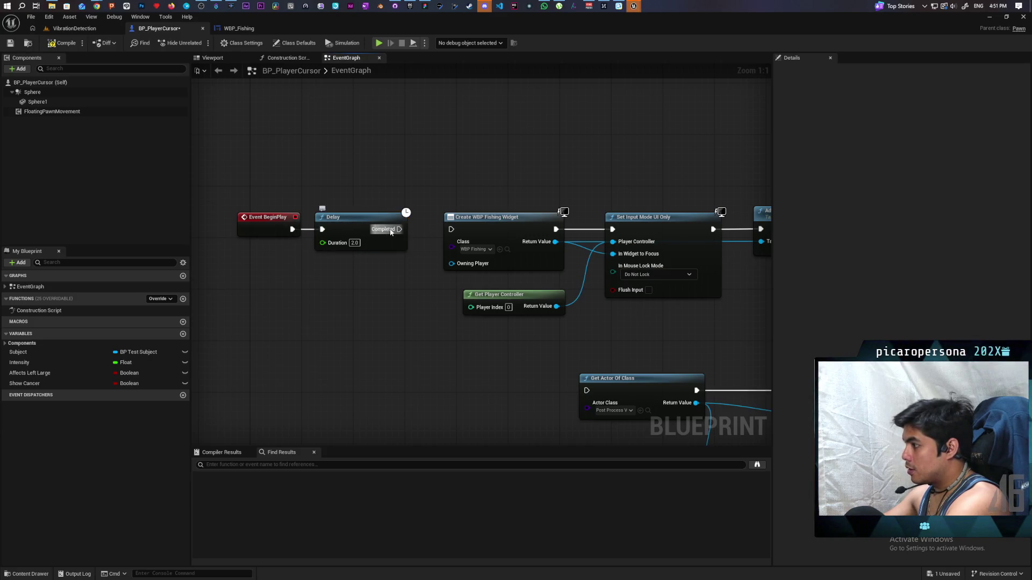
{"action": "left_click_drag", "start_coordinate": [398, 229], "coordinate": [450, 230]}
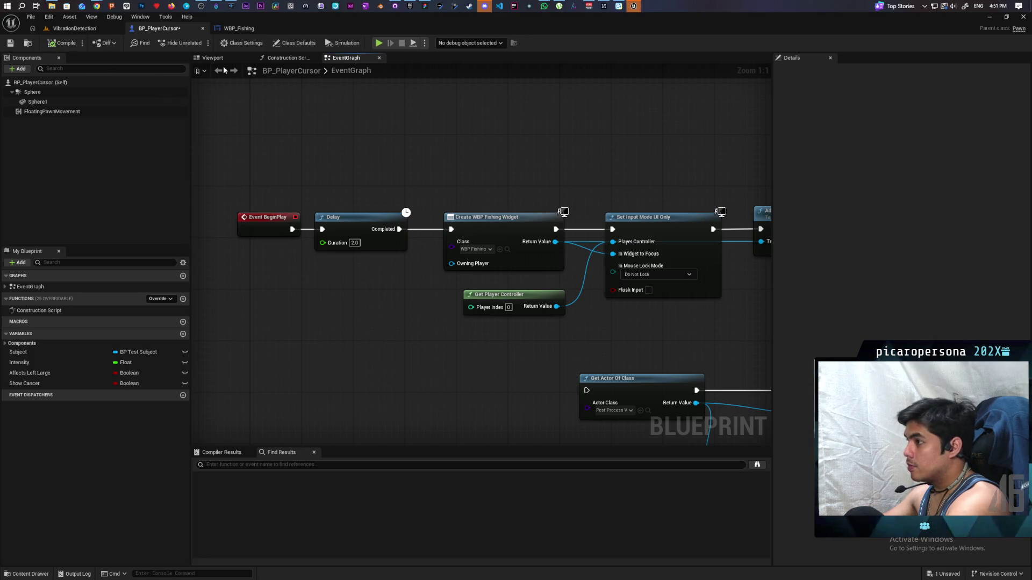
Playtest the delayed widget, then go back to WBP_Fishing.
{"action": "left_click", "coordinate": [379, 43]}
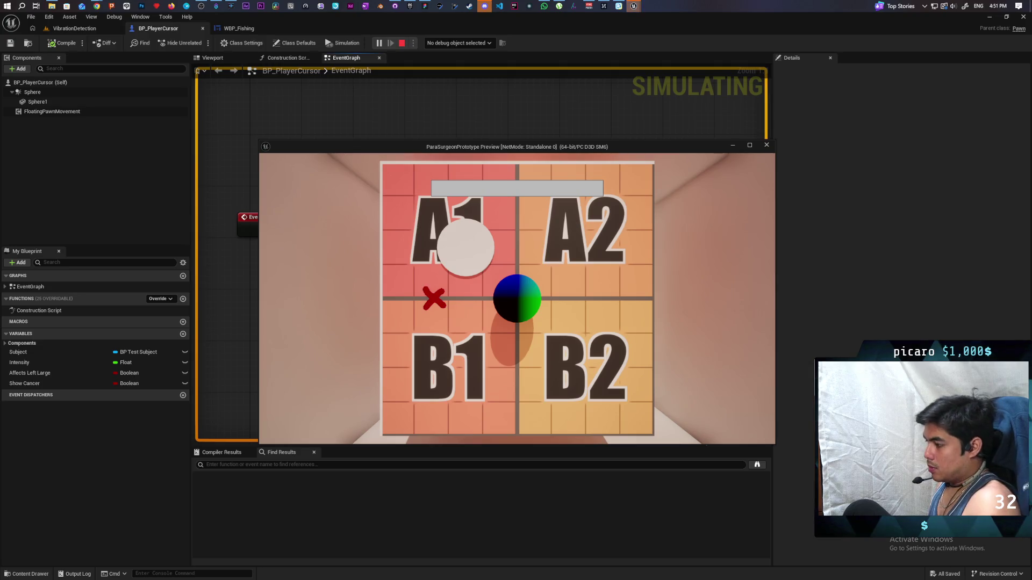
{"action": "key", "text": "Escape"}
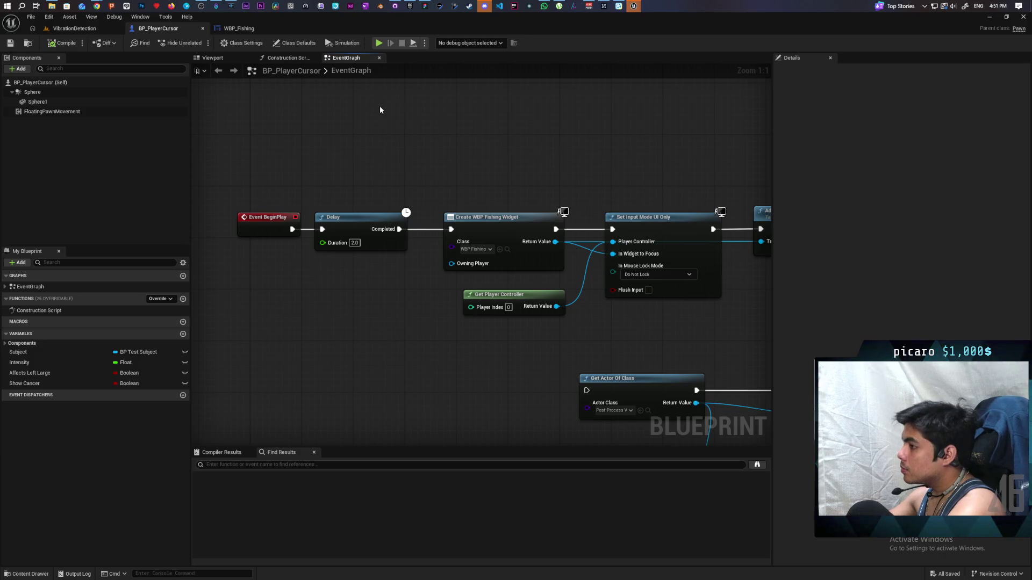
{"action": "left_click", "coordinate": [248, 30]}
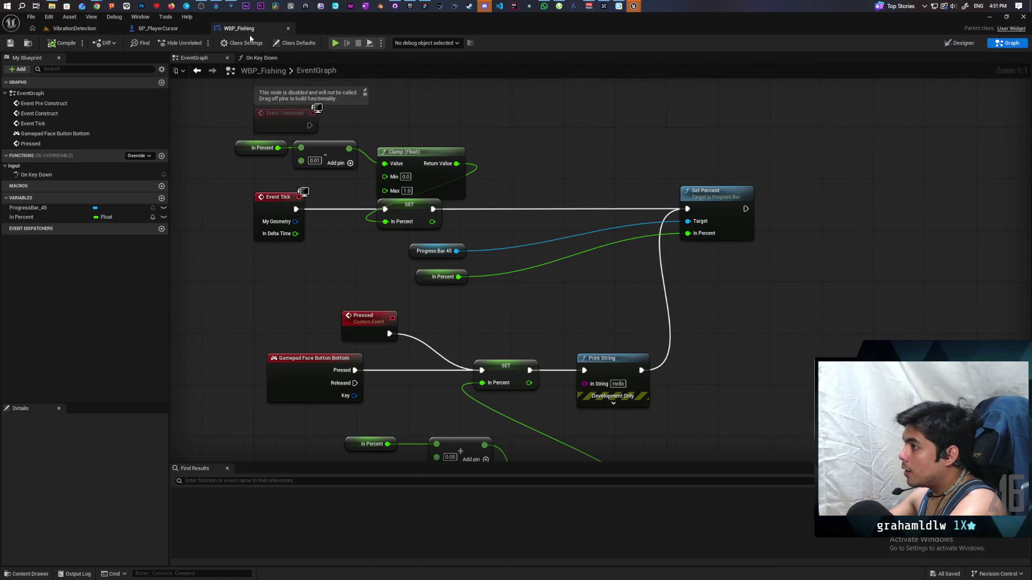
Add a Has Keyboard Focus node below Set Percent in Event Tick.
{"action": "mouse_move", "coordinate": [349, 254]}
{"action": "left_mouse_down"}
{"action": "mouse_move", "coordinate": [333, 210]}
{"action": "mouse_move", "coordinate": [291, 254]}
{"action": "left_mouse_up"}
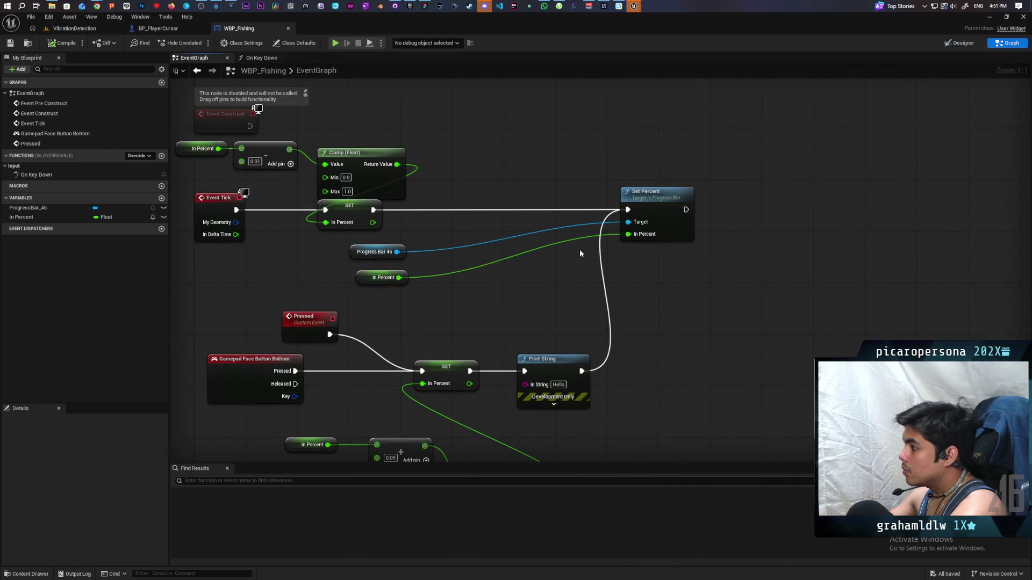
{"action": "right_click", "coordinate": [785, 220]}
{"action": "type", "text": "has keyboar"}
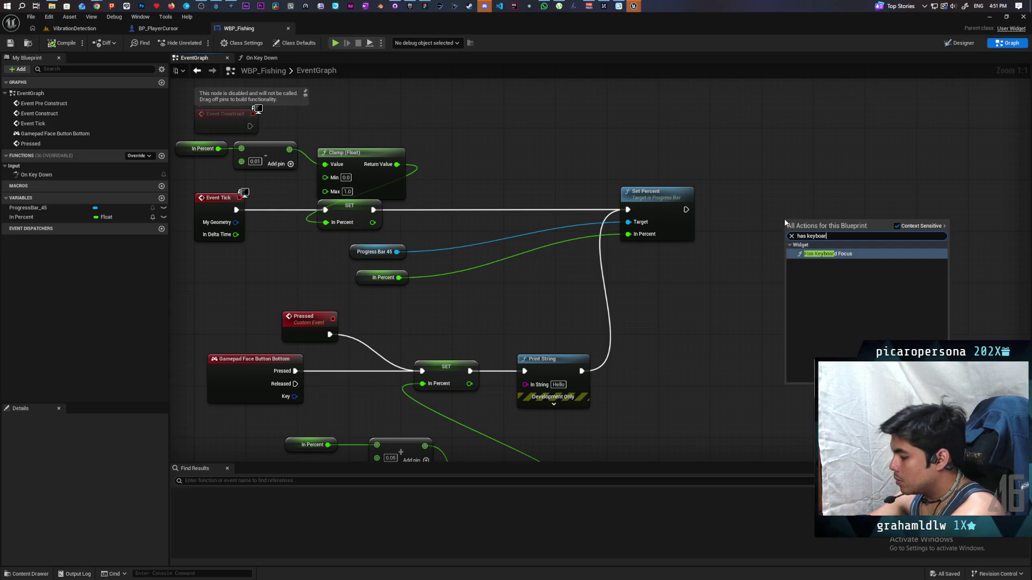
{"action": "key", "text": "Return"}
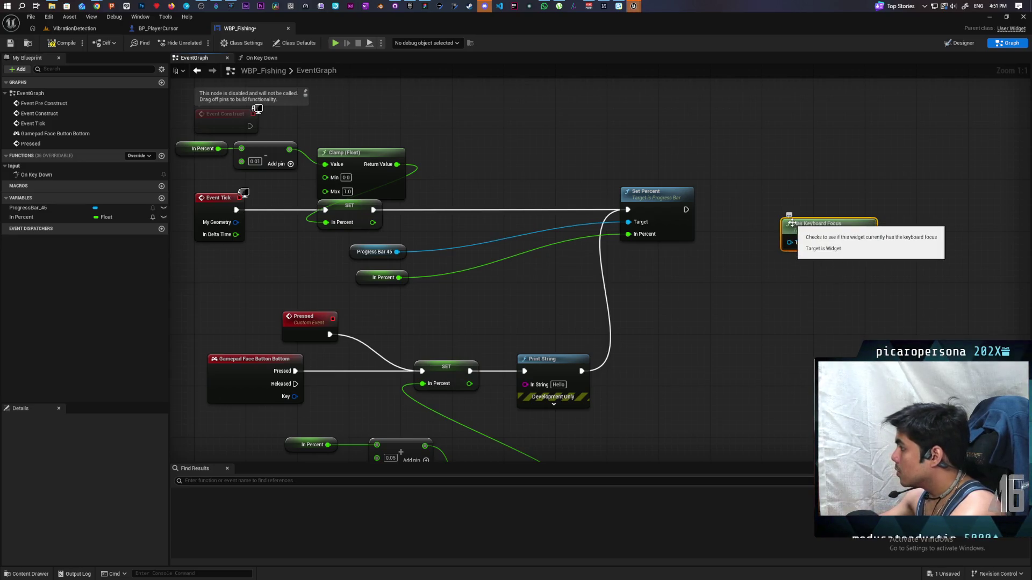
{"action": "left_click_drag", "start_coordinate": [792, 222], "coordinate": [682, 275]}
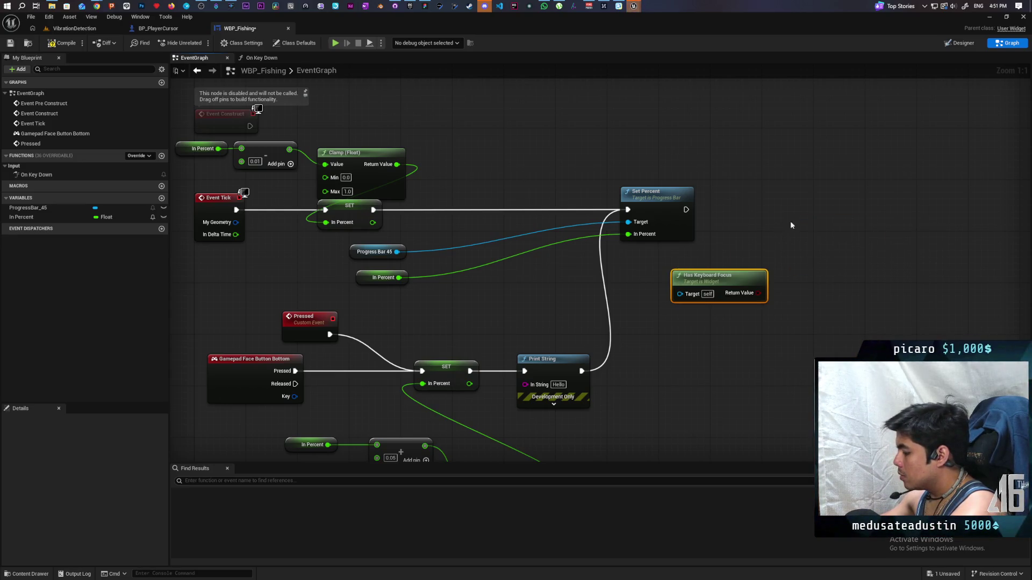
Print its Return Value right after Set Percent and playtest to check the output.
{"action": "key", "text": "ctrl+v"}
{"action": "left_click_drag", "start_coordinate": [758, 293], "coordinate": [776, 222]}
{"action": "left_click_drag", "start_coordinate": [685, 210], "coordinate": [776, 210]}
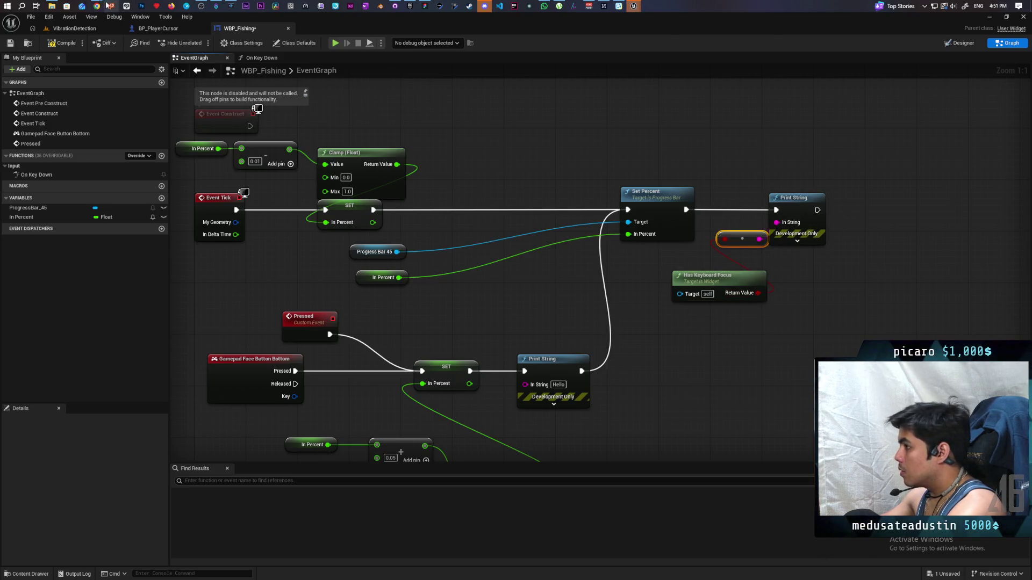
{"action": "left_click", "coordinate": [335, 43]}
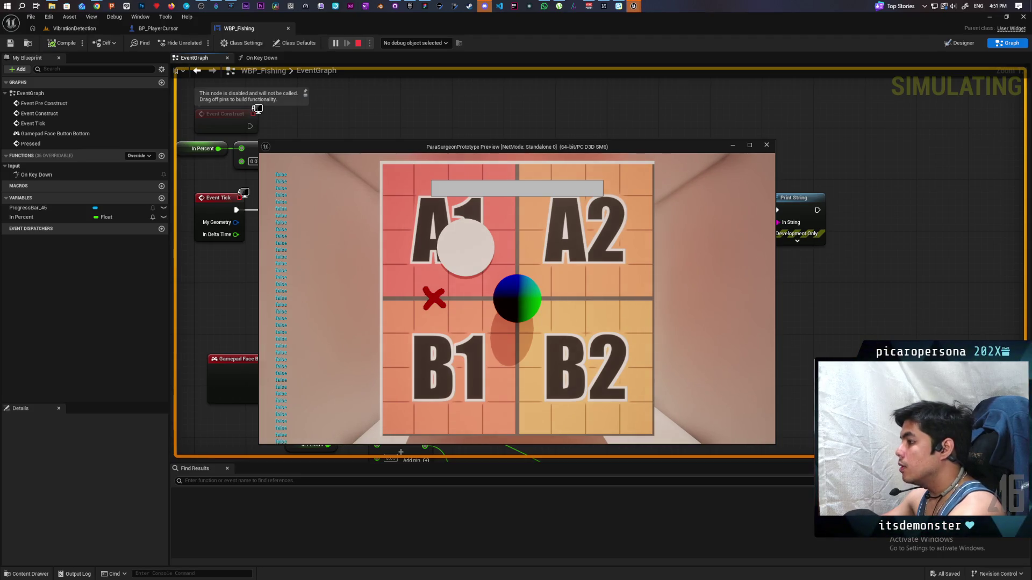
{"action": "key", "text": "Escape"}
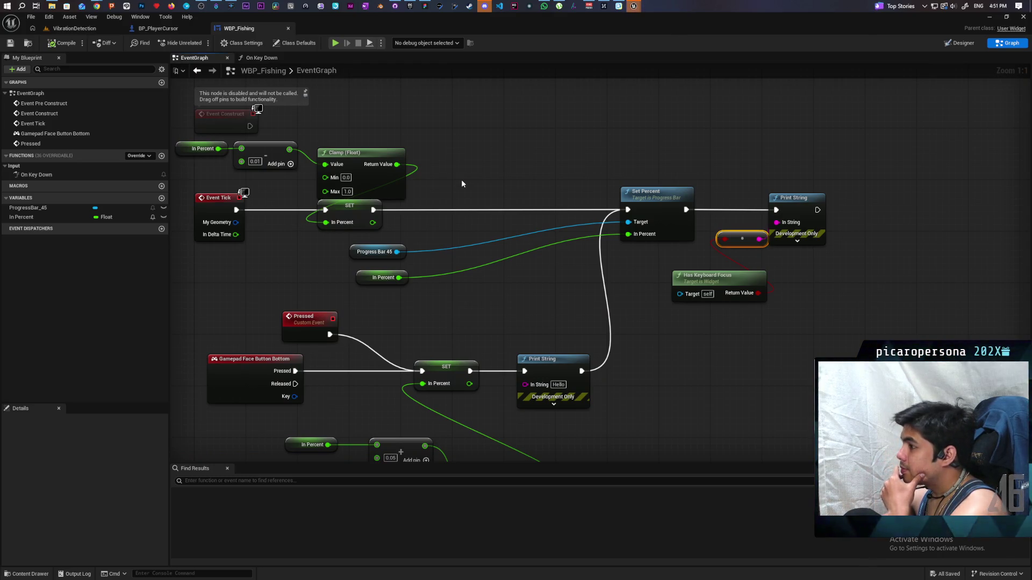
Call Set Keyboard Focus from Event Construct, then playtest from the VibrationDetection level.
{"action": "left_click_drag", "start_coordinate": [461, 183], "coordinate": [478, 322]}
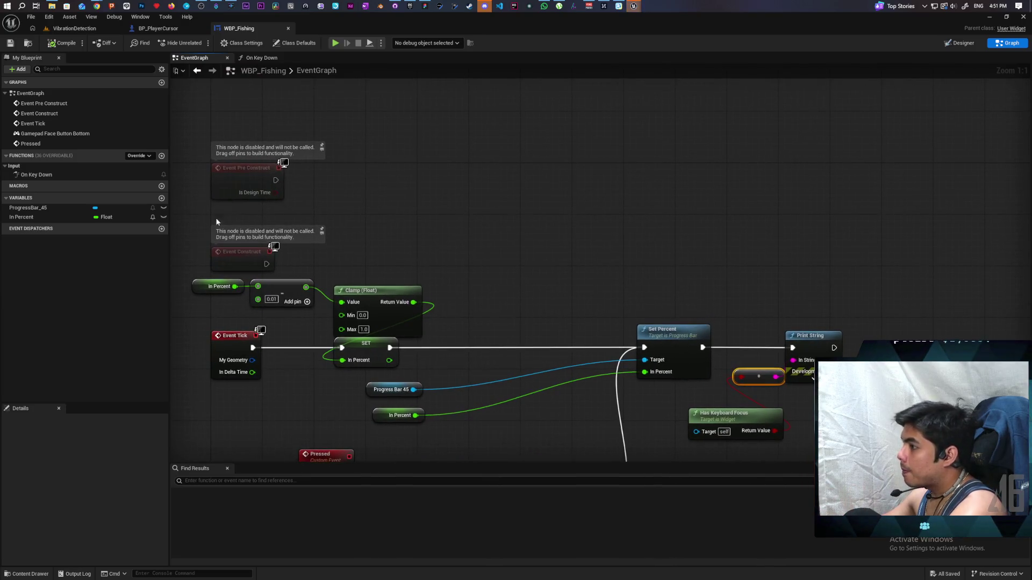
{"action": "mouse_move", "coordinate": [200, 195]}
{"action": "left_mouse_down"}
{"action": "mouse_move", "coordinate": [232, 255]}
{"action": "mouse_move", "coordinate": [234, 201]}
{"action": "left_mouse_up"}
{"action": "mouse_move", "coordinate": [329, 203]}
{"action": "left_mouse_down"}
{"action": "mouse_move", "coordinate": [553, 274]}
{"action": "mouse_move", "coordinate": [332, 217]}
{"action": "left_mouse_up"}
{"action": "right_click", "coordinate": [330, 211]}
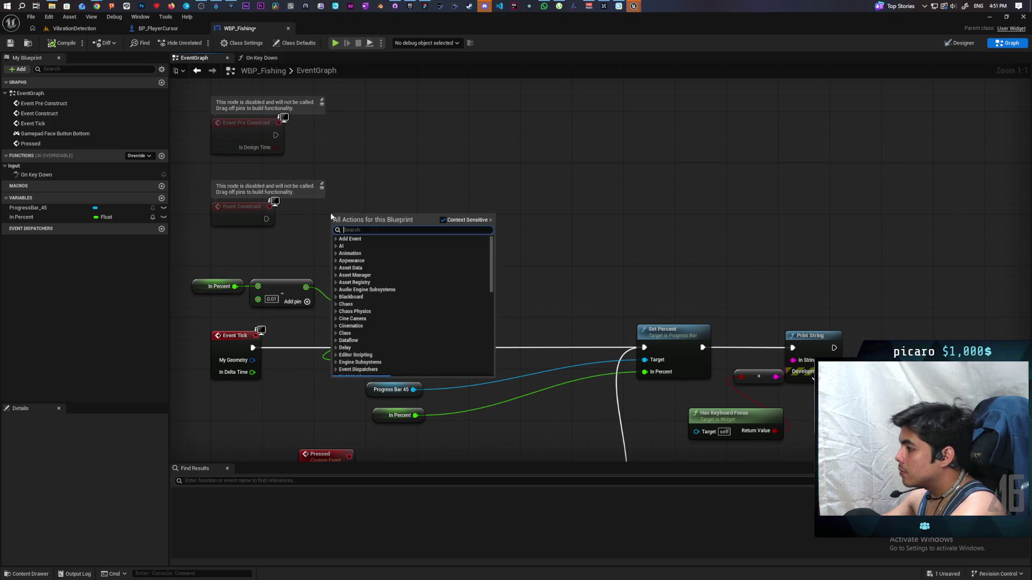
{"action": "type", "text": "set keyboard"}
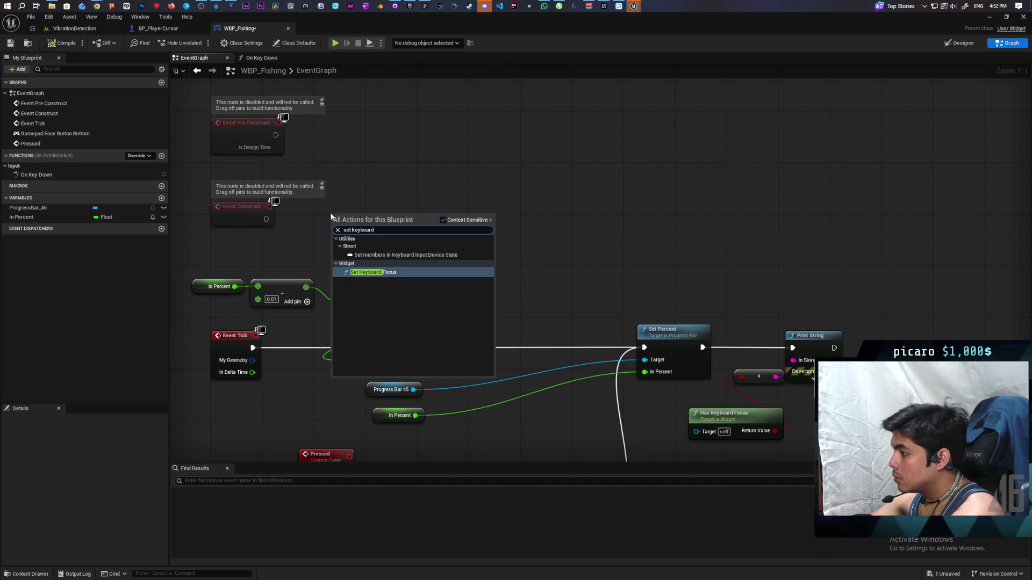
{"action": "key", "text": "Return"}
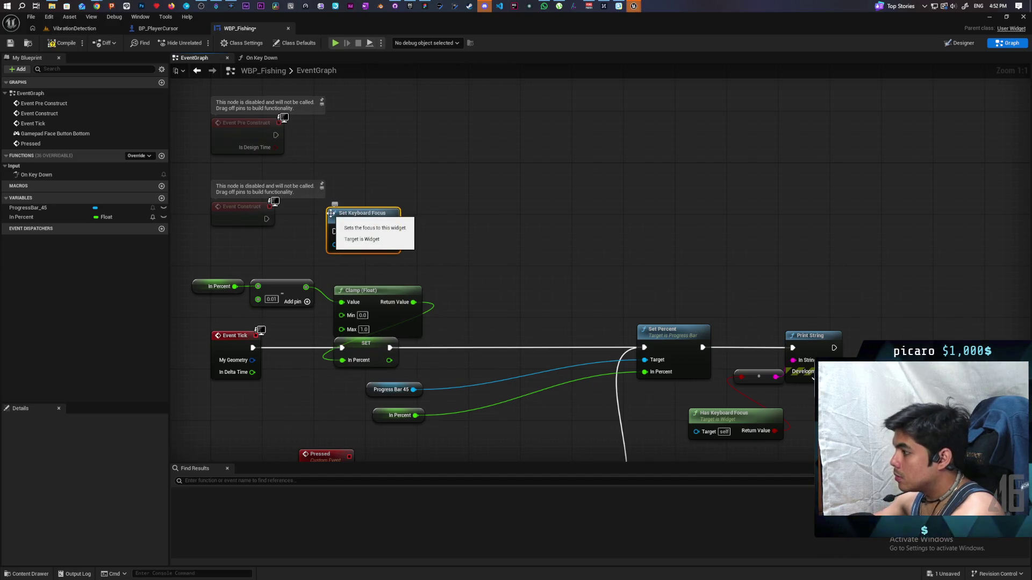
{"action": "left_click_drag", "start_coordinate": [267, 218], "coordinate": [380, 219]}
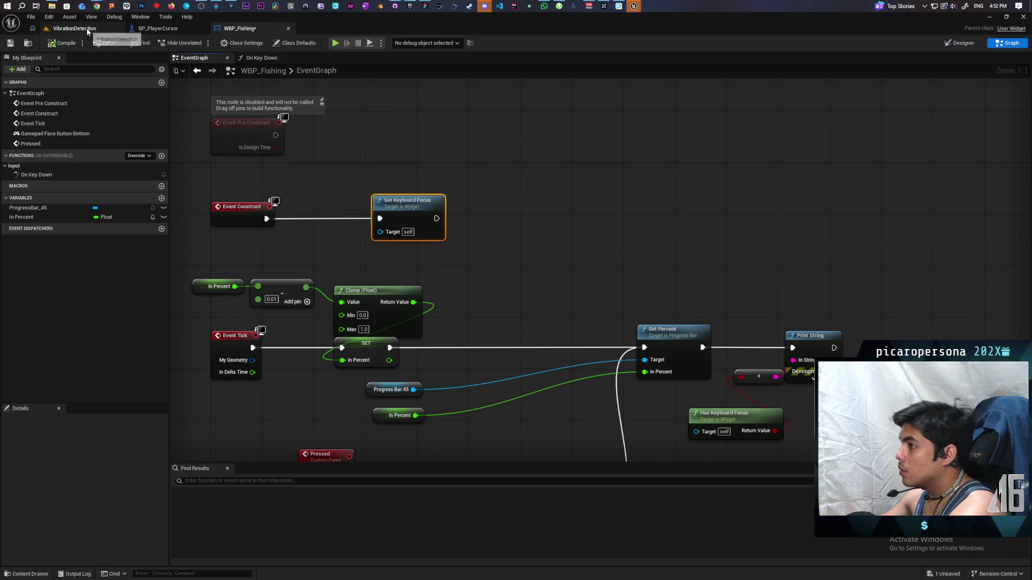
{"action": "left_click", "coordinate": [87, 32]}
{"action": "left_click", "coordinate": [199, 43]}
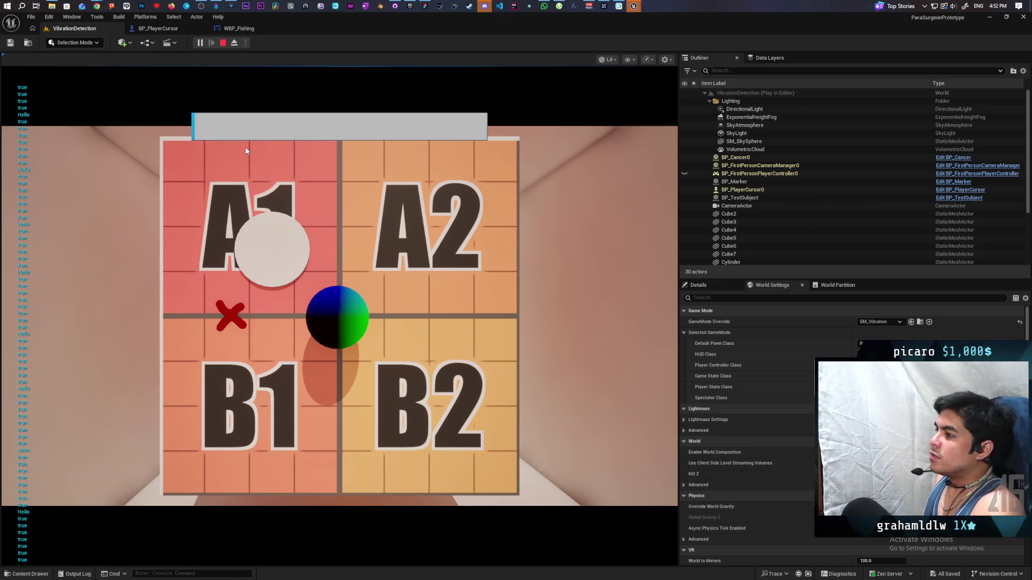
Playtest once more from WBP_Fishing, then delete the leftover Print String and Has Keyboard Focus nodes.
{"action": "key", "text": "Escape"}
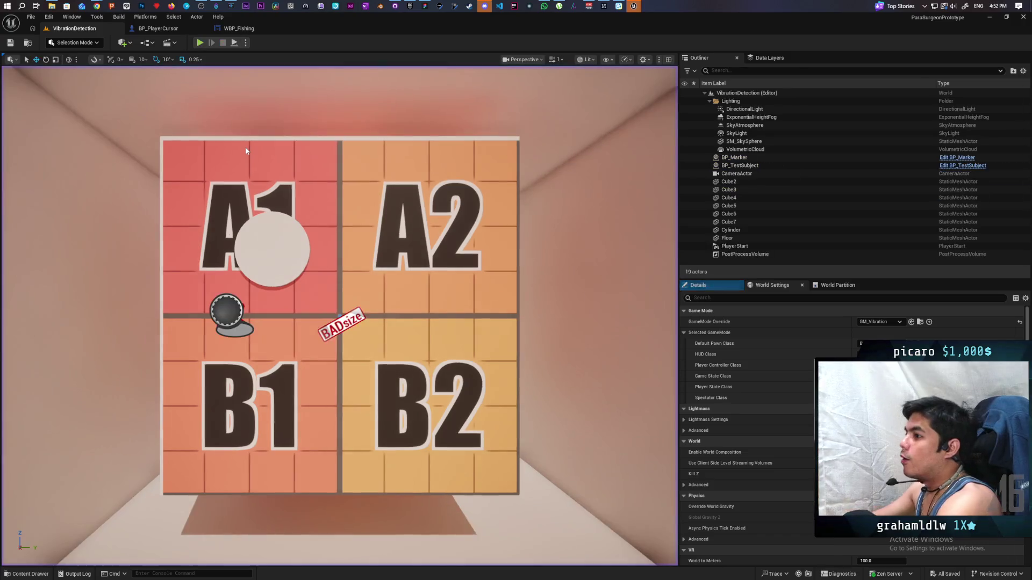
{"action": "left_click", "coordinate": [253, 28]}
{"action": "scroll", "coordinate": [599, 194], "scroll_direction": "down", "scroll_amount": 3}
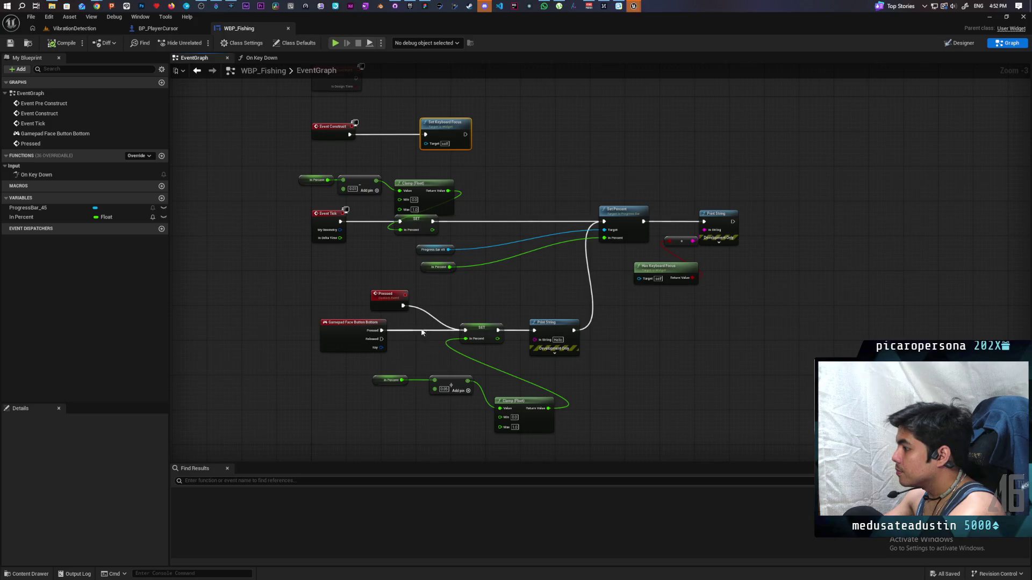
{"action": "left_click", "coordinate": [332, 45]}
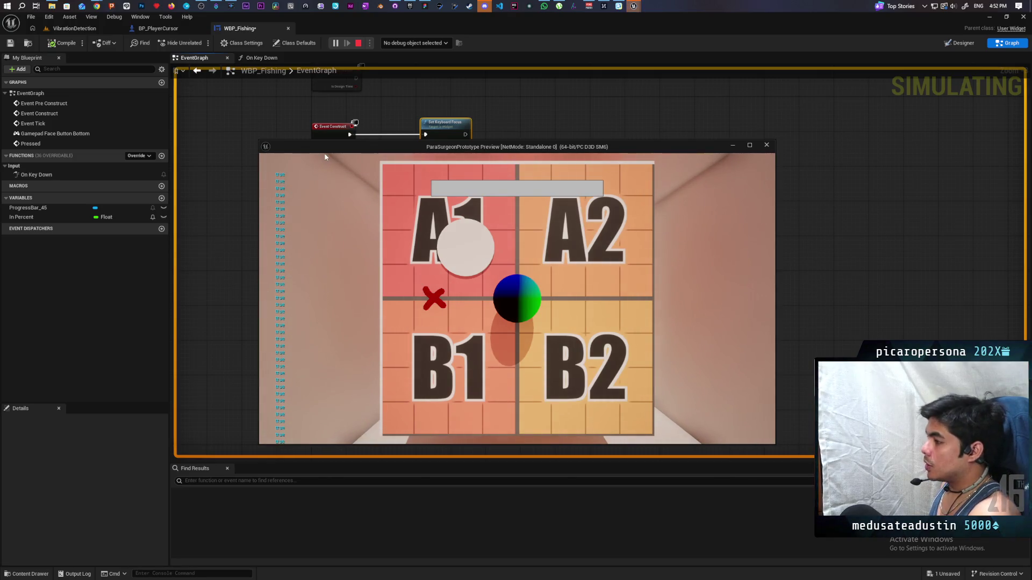
{"action": "key", "text": "Escape"}
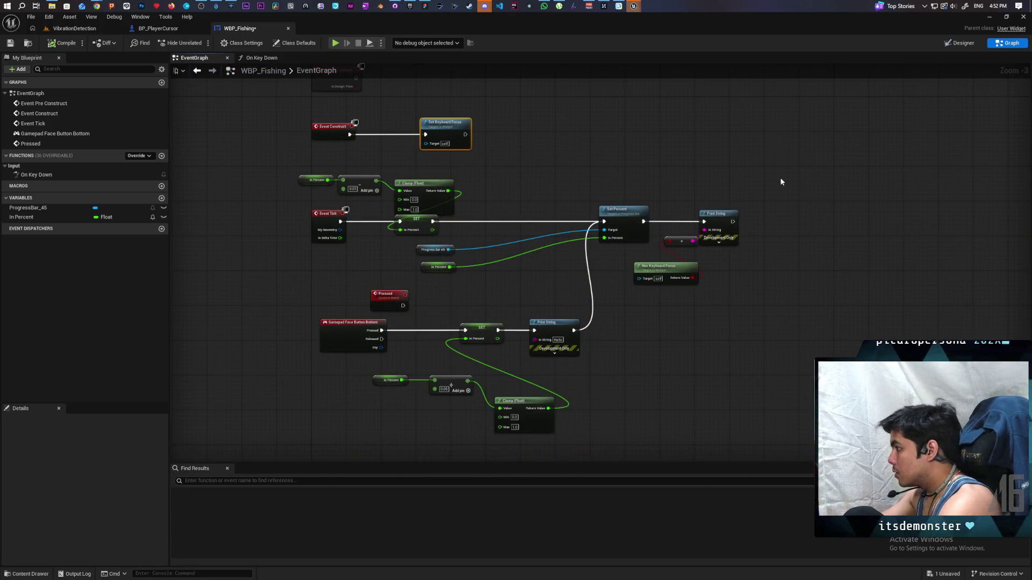
{"action": "key", "text": "Delete"}
{"action": "scroll", "coordinate": [407, 357], "scroll_direction": "up", "scroll_amount": 3}
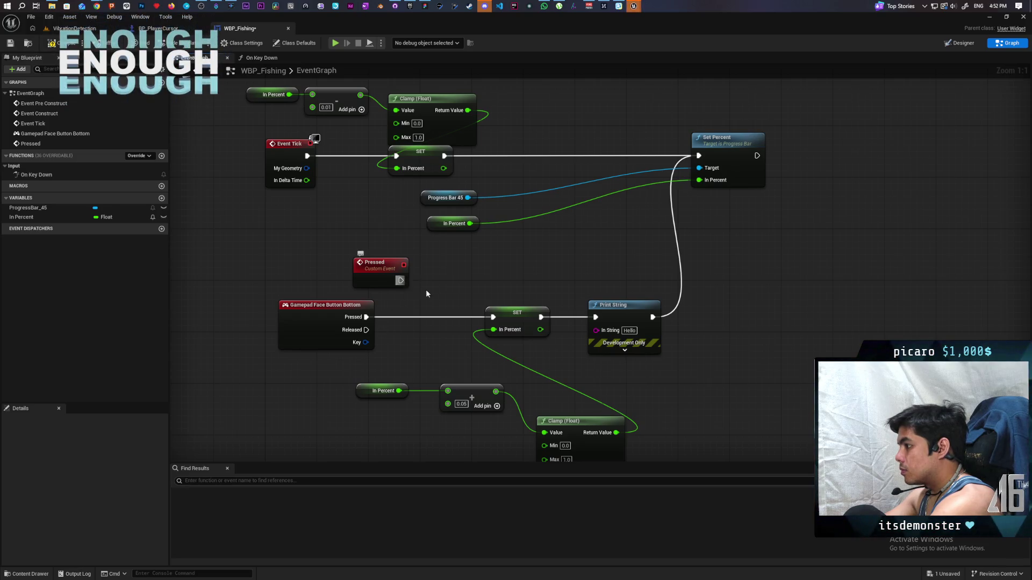
Wire the Pressed event into SET In Percent, delete Gamepad Face Button Bottom, and save.
{"action": "left_click_drag", "start_coordinate": [401, 280], "coordinate": [489, 321]}
{"action": "left_click", "coordinate": [371, 344]}
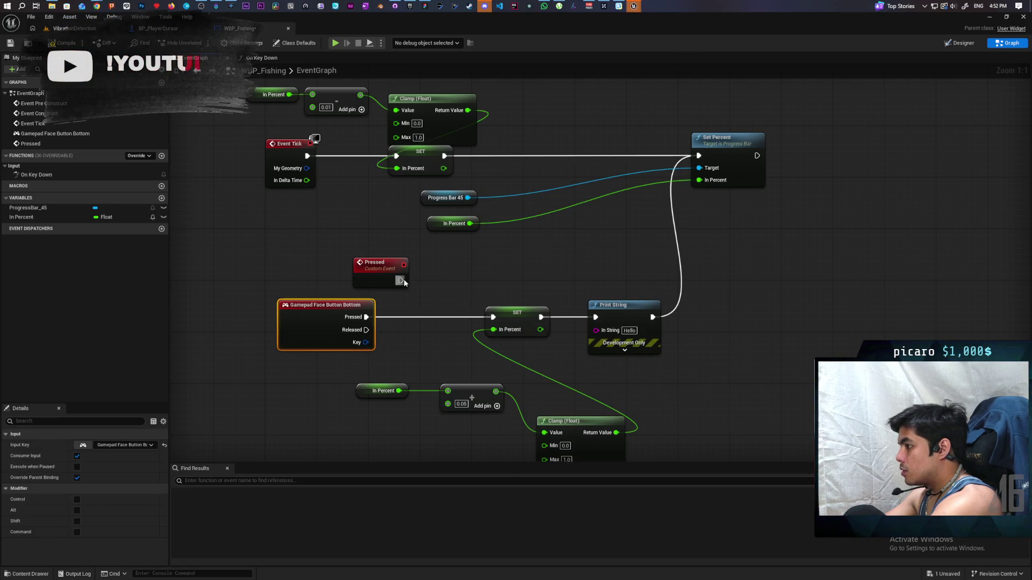
{"action": "left_click_drag", "start_coordinate": [400, 280], "coordinate": [493, 317]}
{"action": "key", "text": "Delete"}
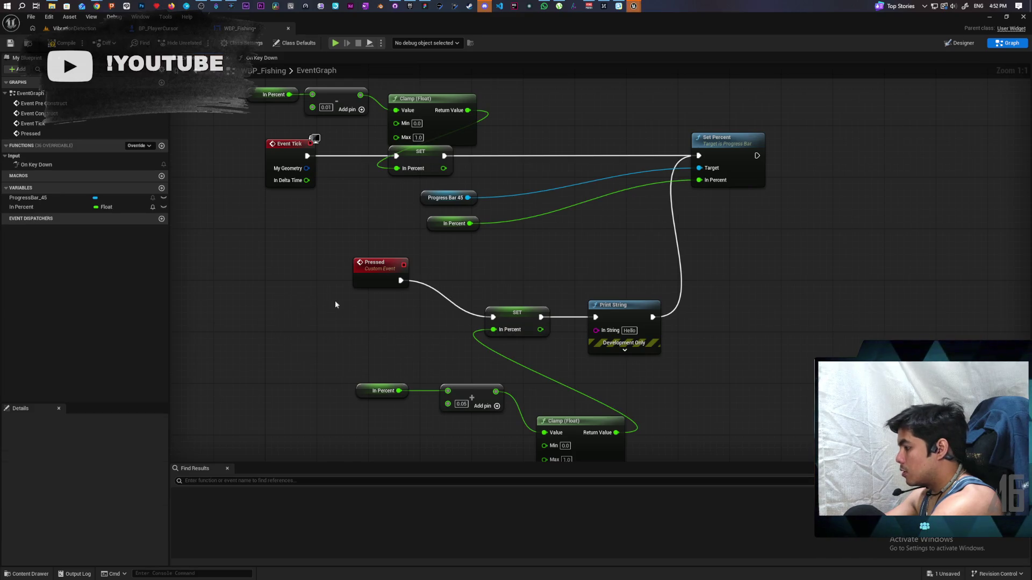
{"action": "key", "text": "ctrl+s"}
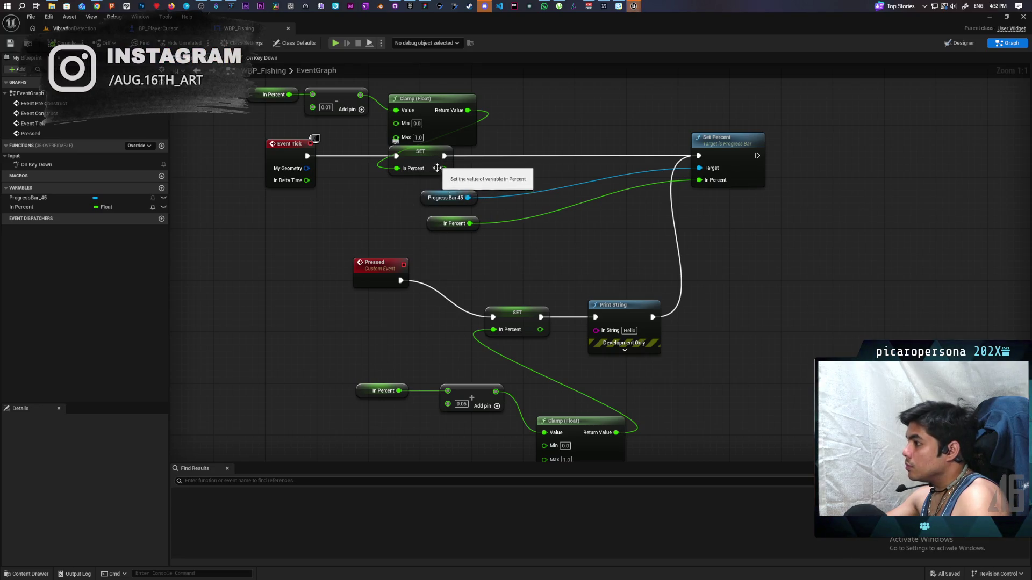
Set the Add node's B increment to 0.1 and save the widget blueprint.
{"action": "left_click_drag", "start_coordinate": [535, 388], "coordinate": [524, 319]}
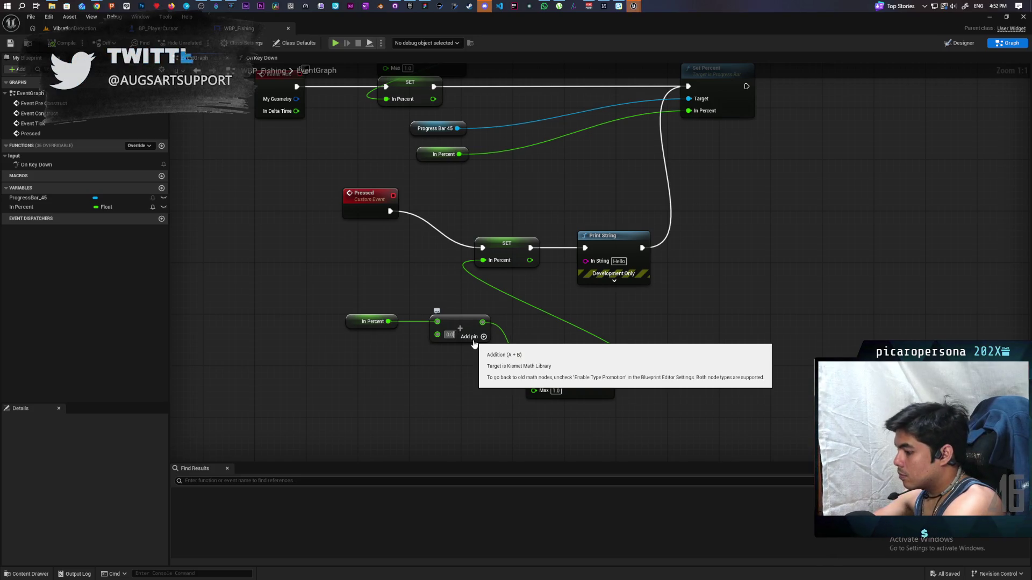
{"action": "type", "text": "0.1"}
{"action": "key", "text": "Return"}
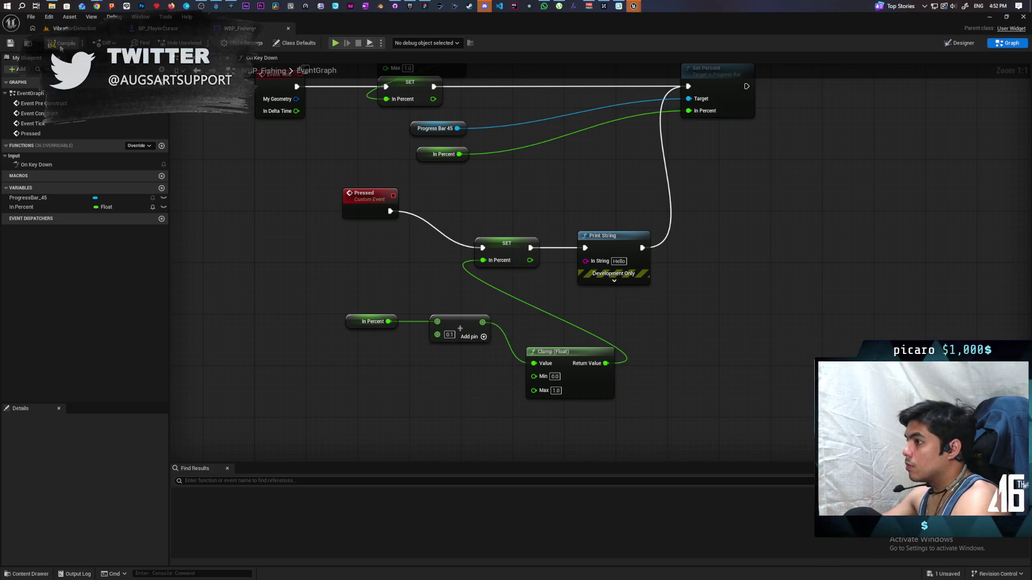
{"action": "key", "text": "ctrl+s"}
Playtest the filling progress bar, then stop the test.
{"action": "left_click", "coordinate": [339, 44]}
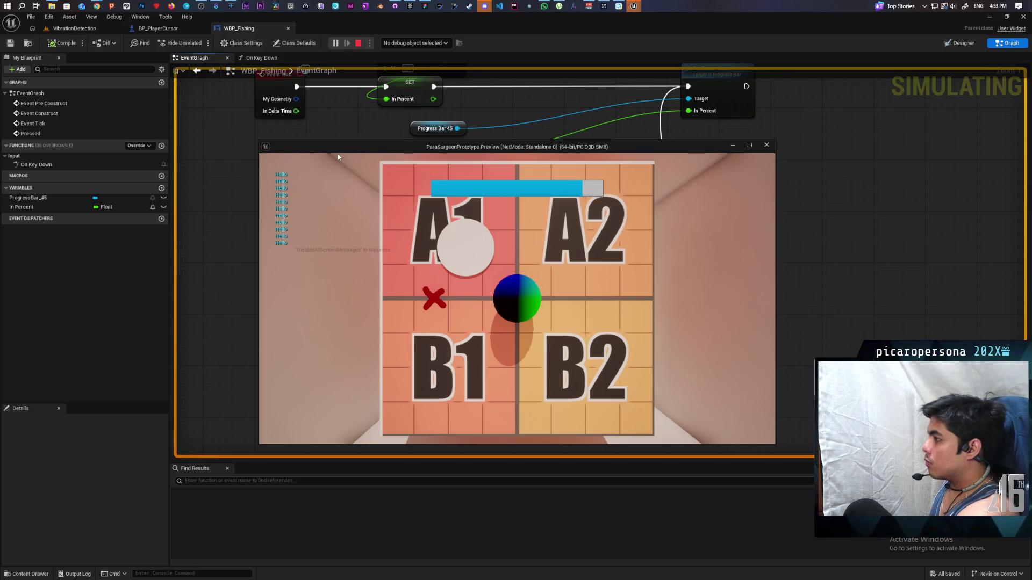
{"action": "key", "text": "Escape"}
{"action": "mouse_move", "coordinate": [639, 200]}
{"action": "left_mouse_down"}
{"action": "mouse_move", "coordinate": [594, 249]}
{"action": "mouse_move", "coordinate": [548, 277]}
{"action": "mouse_move", "coordinate": [579, 258]}
{"action": "left_mouse_up"}
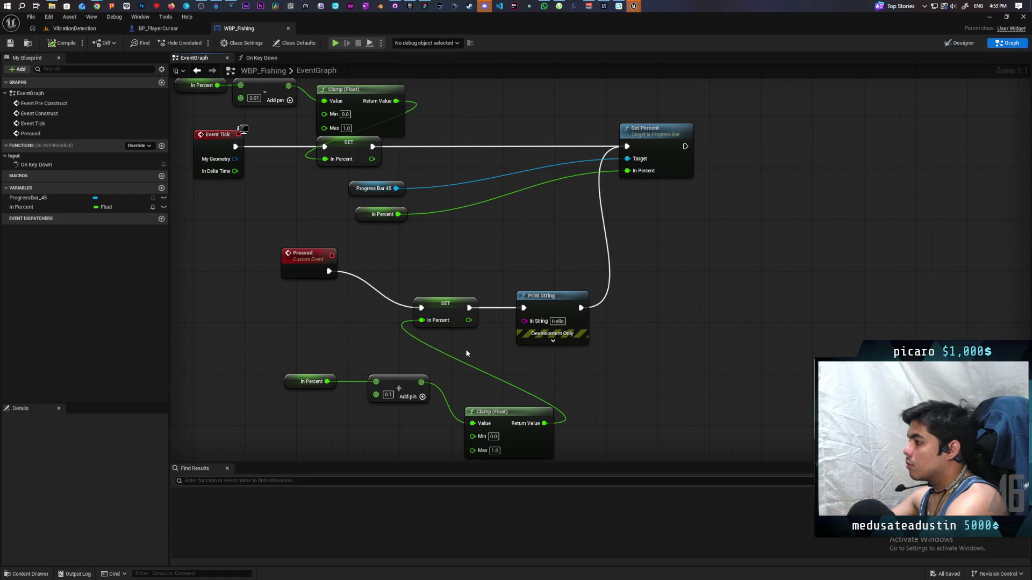
Add an In Percent getter compared with a greater-or-equal 1.0 node.
{"action": "mouse_move", "coordinate": [34, 207]}
{"action": "left_mouse_down"}
{"action": "mouse_move", "coordinate": [683, 185]}
{"action": "mouse_move", "coordinate": [683, 194]}
{"action": "mouse_move", "coordinate": [769, 205]}
{"action": "mouse_move", "coordinate": [723, 200]}
{"action": "left_mouse_up"}
{"action": "left_click", "coordinate": [705, 205]}
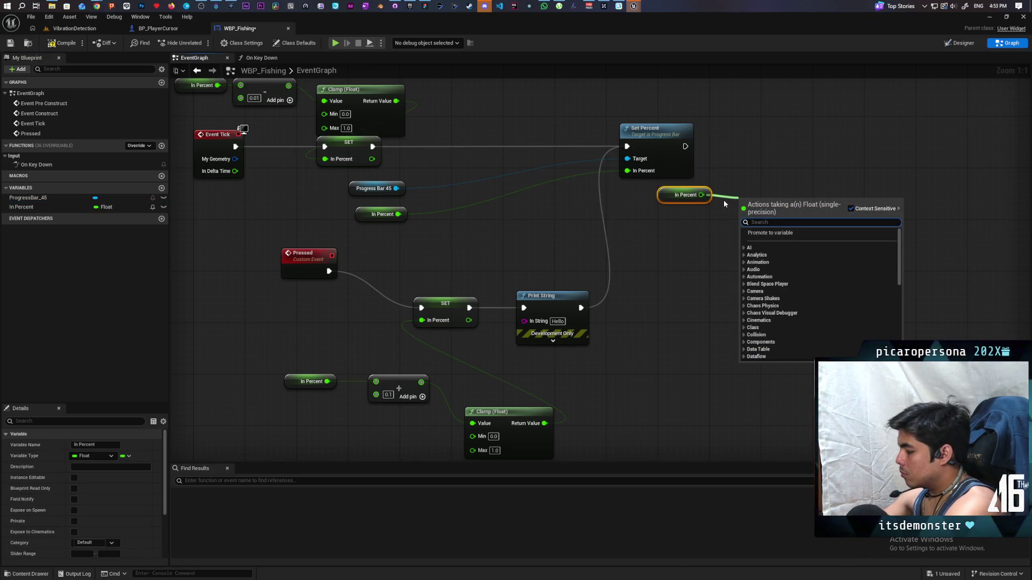
{"action": "type", "text": "in percent"}
{"action": "key", "text": "Down"}
{"action": "key", "text": "Return"}
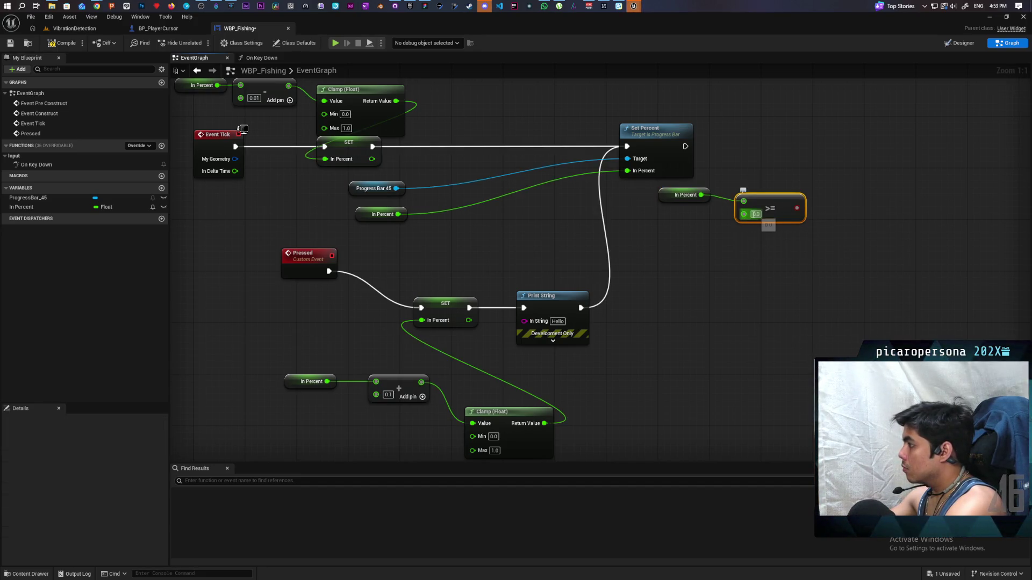
{"action": "type", "text": "1"}
{"action": "left_click", "coordinate": [782, 152]}
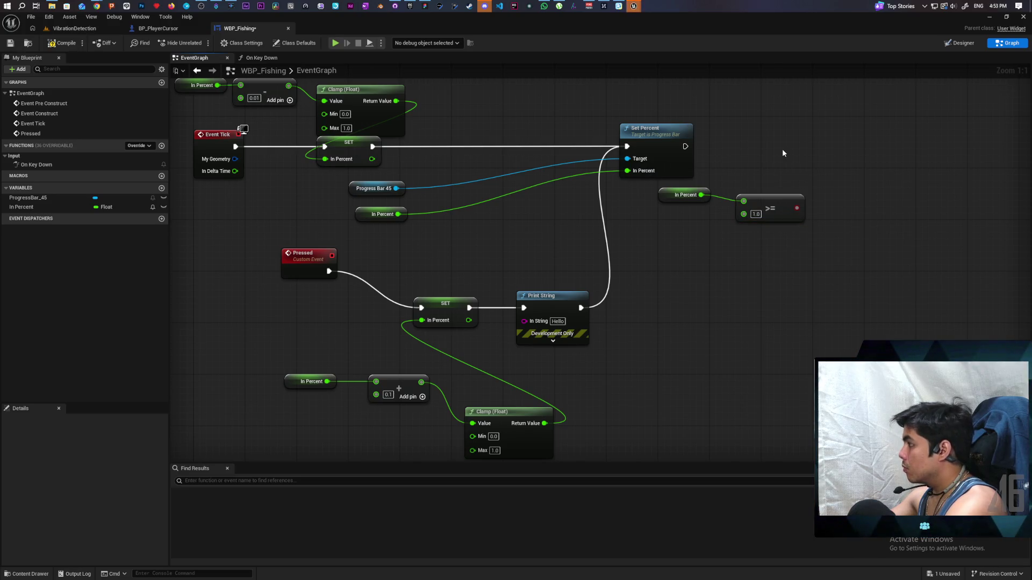
Add a Branch after Set Percent, driven by the In Percent >= 1.0 result.
{"action": "left_click_drag", "start_coordinate": [779, 168], "coordinate": [682, 166]}
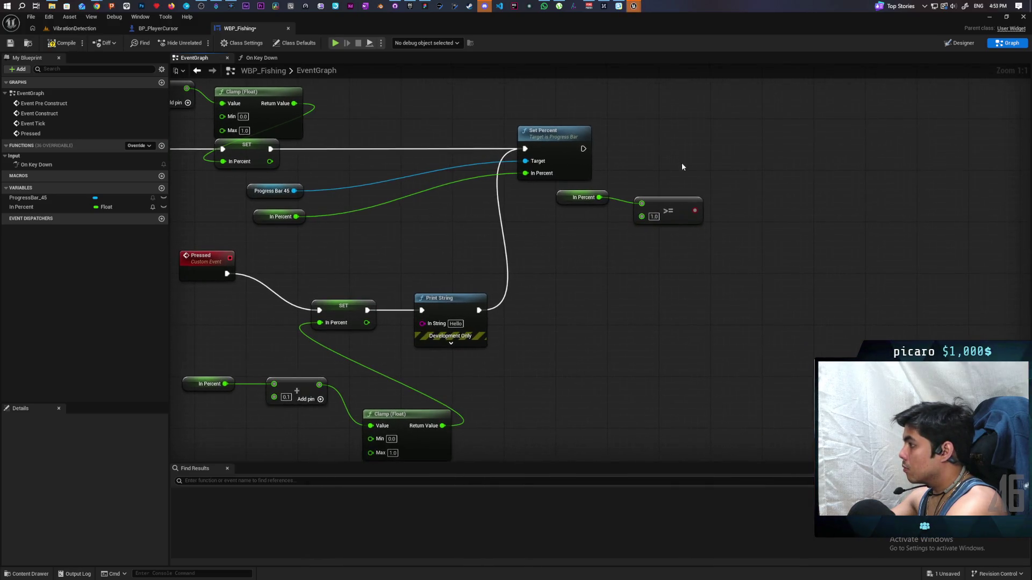
{"action": "left_click", "coordinate": [705, 145]}
{"action": "mouse_move", "coordinate": [583, 149]}
{"action": "left_mouse_down"}
{"action": "mouse_move", "coordinate": [713, 158]}
{"action": "mouse_move", "coordinate": [729, 146]}
{"action": "left_mouse_up"}
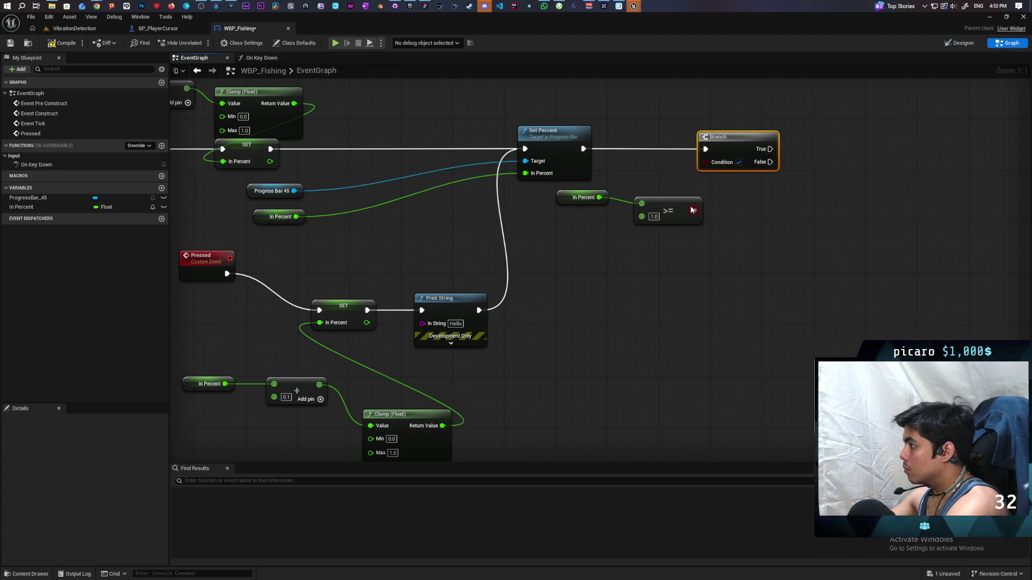
{"action": "left_click_drag", "start_coordinate": [693, 210], "coordinate": [712, 168]}
Add Remove from Parent and Set Input Mode Game Only nodes to the graph.
{"action": "right_click", "coordinate": [694, 226]}
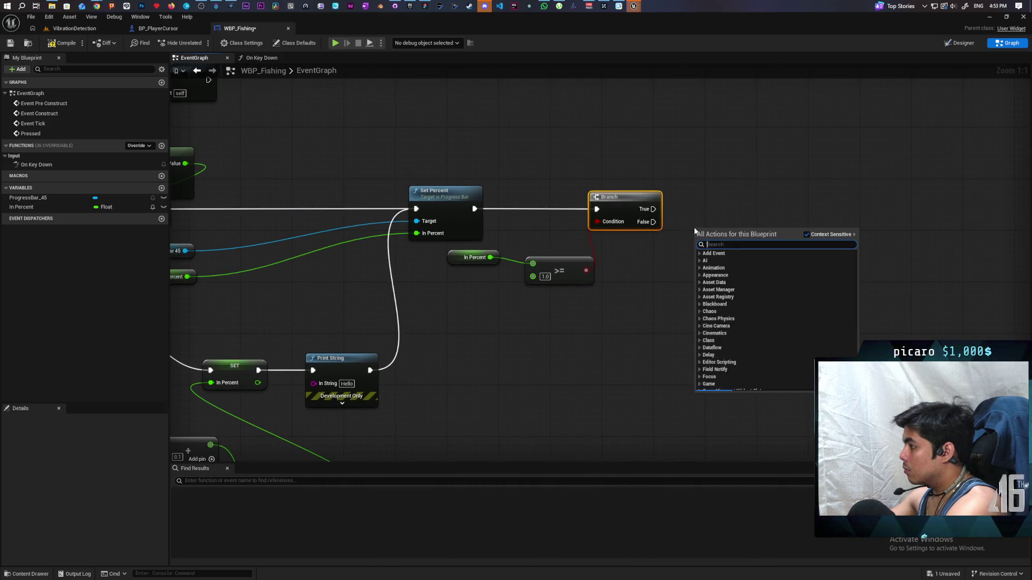
{"action": "type", "text": "remove from pa"}
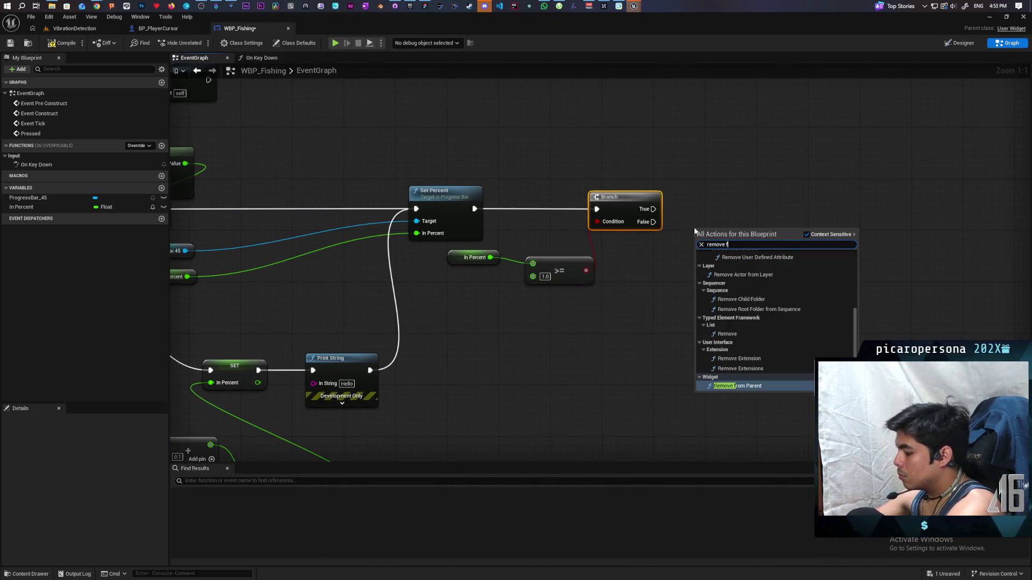
{"action": "key", "text": "Return"}
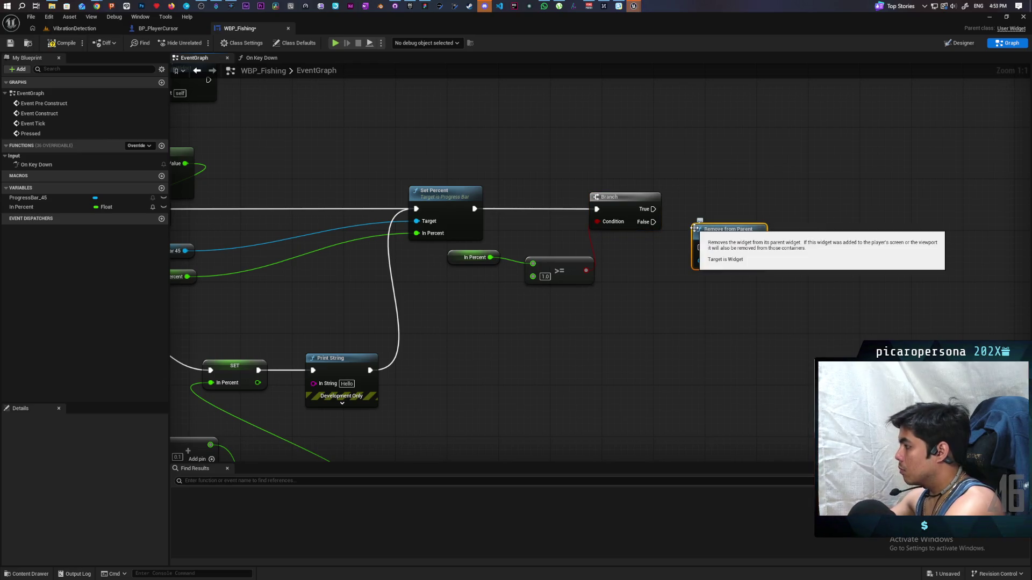
{"action": "left_click_drag", "start_coordinate": [745, 230], "coordinate": [828, 204]}
{"action": "right_click", "coordinate": [698, 275]}
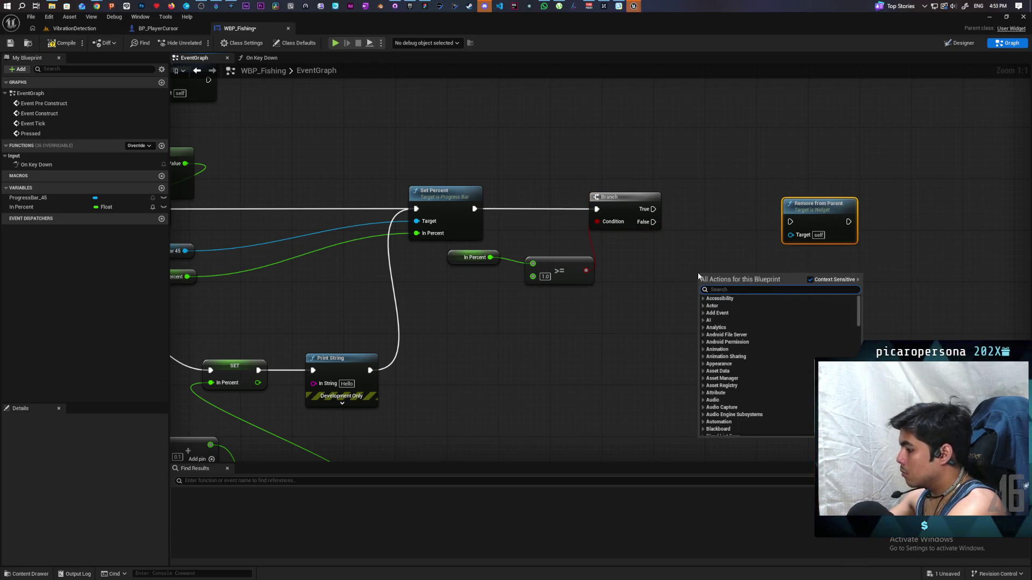
{"action": "type", "text": "set game"}
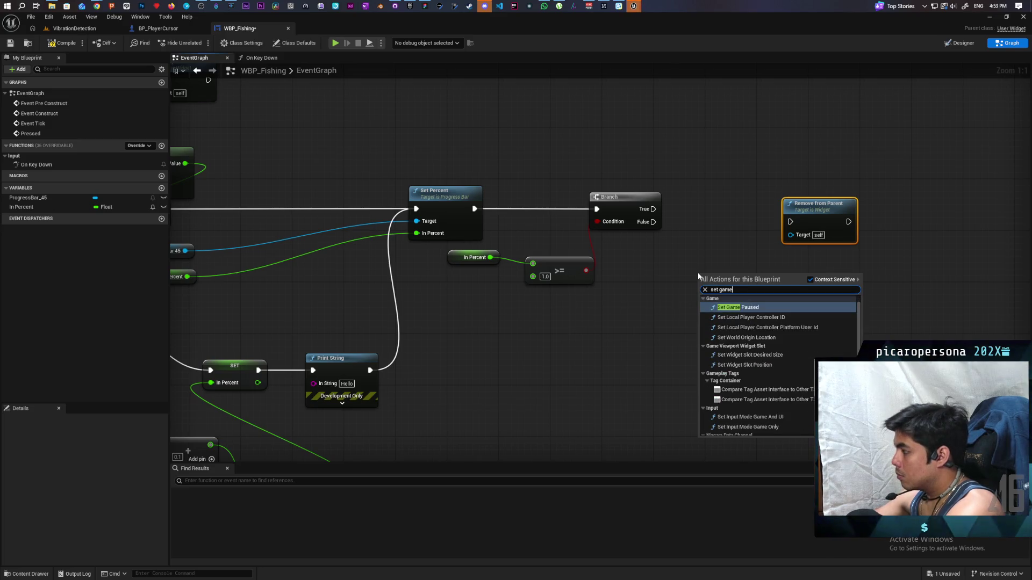
{"action": "type", "text": " mode"}
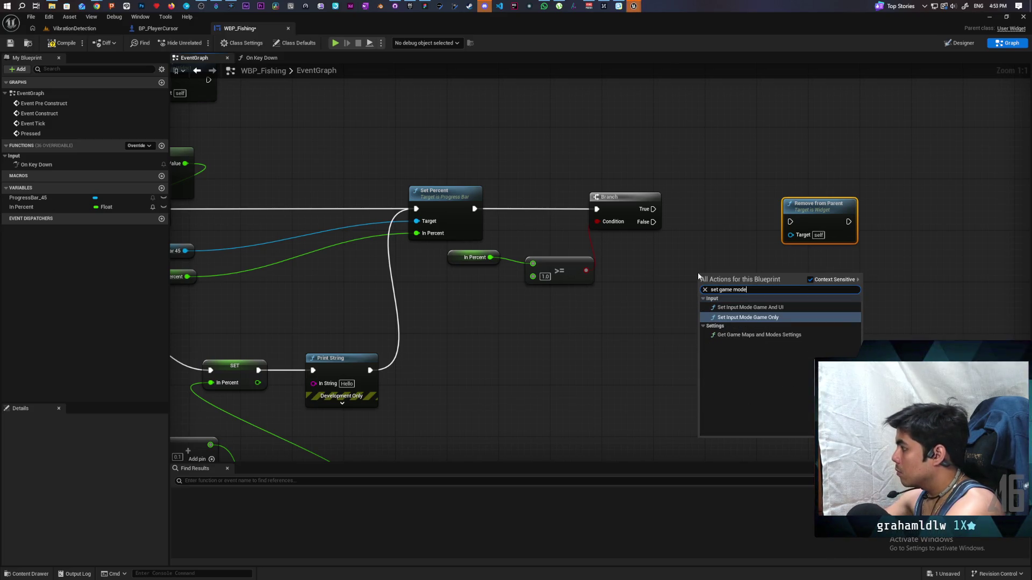
{"action": "key", "text": "Return"}
Feed Get Player Controller to Set Input Mode Game Only, chain it and Remove from Parent on True, save, and playtest.
{"action": "right_click", "coordinate": [642, 332]}
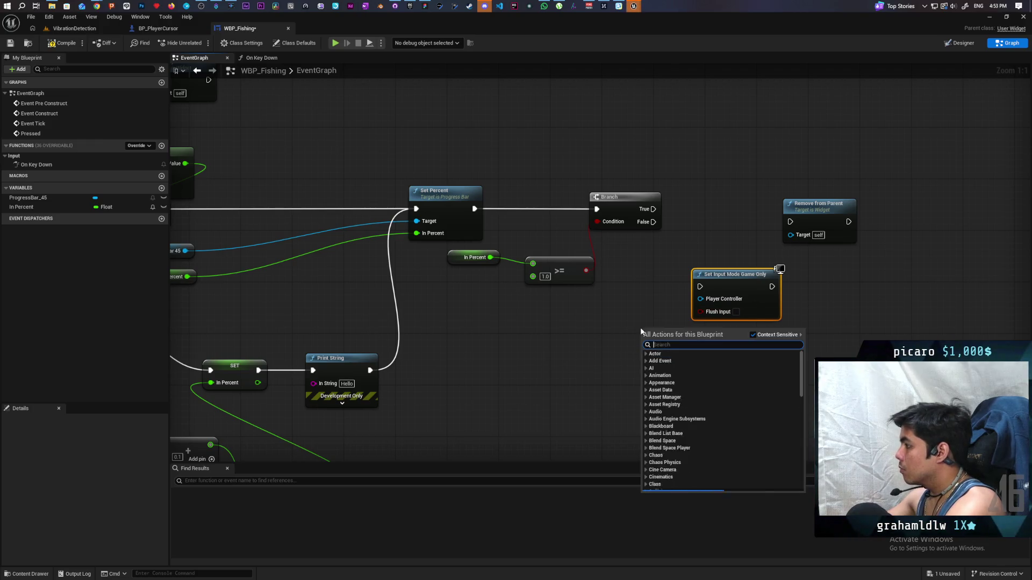
{"action": "type", "text": "get player controll"}
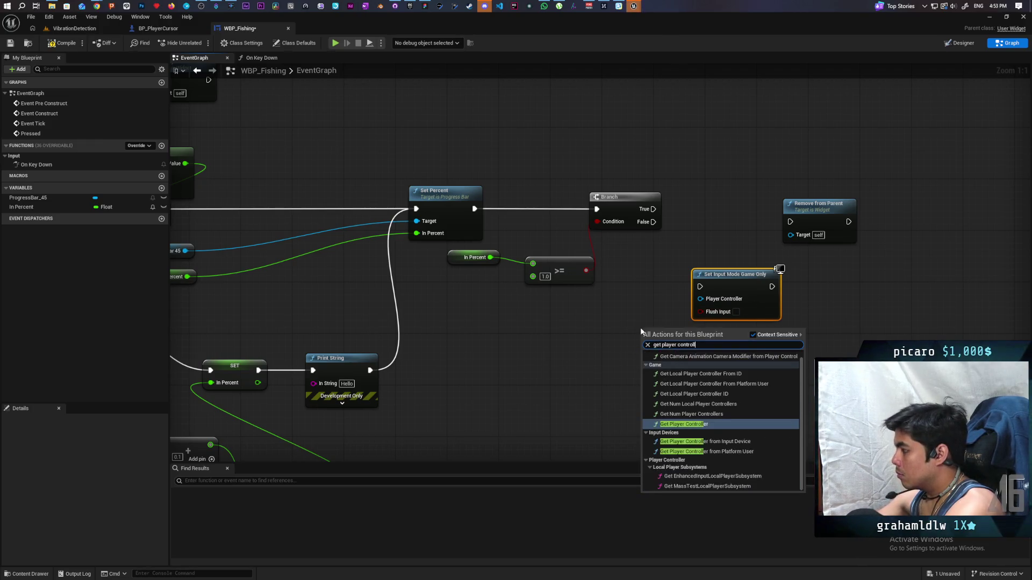
{"action": "key", "text": "Return"}
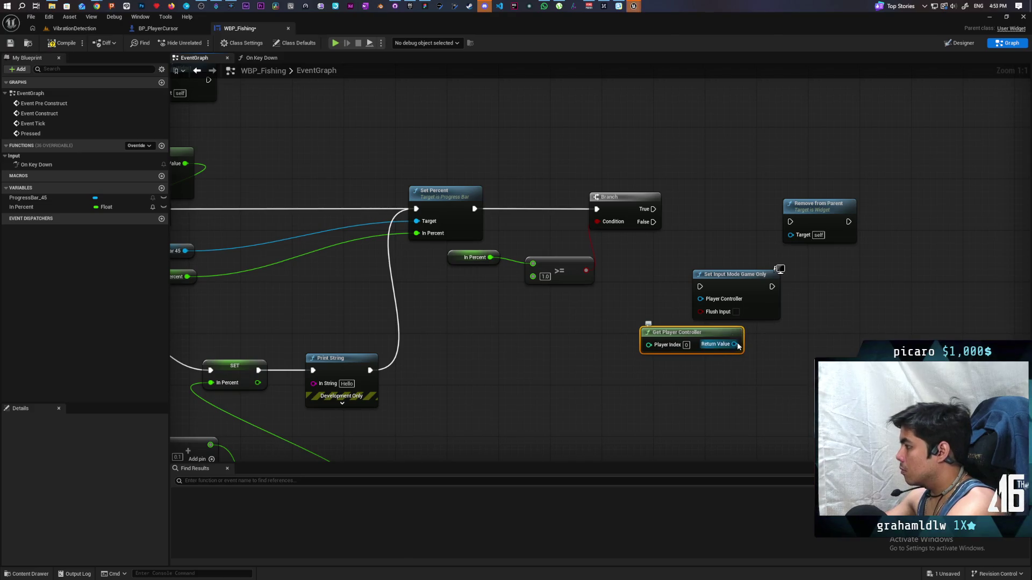
{"action": "left_click_drag", "start_coordinate": [735, 344], "coordinate": [702, 300]}
{"action": "left_click_drag", "start_coordinate": [720, 275], "coordinate": [720, 192]}
{"action": "mouse_move", "coordinate": [654, 209]}
{"action": "left_mouse_down"}
{"action": "mouse_move", "coordinate": [700, 202]}
{"action": "mouse_move", "coordinate": [790, 221]}
{"action": "mouse_move", "coordinate": [819, 191]}
{"action": "left_mouse_up"}
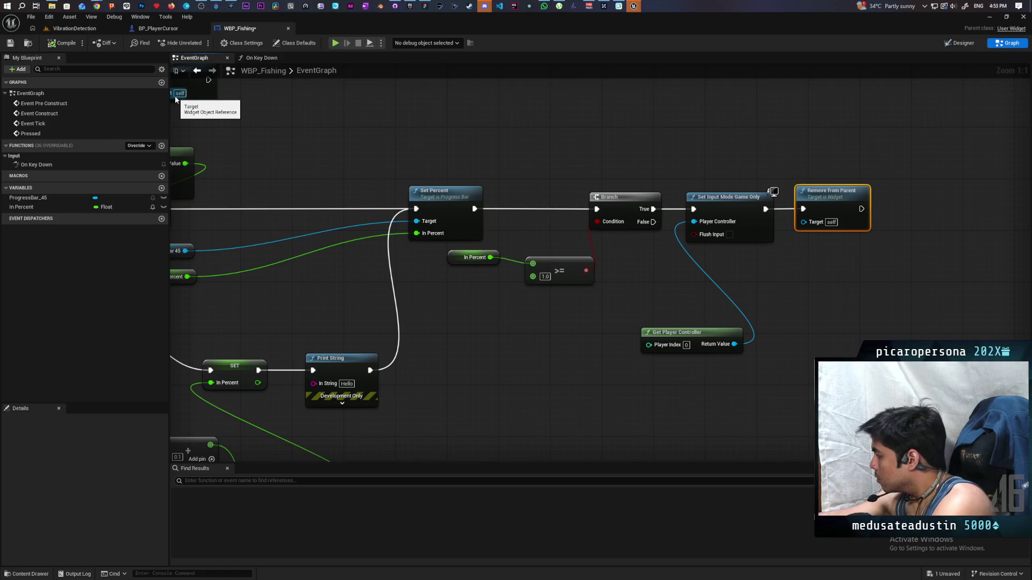
{"action": "key", "text": "ctrl+s"}
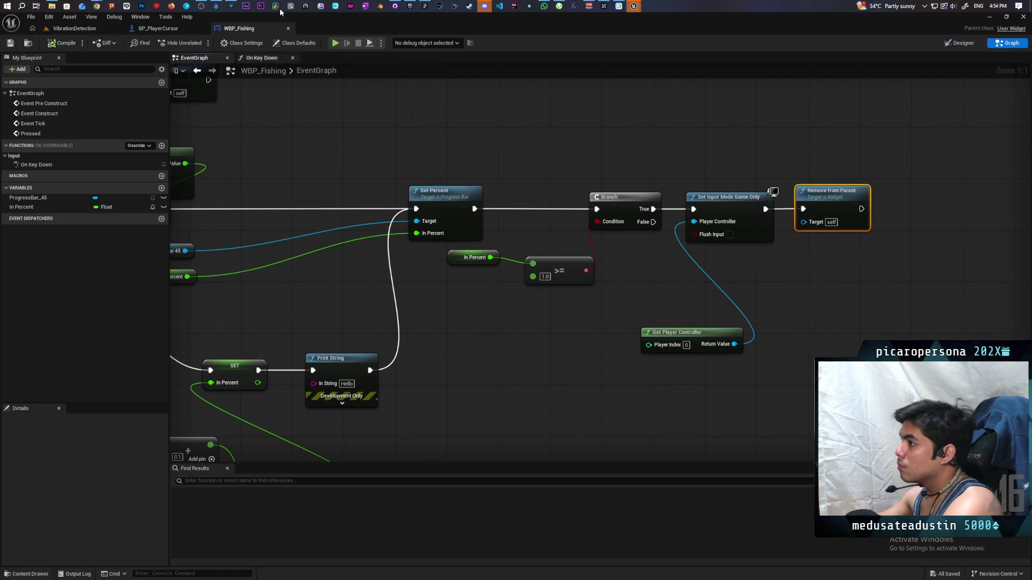
{"action": "left_click", "coordinate": [335, 44]}
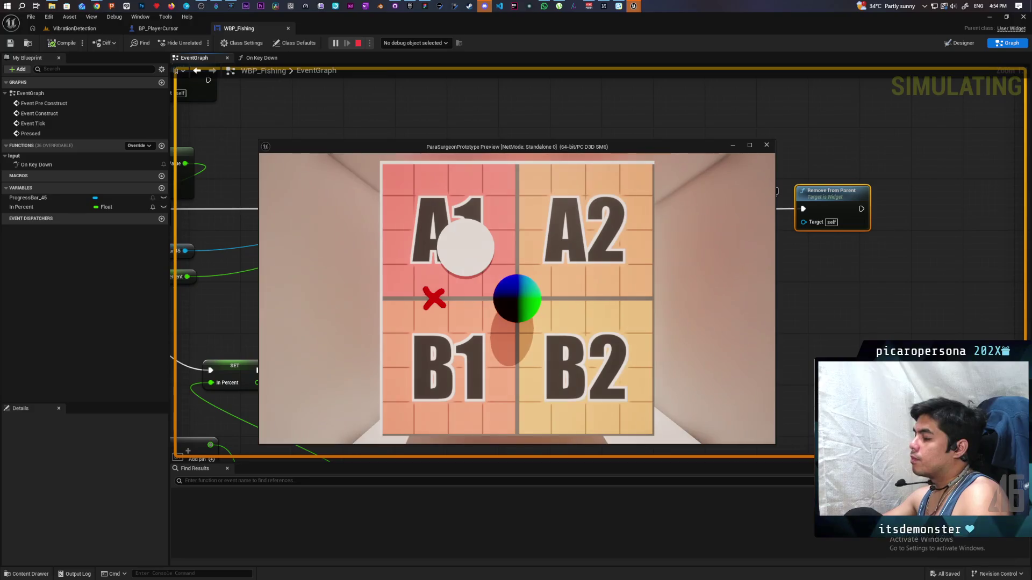
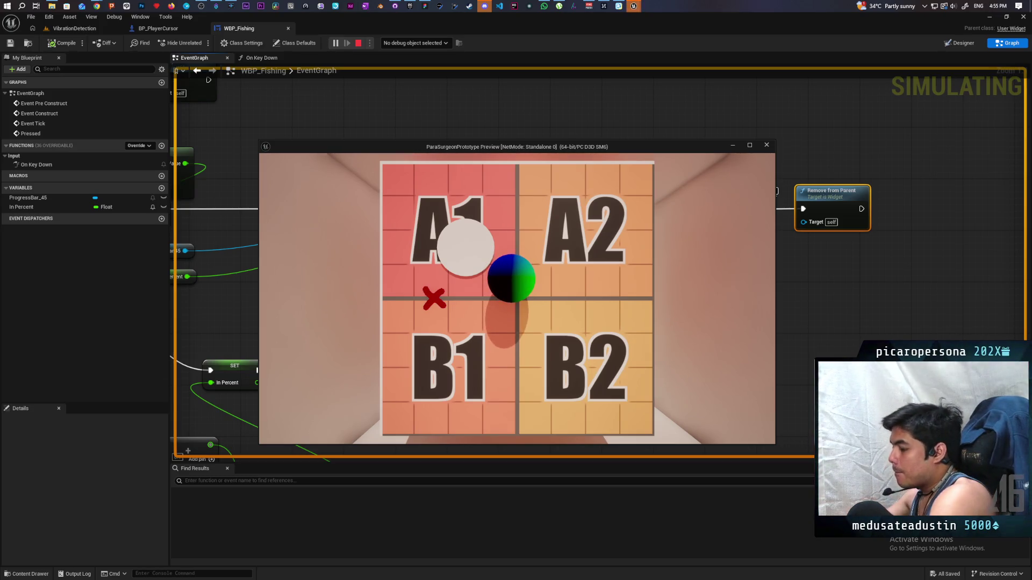
Stop the play test, then drag Set Input Mode Game Only and Get Player Controller right near Remove from Parent.
{"action": "key", "text": "Escape"}
{"action": "mouse_move", "coordinate": [537, 323]}
{"action": "left_mouse_down"}
{"action": "mouse_move", "coordinate": [462, 338]}
{"action": "mouse_move", "coordinate": [509, 315]}
{"action": "left_mouse_up"}
{"action": "left_click_drag", "start_coordinate": [536, 199], "coordinate": [737, 387]}
{"action": "left_click_drag", "start_coordinate": [590, 225], "coordinate": [719, 224]}
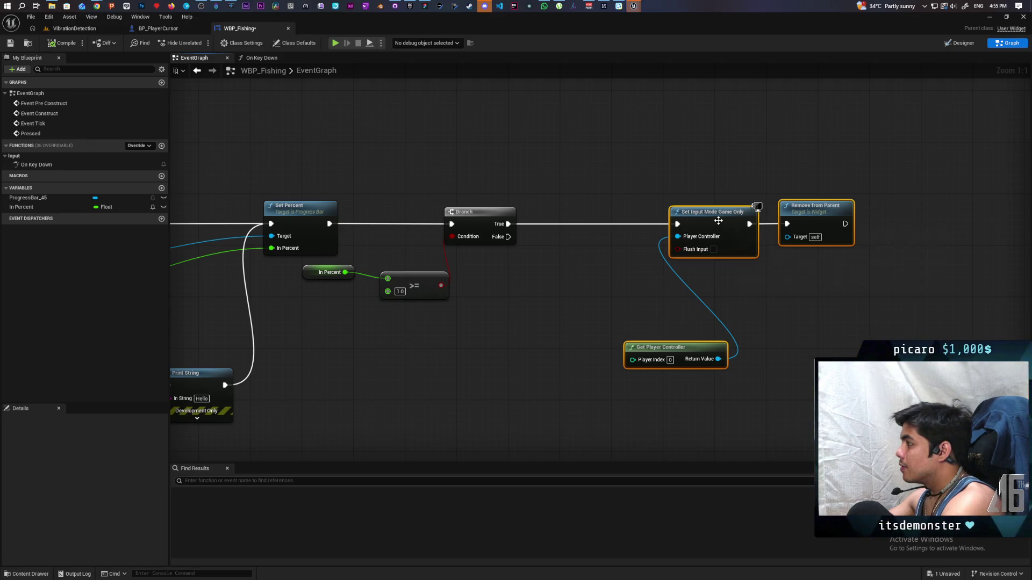
Move Set Input Mode Game Only and Get Player Controller back to the left.
{"action": "left_click_drag", "start_coordinate": [636, 202], "coordinate": [689, 368]}
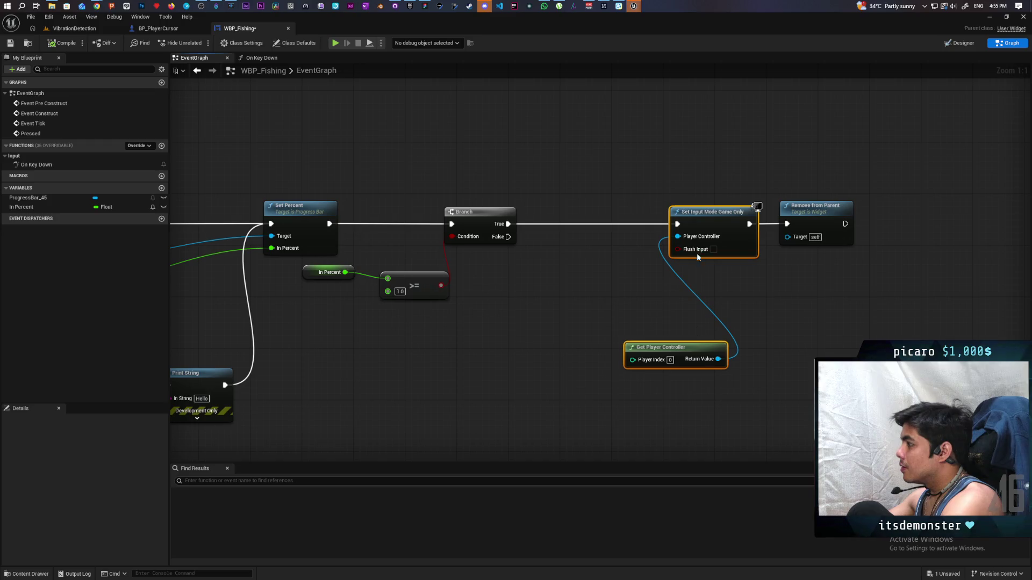
{"action": "left_click_drag", "start_coordinate": [700, 226], "coordinate": [578, 227]}
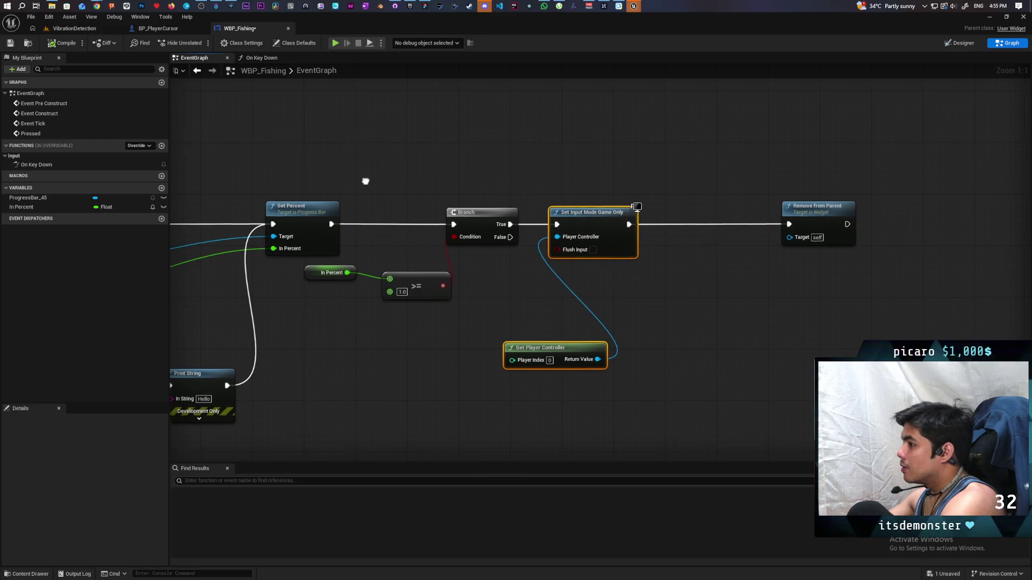
{"action": "mouse_move", "coordinate": [378, 168]}
{"action": "left_mouse_down"}
{"action": "mouse_move", "coordinate": [803, 160]}
{"action": "mouse_move", "coordinate": [677, 198]}
{"action": "left_mouse_up"}
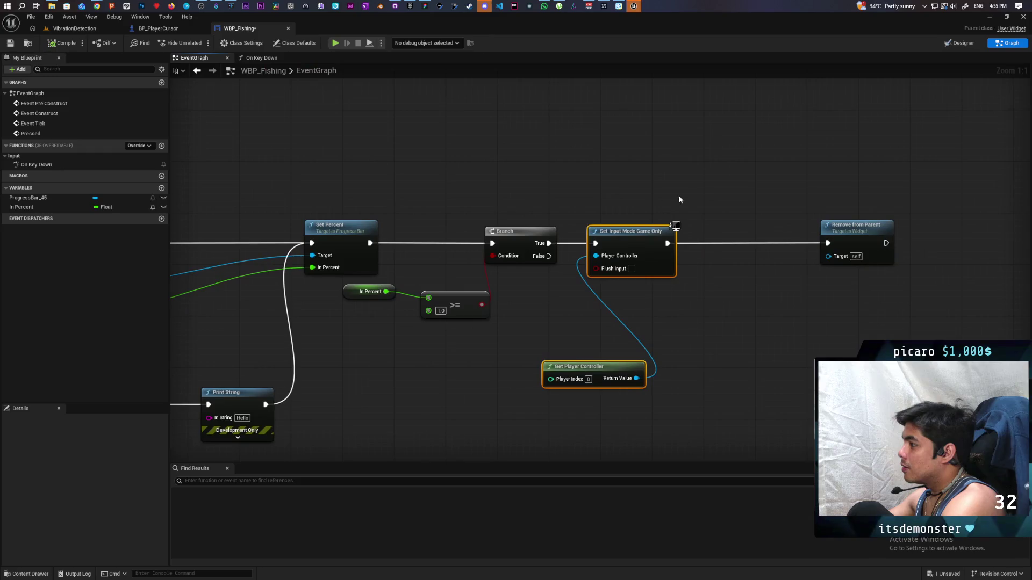
Look for tick options via an 'enable tick' / 'tick' action search, Class Settings and Class Defaults.
{"action": "right_click", "coordinate": [705, 197]}
{"action": "type", "text": "enable tick"}
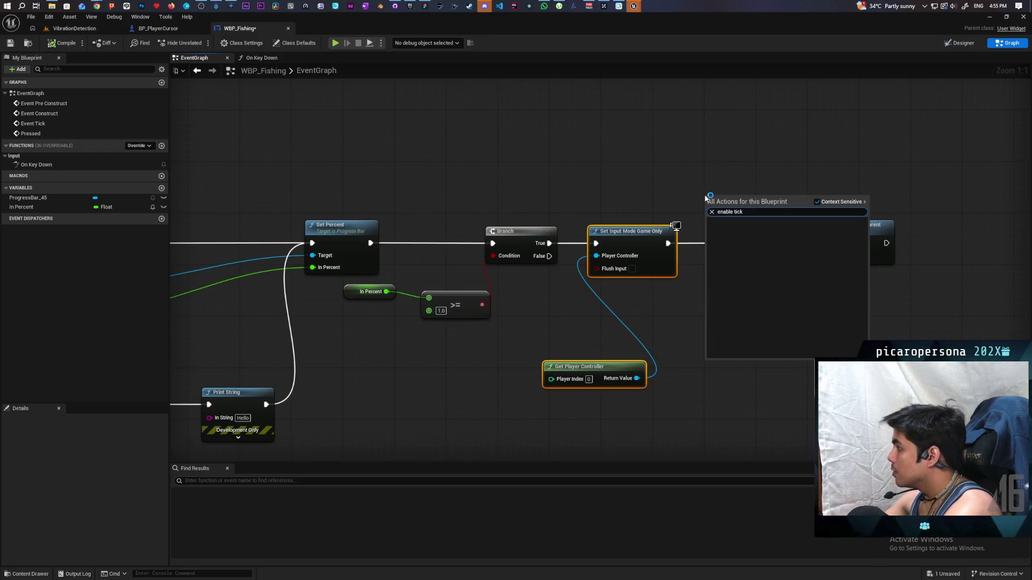
{"action": "key", "text": "BackSpace"}
{"action": "key", "text": "BackSpace"}
{"action": "key", "text": "BackSpace"}
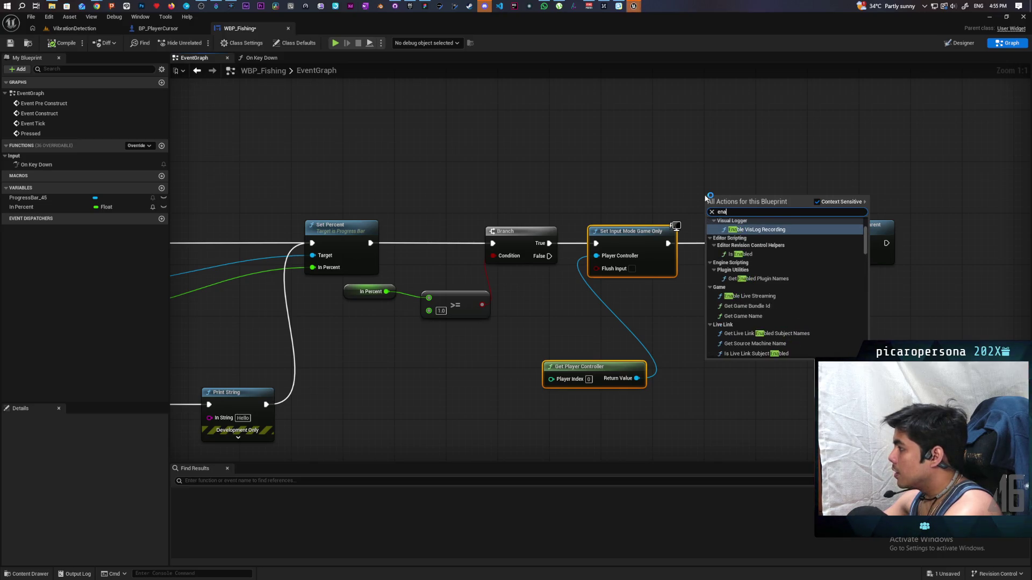
{"action": "type", "text": "tick"}
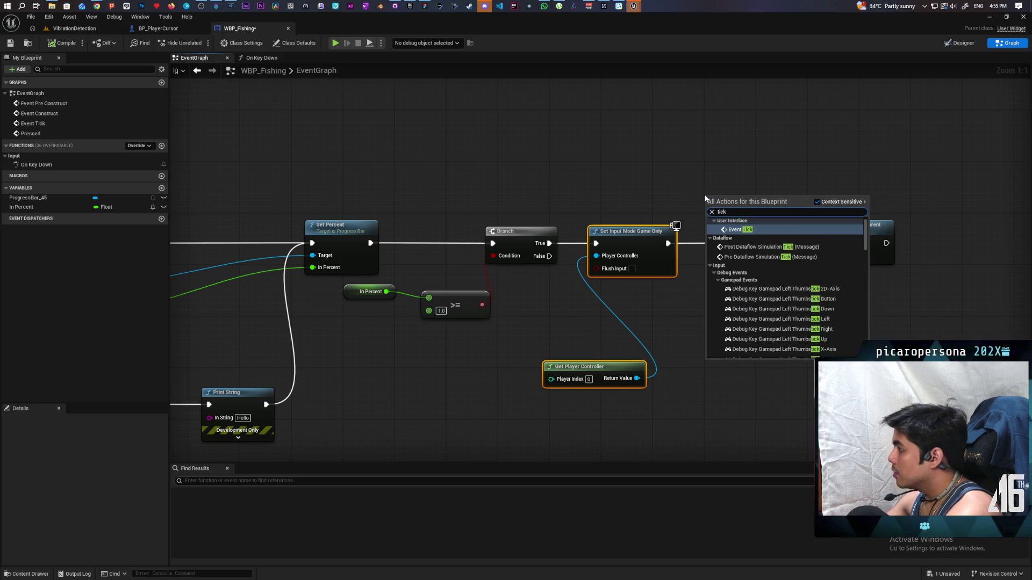
{"action": "scroll", "coordinate": [814, 304], "scroll_direction": "down", "scroll_amount": 10}
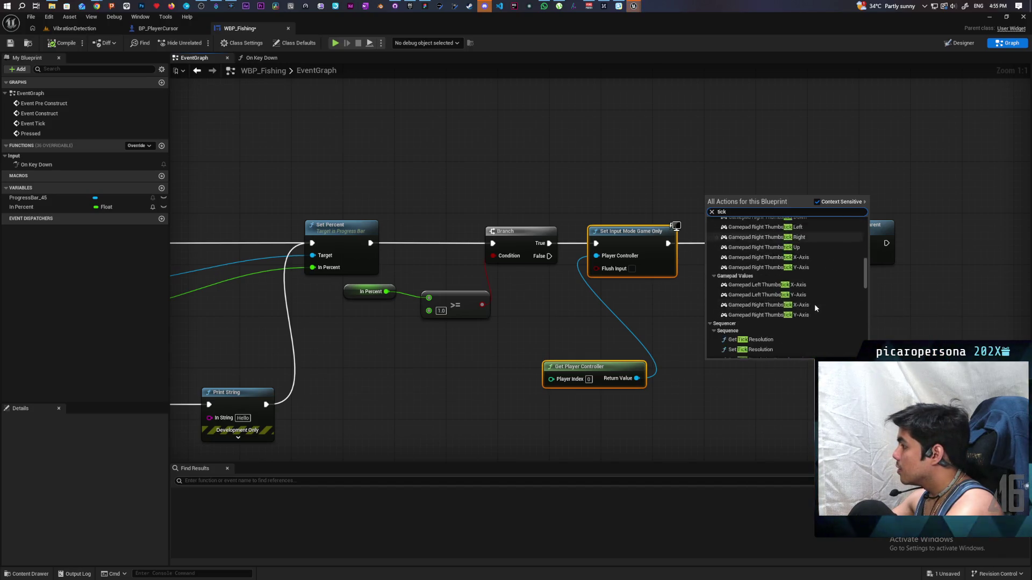
{"action": "scroll", "coordinate": [814, 304], "scroll_direction": "down", "scroll_amount": 8}
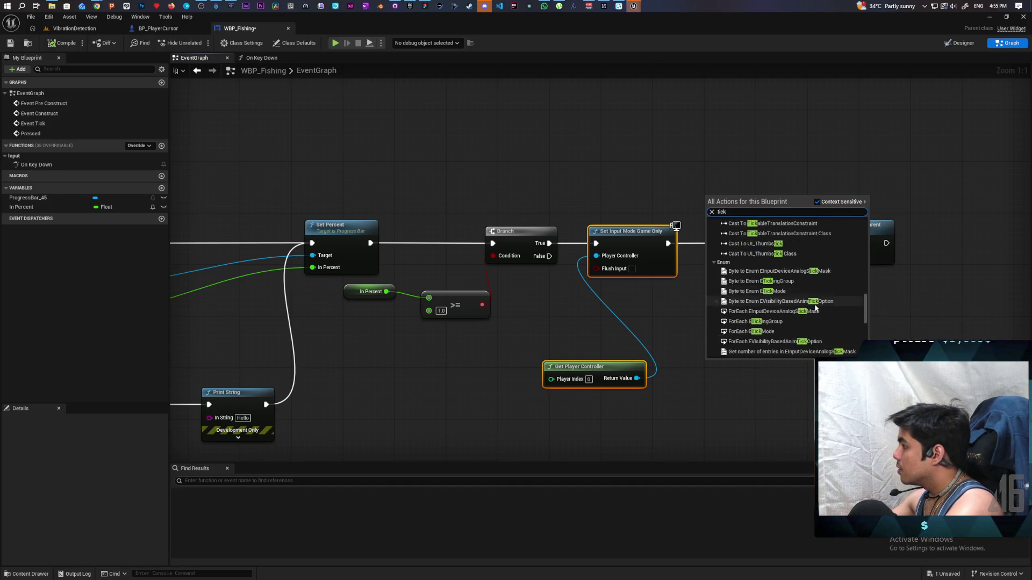
{"action": "scroll", "coordinate": [815, 307], "scroll_direction": "down", "scroll_amount": 8}
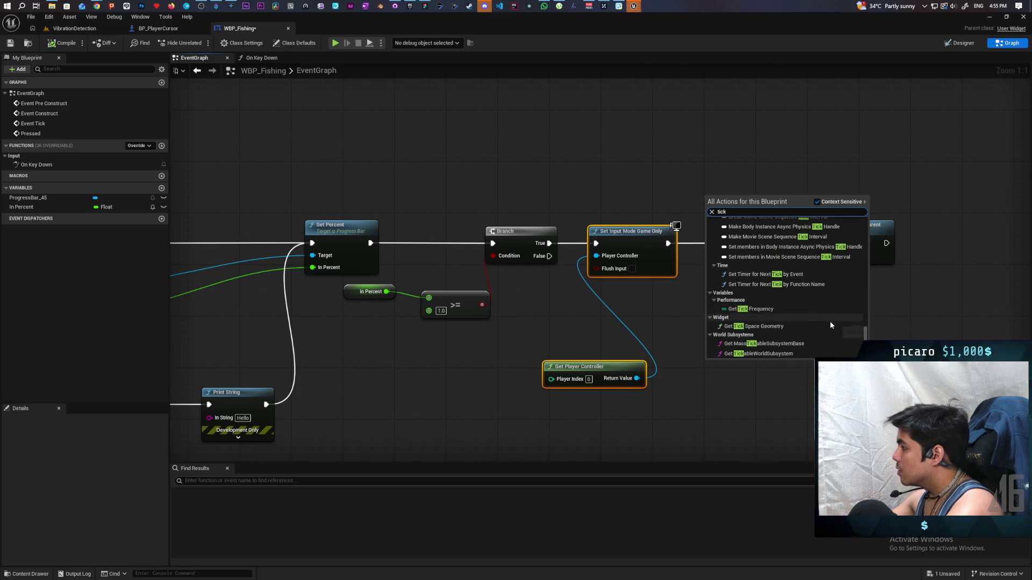
{"action": "left_click", "coordinate": [739, 404]}
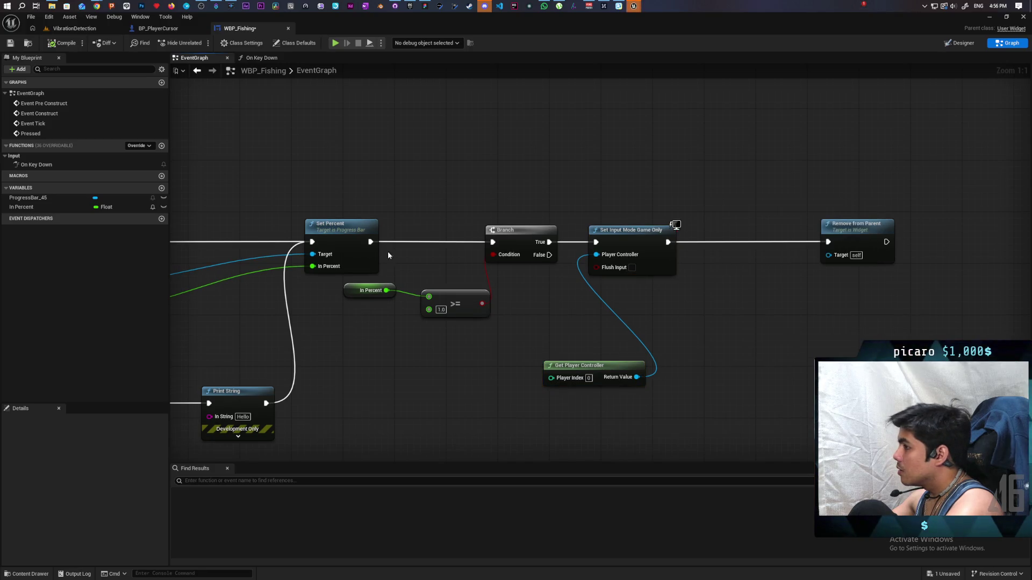
{"action": "left_click", "coordinate": [248, 44]}
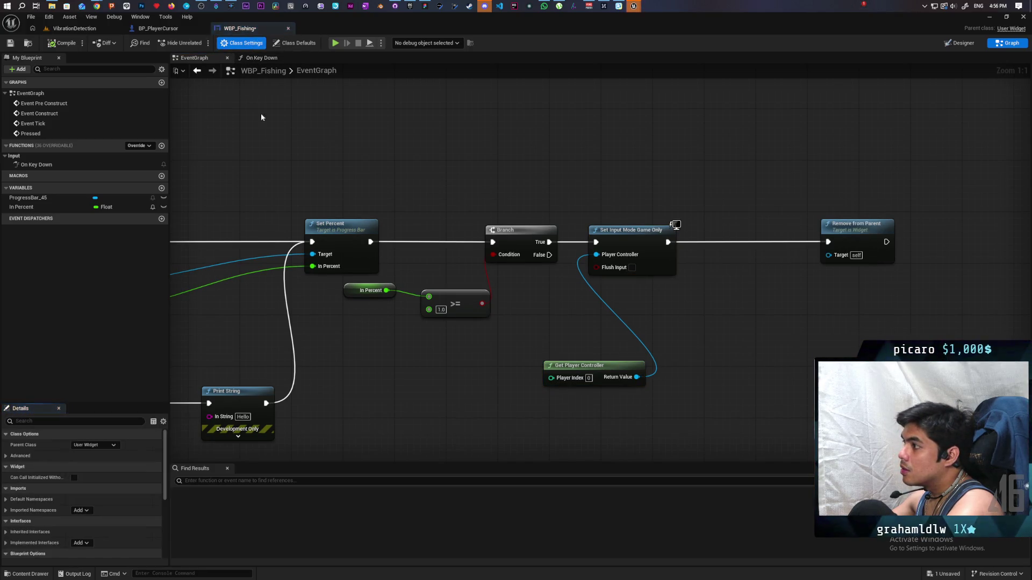
{"action": "left_click", "coordinate": [295, 43]}
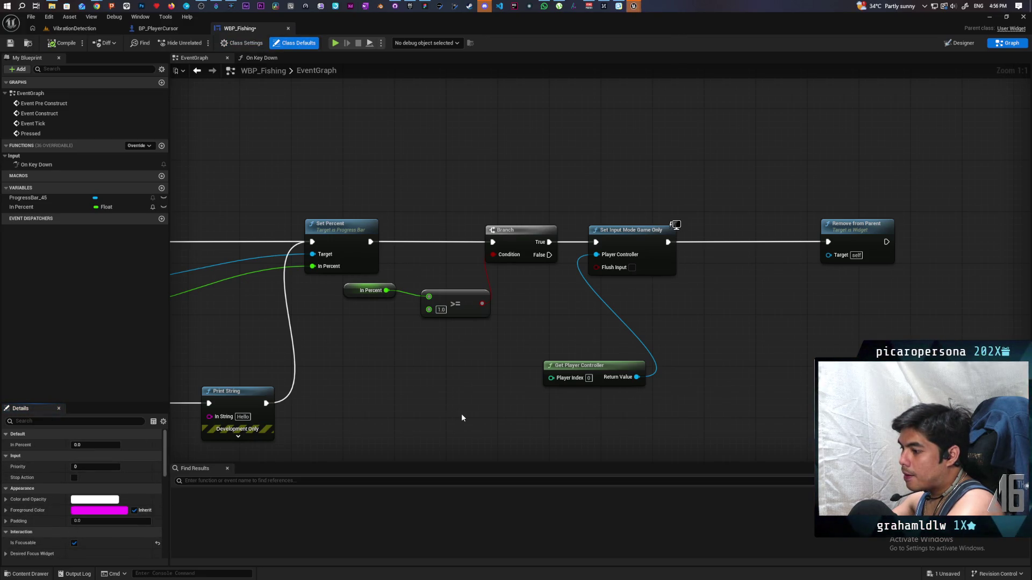
Move Event Tick further left to free space beside it.
{"action": "mouse_move", "coordinate": [458, 417]}
{"action": "left_mouse_down"}
{"action": "mouse_move", "coordinate": [567, 436]}
{"action": "mouse_move", "coordinate": [677, 408]}
{"action": "mouse_move", "coordinate": [372, 407]}
{"action": "left_mouse_up"}
{"action": "mouse_move", "coordinate": [568, 226]}
{"action": "left_mouse_down"}
{"action": "mouse_move", "coordinate": [435, 376]}
{"action": "mouse_move", "coordinate": [509, 318]}
{"action": "mouse_move", "coordinate": [480, 305]}
{"action": "left_mouse_up"}
{"action": "left_click_drag", "start_coordinate": [370, 249], "coordinate": [298, 249]}
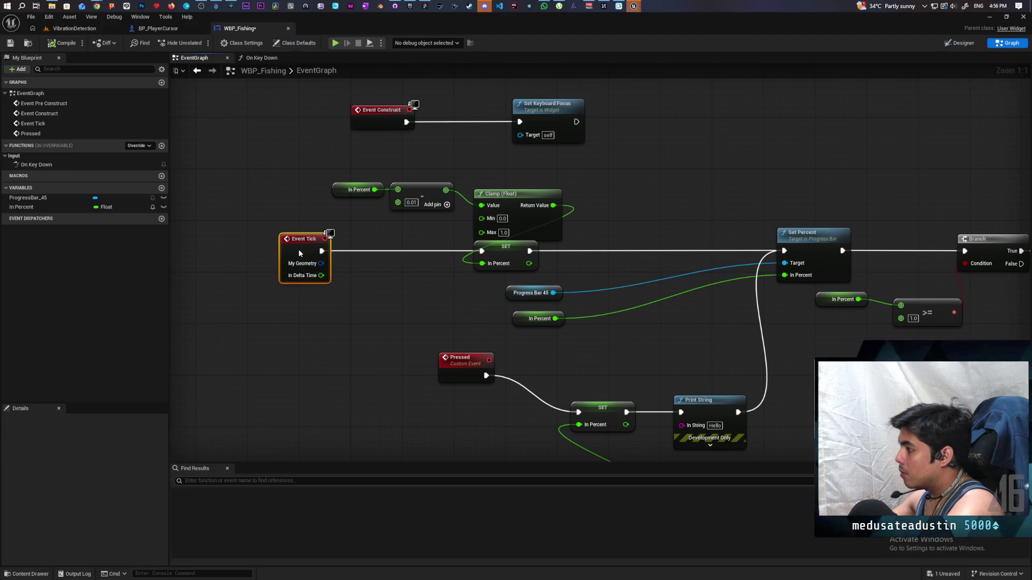
Try a Branch node after Event Tick, then delete it.
{"action": "left_click", "coordinate": [343, 274]}
{"action": "left_click_drag", "start_coordinate": [401, 278], "coordinate": [397, 240]}
{"action": "left_click_drag", "start_coordinate": [321, 251], "coordinate": [372, 250]}
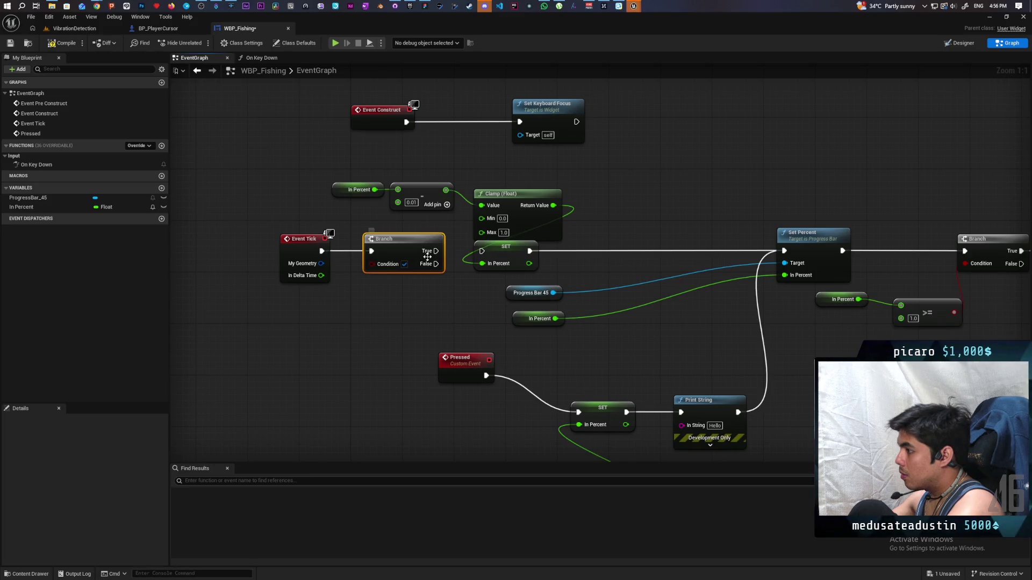
{"action": "key", "text": "Delete"}
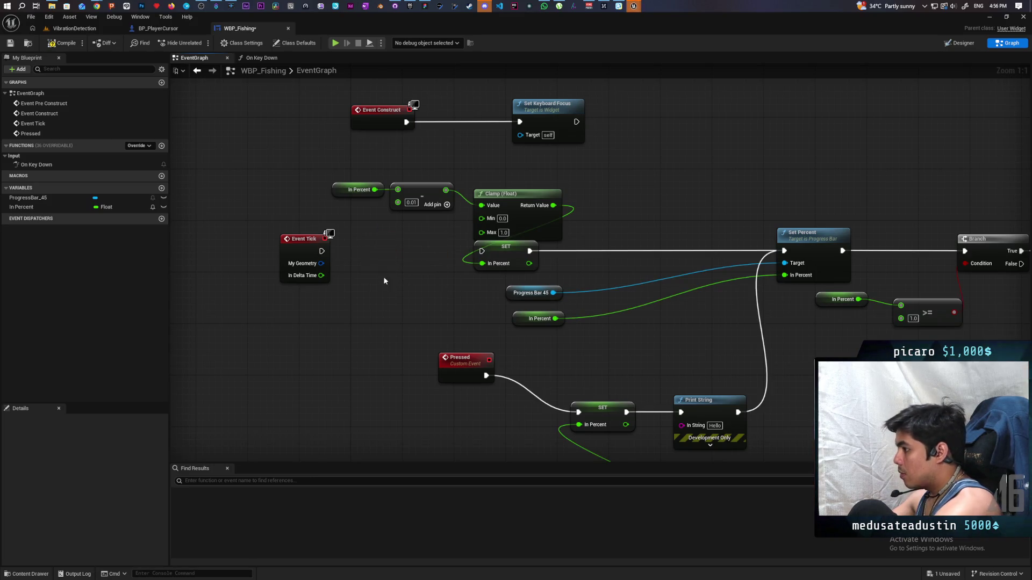
Route Event Tick through a Gate into the SET node with Start Closed unchecked.
{"action": "left_click", "coordinate": [366, 262]}
{"action": "left_click_drag", "start_coordinate": [387, 264], "coordinate": [387, 238]}
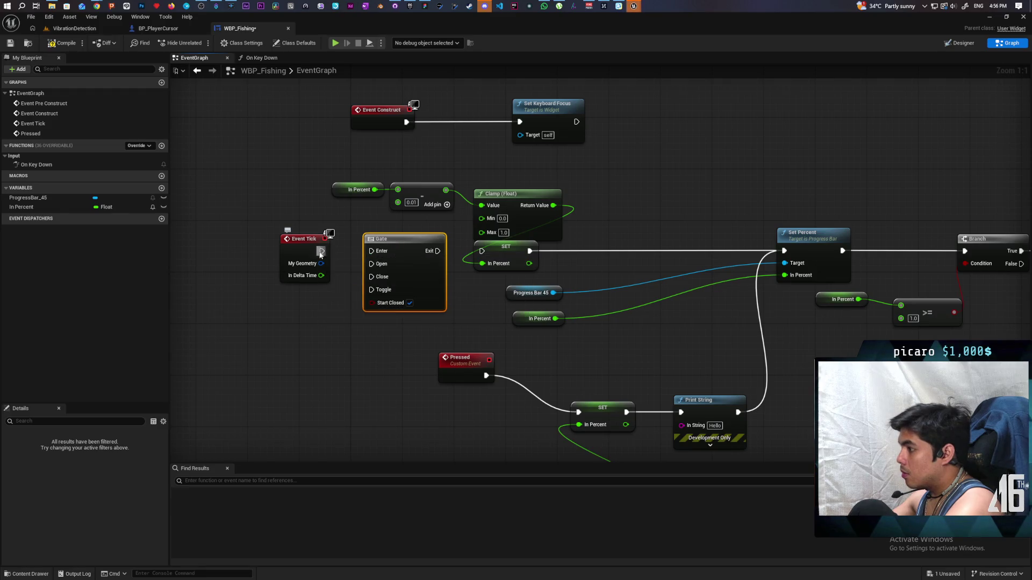
{"action": "left_click_drag", "start_coordinate": [321, 251], "coordinate": [372, 251]}
{"action": "left_click_drag", "start_coordinate": [438, 251], "coordinate": [481, 251]}
{"action": "left_click", "coordinate": [410, 303]}
Insert a Sequence node between Set Input Mode Game Only and Remove from Parent.
{"action": "scroll", "coordinate": [453, 317], "scroll_direction": "down", "scroll_amount": 2}
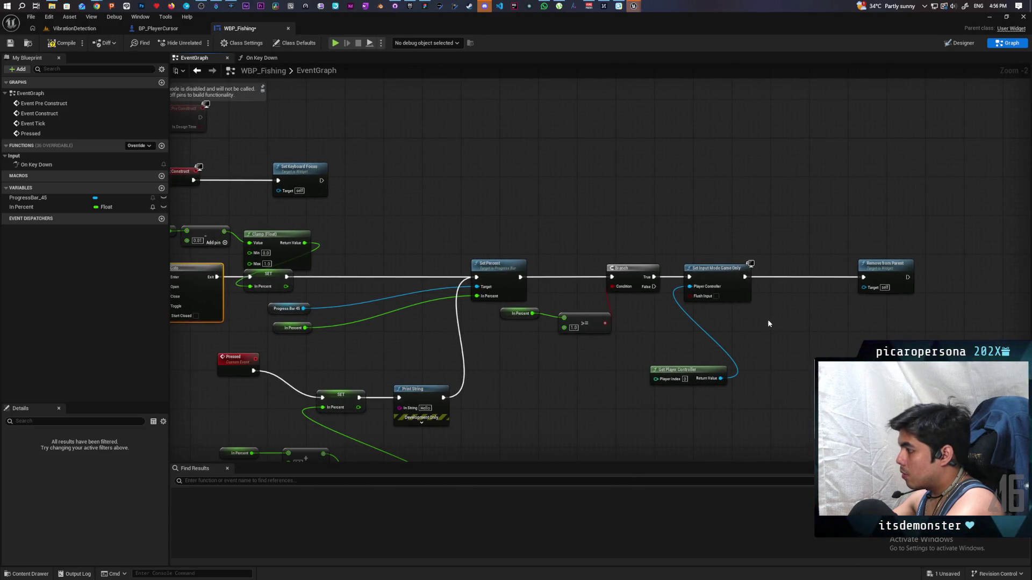
{"action": "left_click", "coordinate": [768, 324]}
{"action": "mouse_move", "coordinate": [780, 314]}
{"action": "left_mouse_down"}
{"action": "mouse_move", "coordinate": [773, 276]}
{"action": "mouse_move", "coordinate": [212, 315]}
{"action": "mouse_move", "coordinate": [172, 339]}
{"action": "mouse_move", "coordinate": [346, 296]}
{"action": "left_mouse_up"}
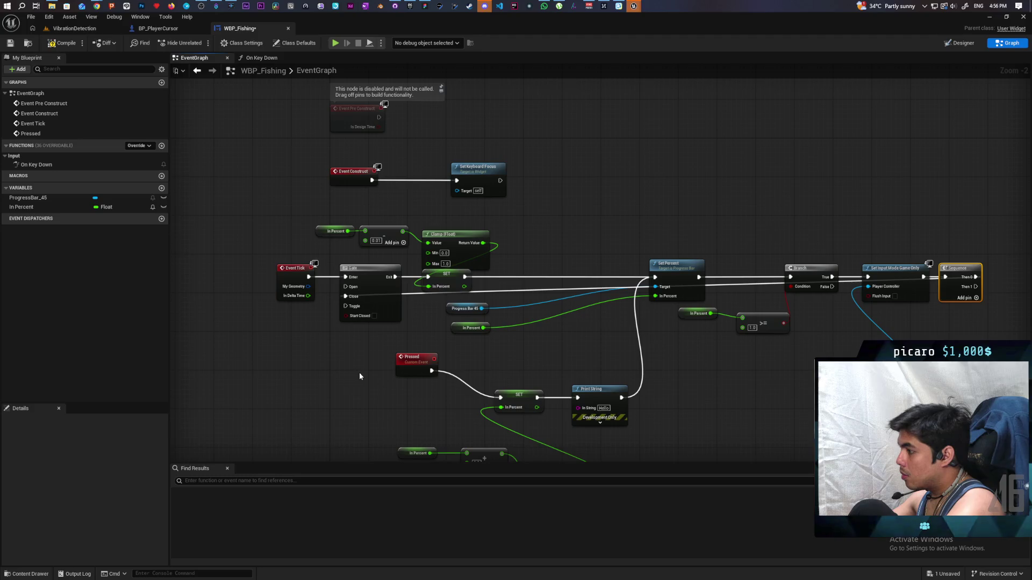
{"action": "mouse_move", "coordinate": [363, 365]}
{"action": "left_mouse_down"}
{"action": "mouse_move", "coordinate": [205, 371]}
{"action": "mouse_move", "coordinate": [542, 373]}
{"action": "left_mouse_up"}
{"action": "scroll", "coordinate": [588, 362], "scroll_direction": "up", "scroll_amount": 2}
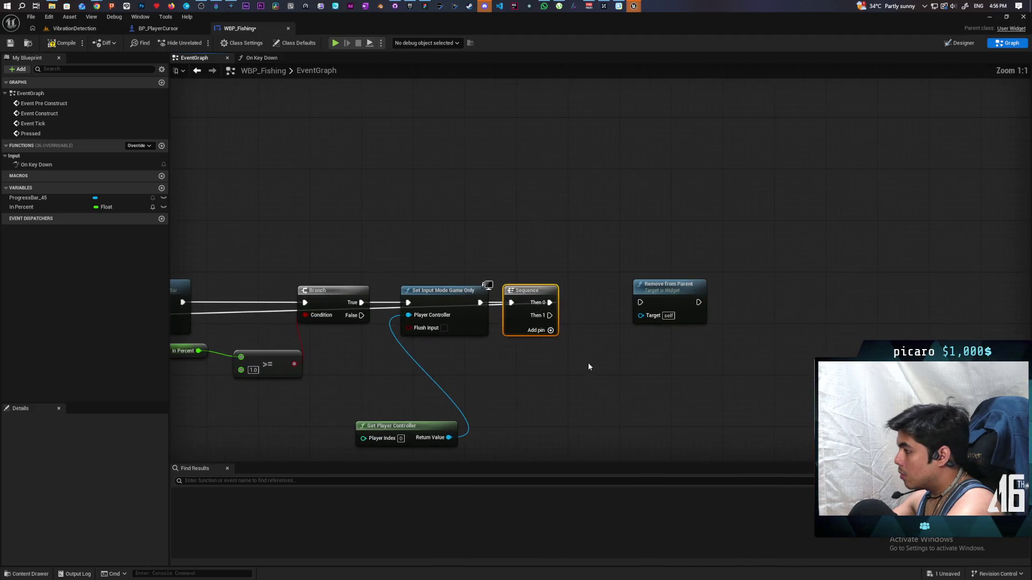
Insert a 1.0-second Delay between Sequence Then 1 and Remove from Parent.
{"action": "left_click_drag", "start_coordinate": [641, 296], "coordinate": [715, 297]}
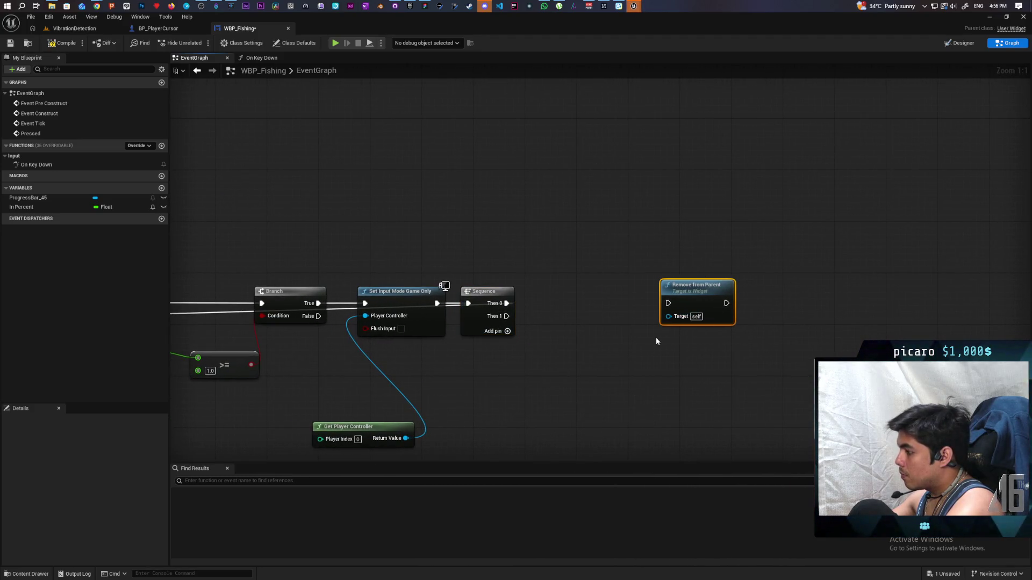
{"action": "left_click", "coordinate": [573, 307]}
{"action": "left_click_drag", "start_coordinate": [596, 312], "coordinate": [538, 323]}
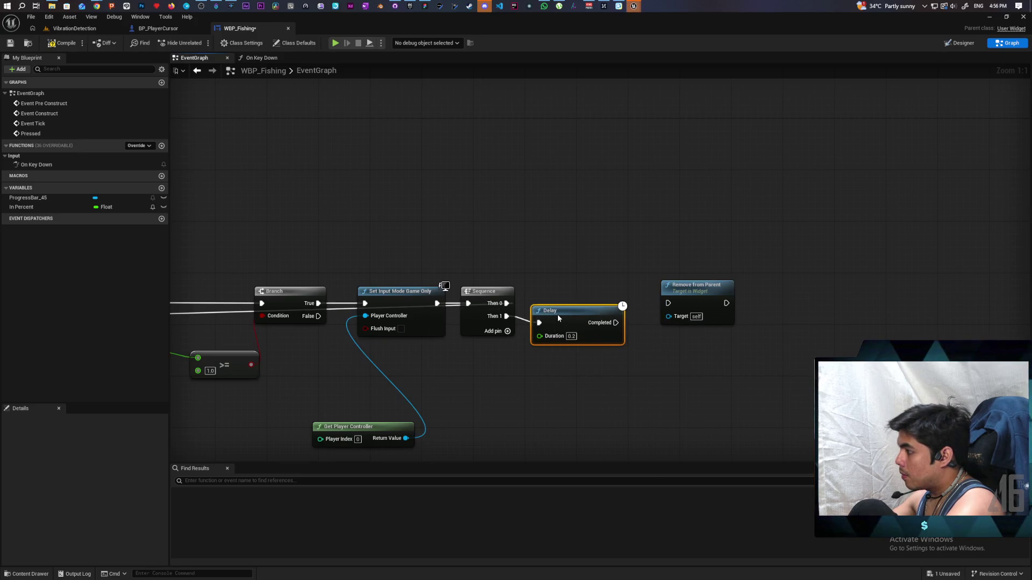
{"action": "mouse_move", "coordinate": [613, 316]}
{"action": "left_mouse_down"}
{"action": "mouse_move", "coordinate": [668, 303]}
{"action": "mouse_move", "coordinate": [691, 311]}
{"action": "mouse_move", "coordinate": [683, 317]}
{"action": "left_mouse_up"}
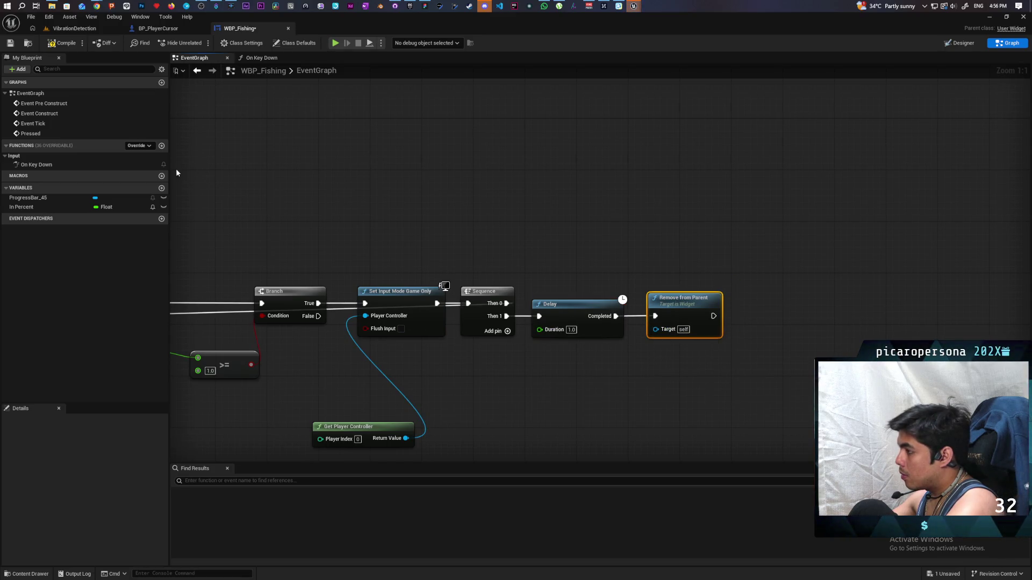
Compile WBP_Fishing, run a play test, then stop it.
{"action": "left_click", "coordinate": [62, 43]}
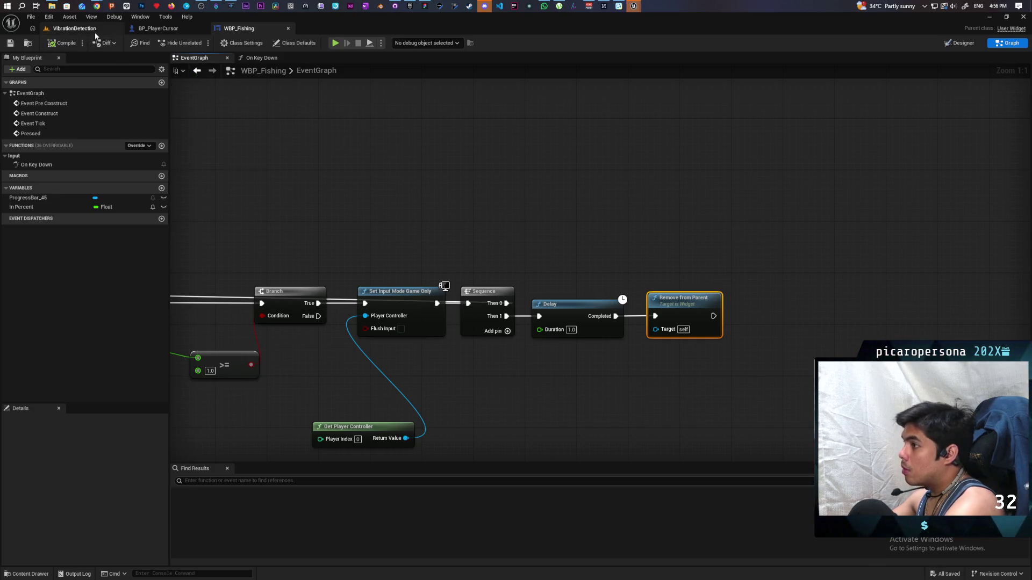
{"action": "left_click", "coordinate": [335, 44]}
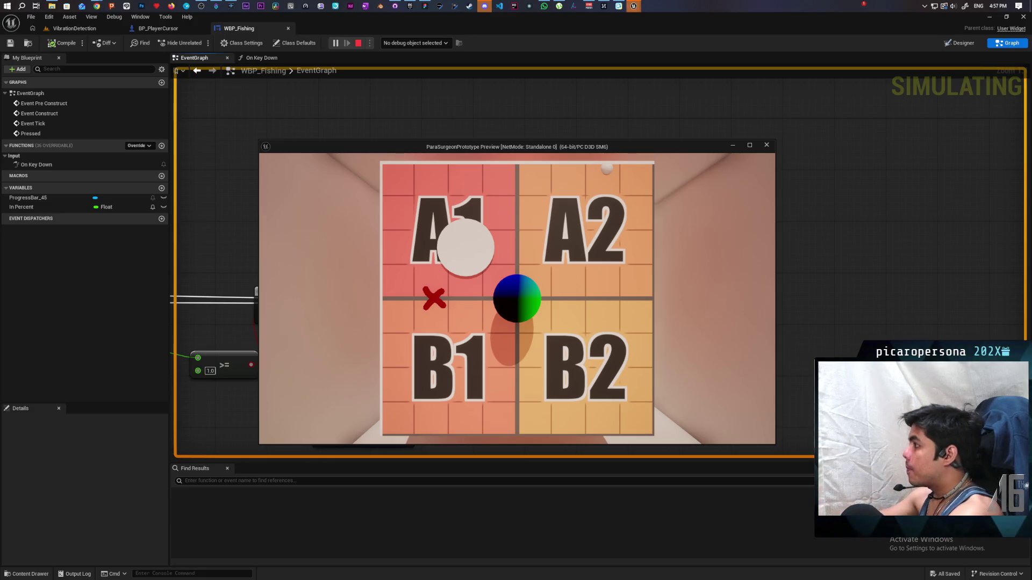
{"action": "key", "text": "Escape"}
{"action": "left_click_drag", "start_coordinate": [486, 205], "coordinate": [412, 145]}
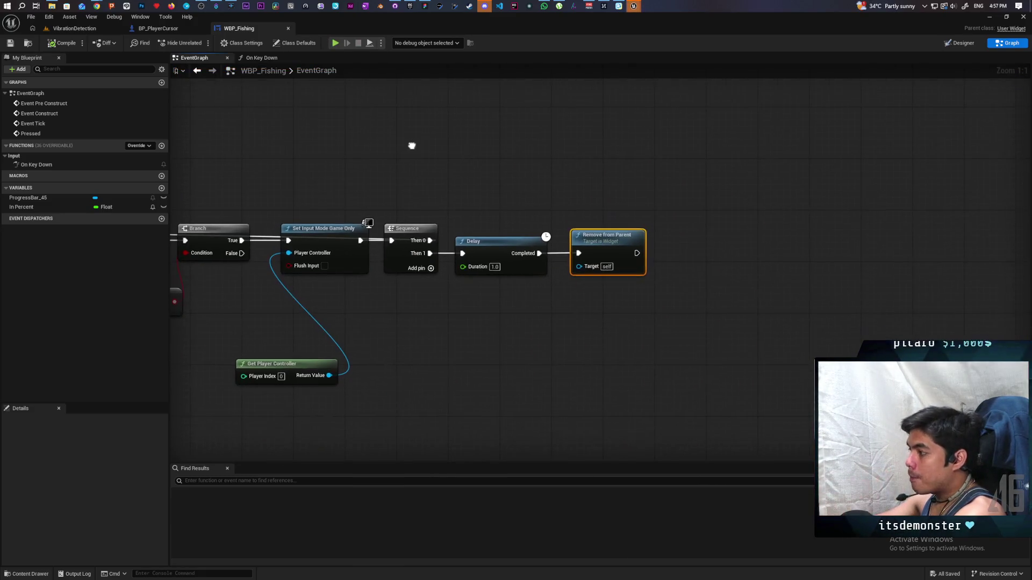
Move Sequence, Delay and Remove from Parent right, then try 'feedback' and 'play force' node searches.
{"action": "left_click_drag", "start_coordinate": [412, 204], "coordinate": [703, 298]}
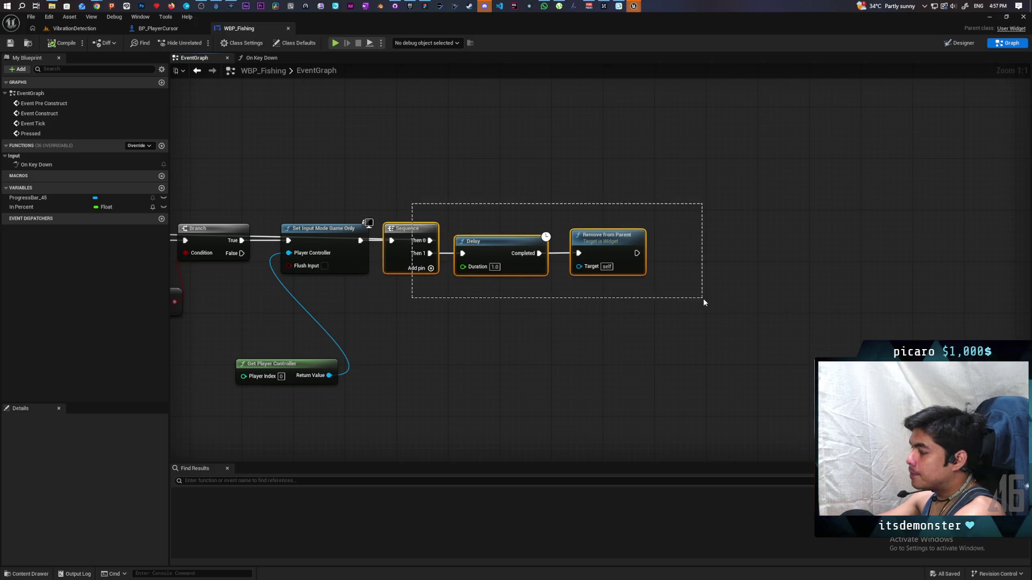
{"action": "left_click_drag", "start_coordinate": [403, 260], "coordinate": [595, 261]}
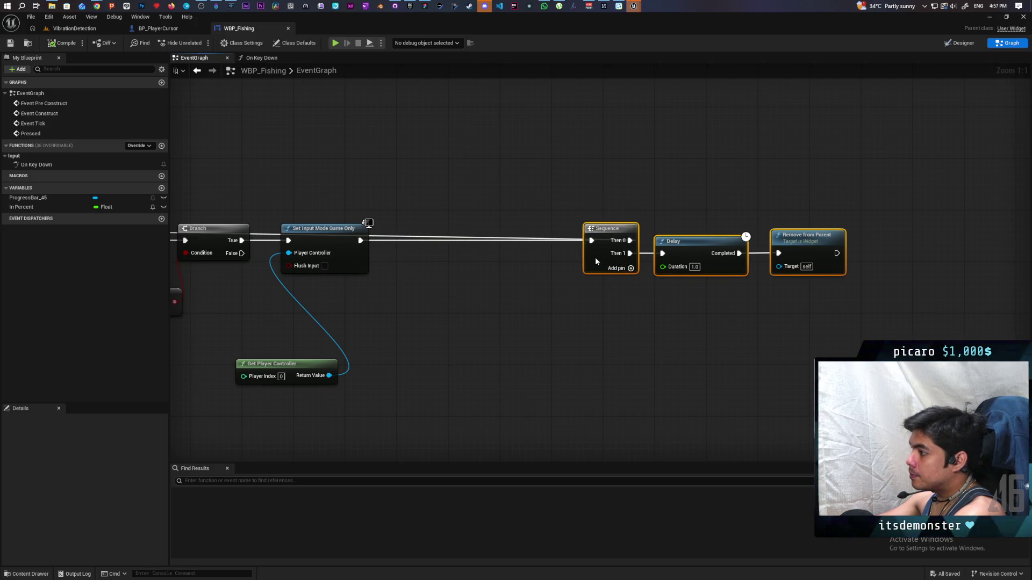
{"action": "right_click", "coordinate": [368, 292]}
{"action": "right_click", "coordinate": [444, 278]}
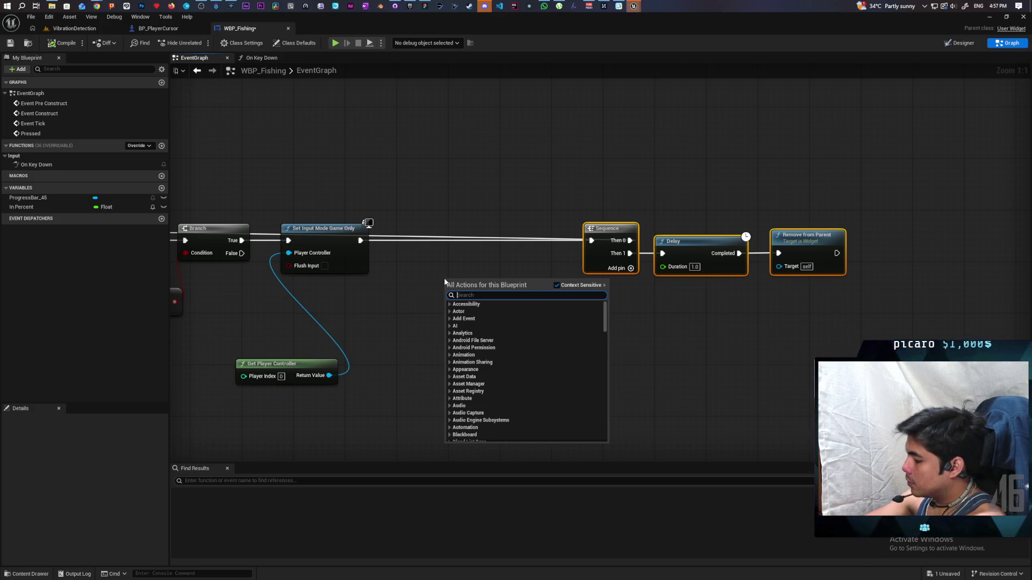
{"action": "type", "text": "feedback"}
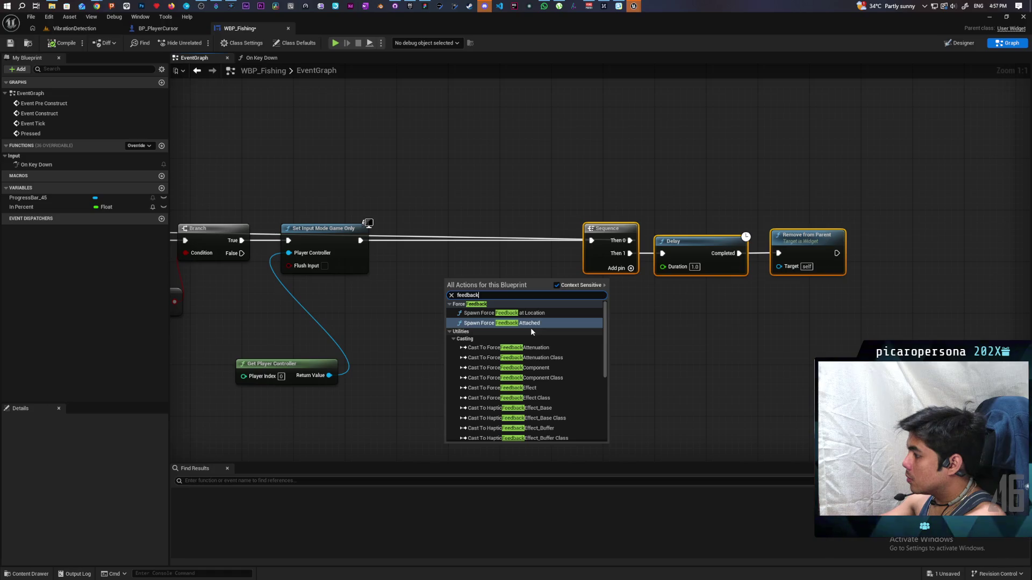
{"action": "left_click", "coordinate": [375, 323]}
{"action": "right_click", "coordinate": [375, 323]}
{"action": "type", "text": "play "}
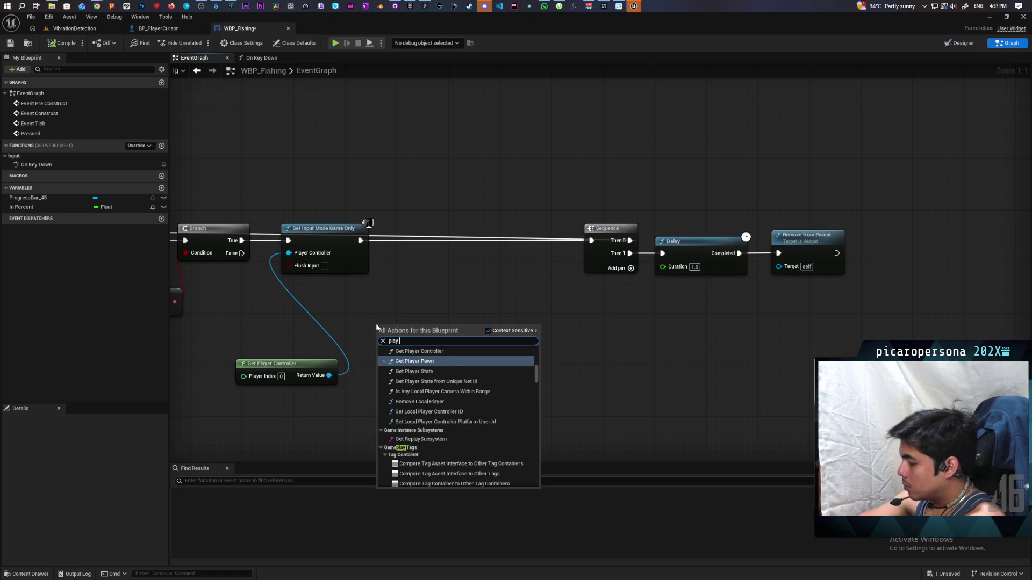
{"action": "type", "text": "force"}
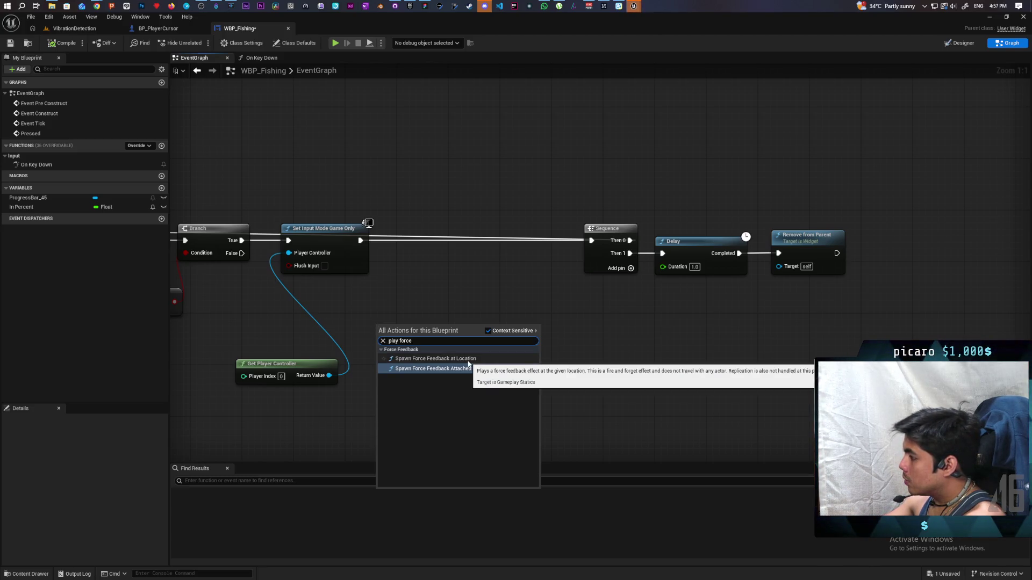
{"action": "left_click", "coordinate": [435, 290]}
Add a Spawn Force Feedback at Location node using FF_Detection and position it.
{"action": "right_click", "coordinate": [435, 290]}
{"action": "type", "text": "fo"}
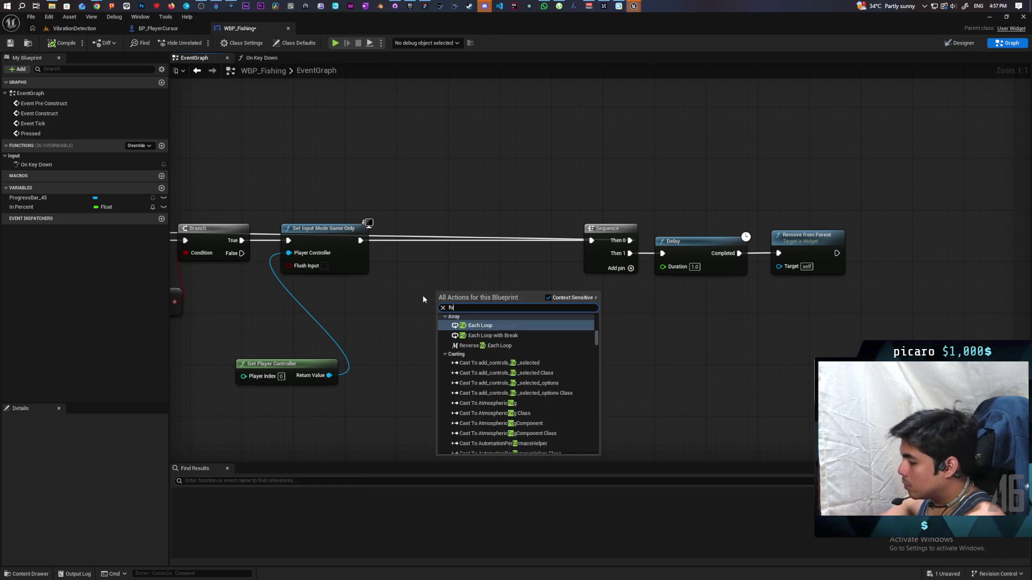
{"action": "type", "text": "rce f"}
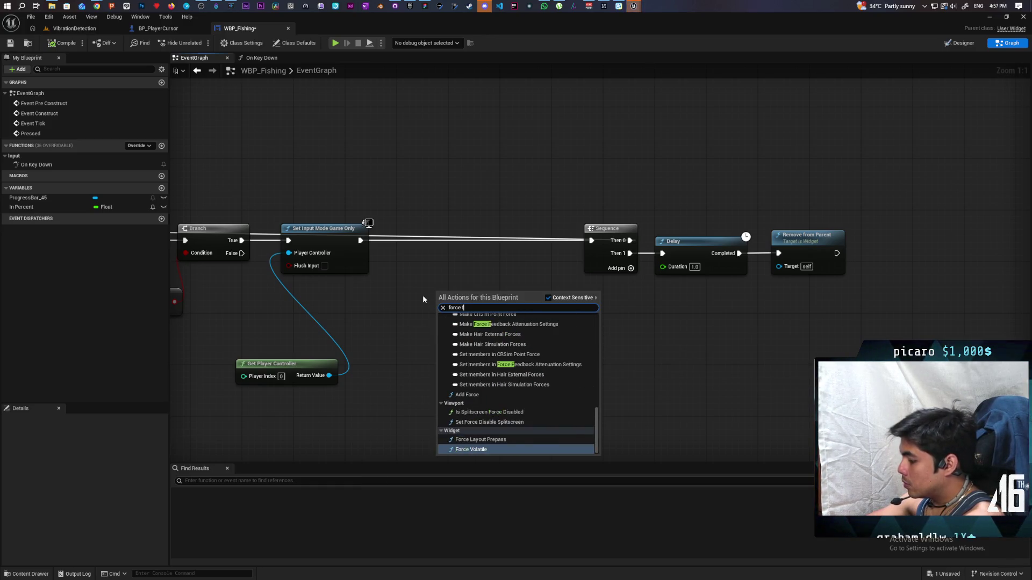
{"action": "type", "text": "eedback"}
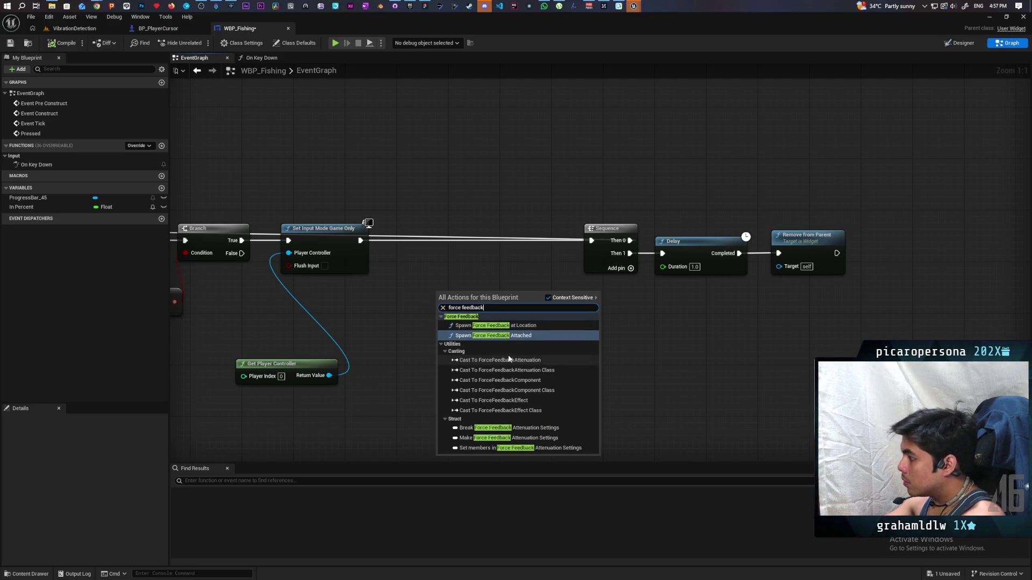
{"action": "left_click", "coordinate": [508, 326]}
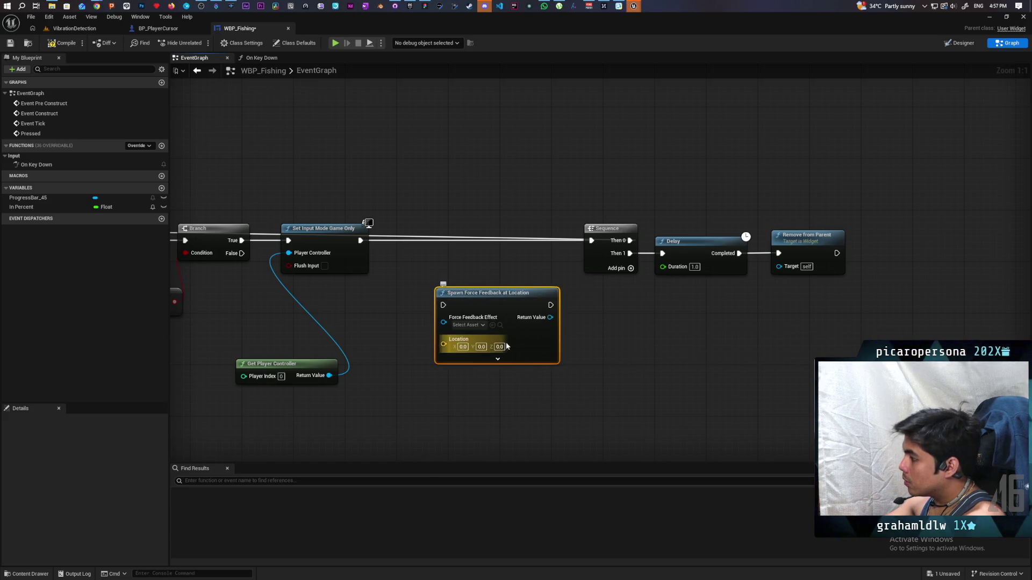
{"action": "left_click", "coordinate": [483, 326]}
{"action": "left_click", "coordinate": [525, 375]}
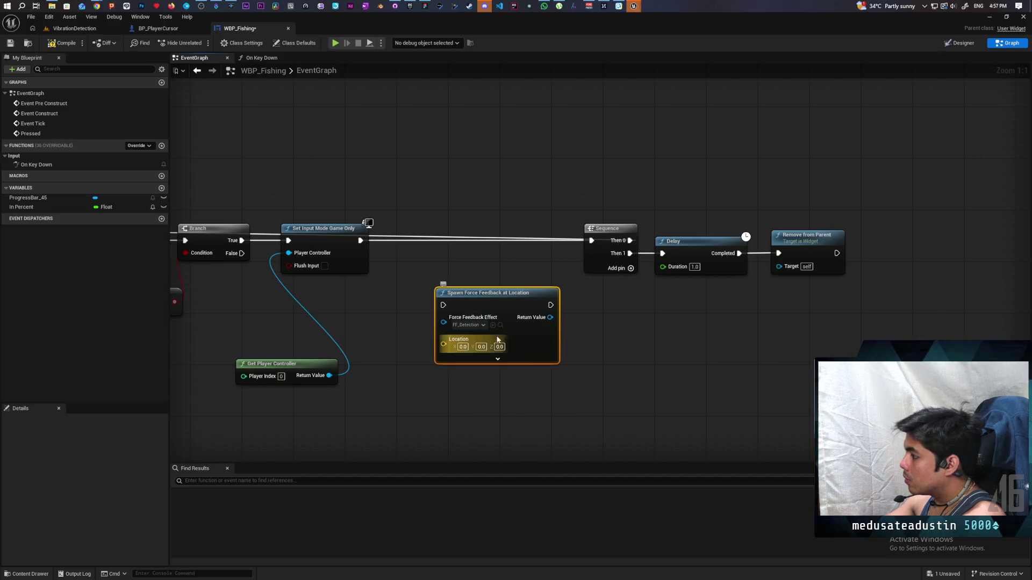
{"action": "left_click_drag", "start_coordinate": [485, 313], "coordinate": [466, 274]}
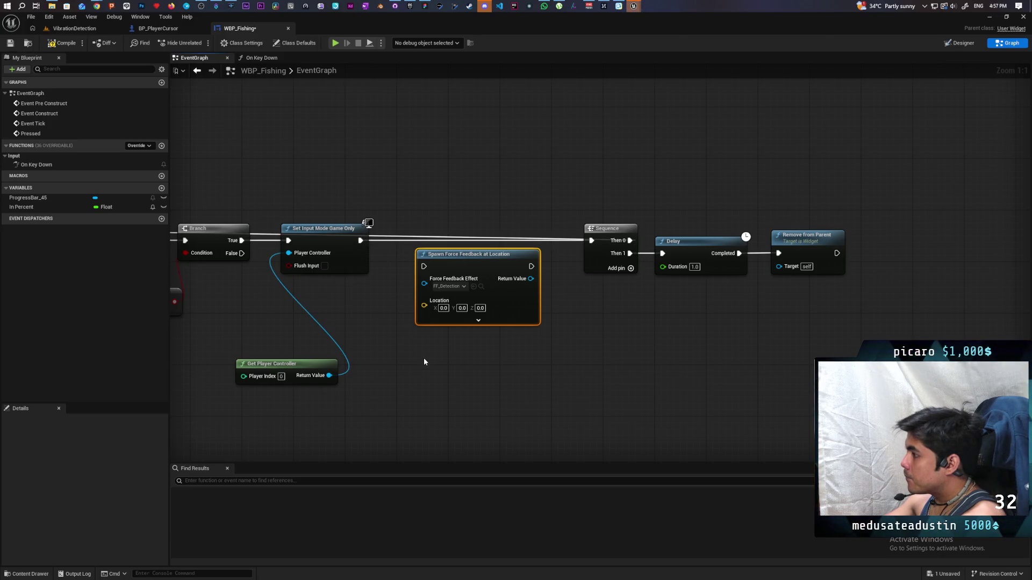
{"action": "left_click_drag", "start_coordinate": [459, 263], "coordinate": [465, 262]}
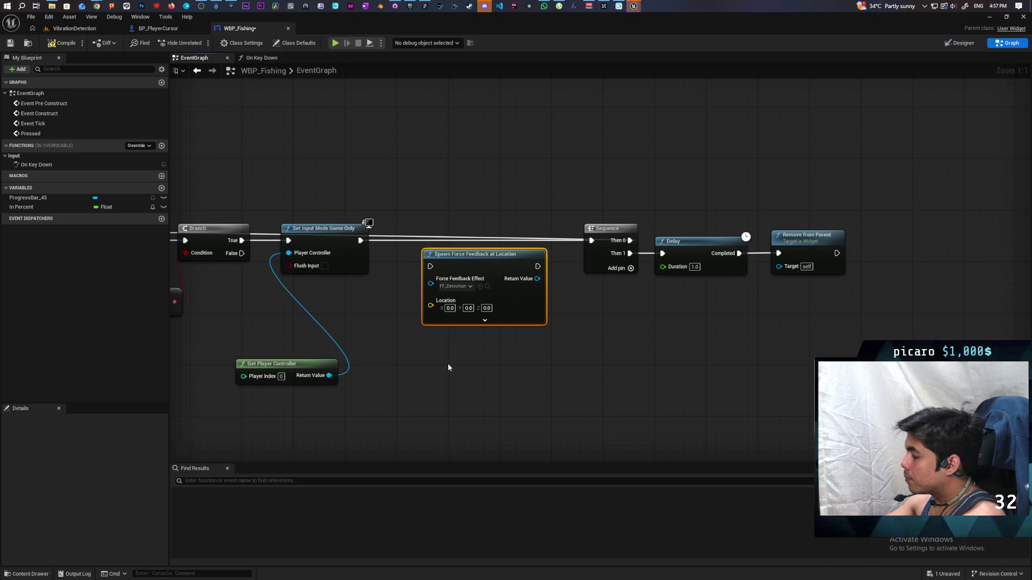
Feed Get Player Pawn → Get Actor Location into the force feedback node's Location.
{"action": "right_click", "coordinate": [435, 381]}
{"action": "type", "text": "ge"}
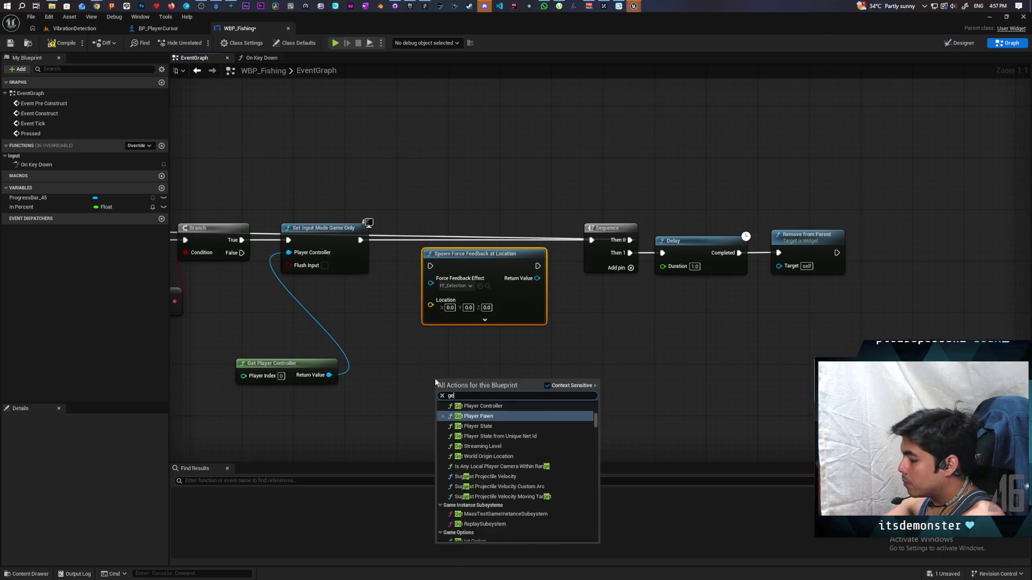
{"action": "type", "text": "t player pawn"}
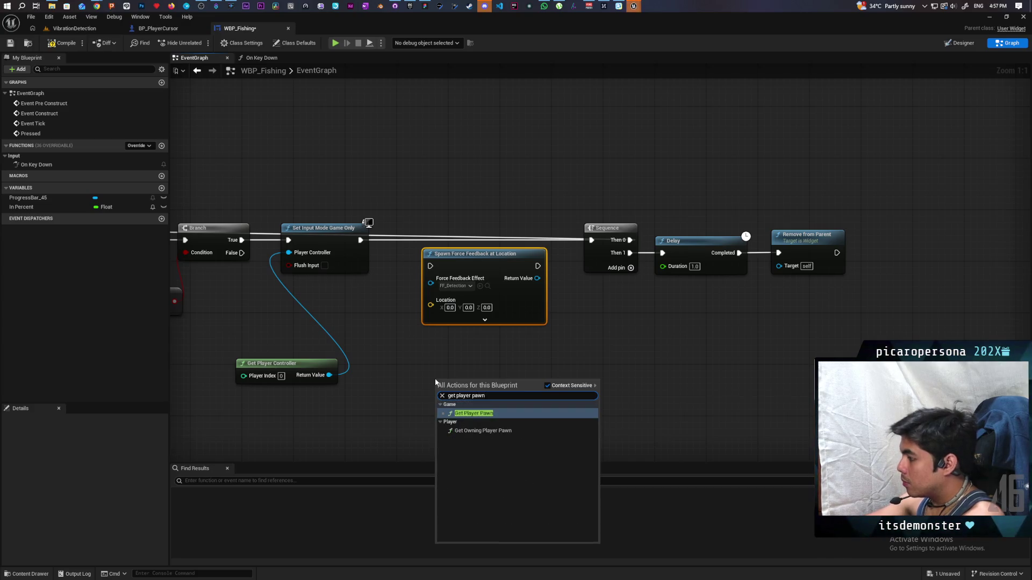
{"action": "key", "text": "Return"}
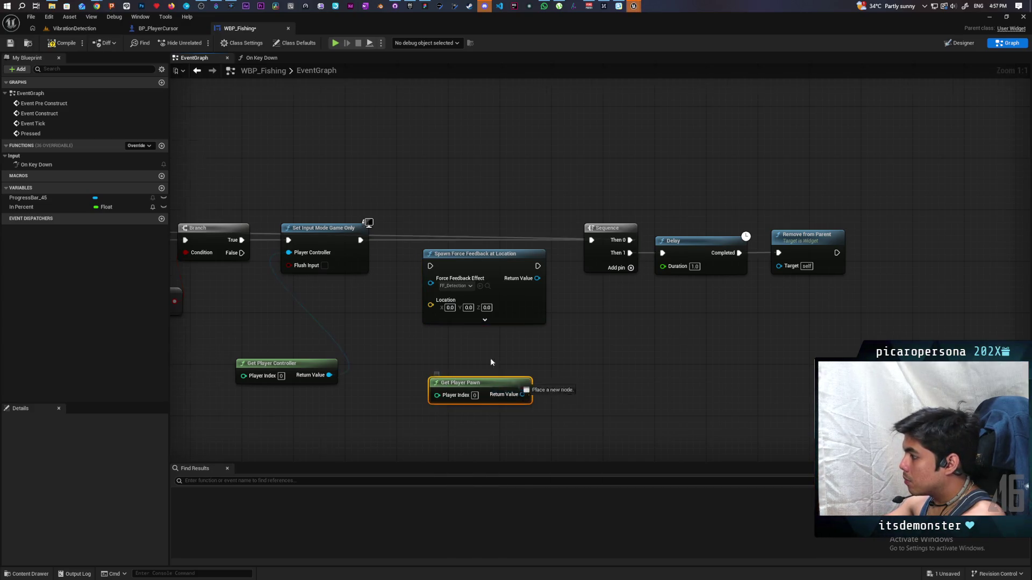
{"action": "scroll", "coordinate": [523, 400], "scroll_direction": "down", "scroll_amount": 1}
{"action": "left_click_drag", "start_coordinate": [524, 393], "coordinate": [438, 312]}
{"action": "left_click", "coordinate": [427, 340]}
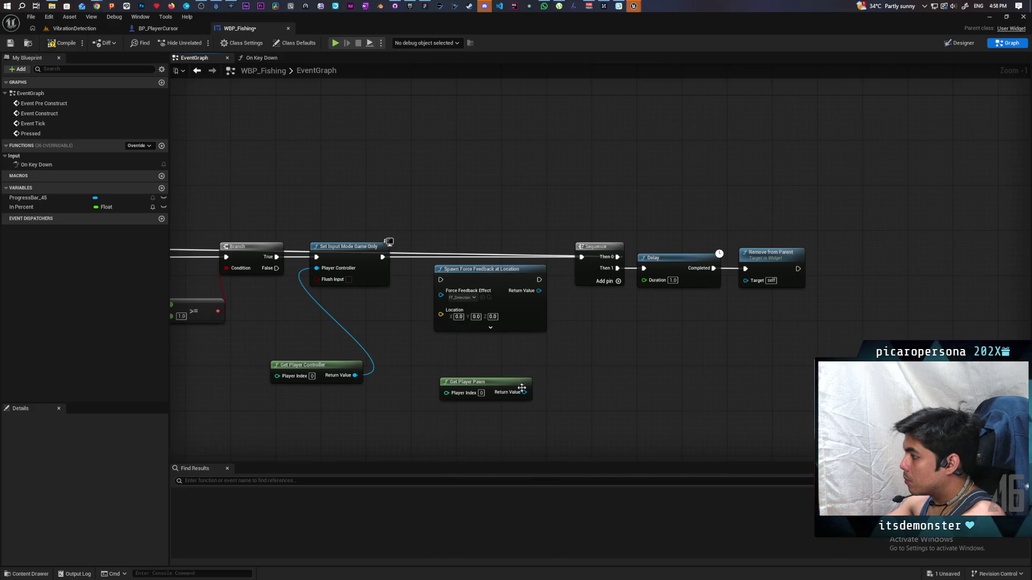
{"action": "left_click_drag", "start_coordinate": [523, 391], "coordinate": [536, 372]}
{"action": "type", "text": "get actr"}
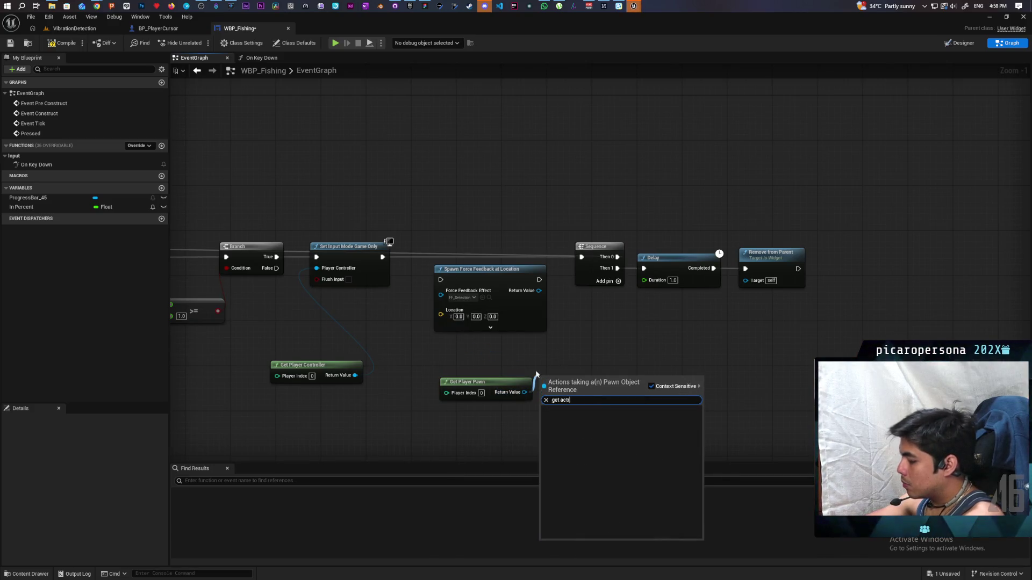
{"action": "key", "text": "BackSpace"}
{"action": "type", "text": "or l"}
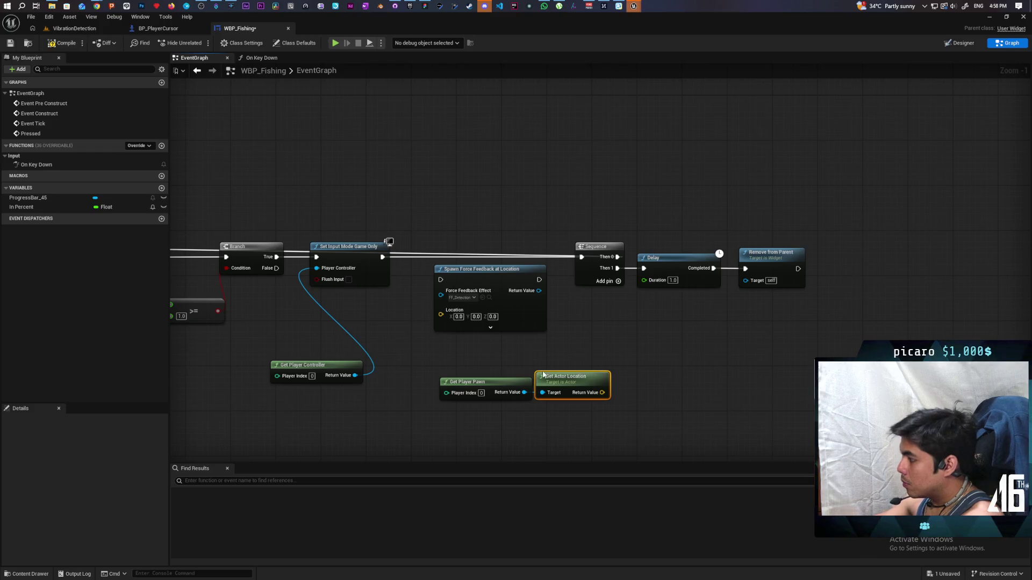
{"action": "left_click_drag", "start_coordinate": [602, 392], "coordinate": [442, 310]}
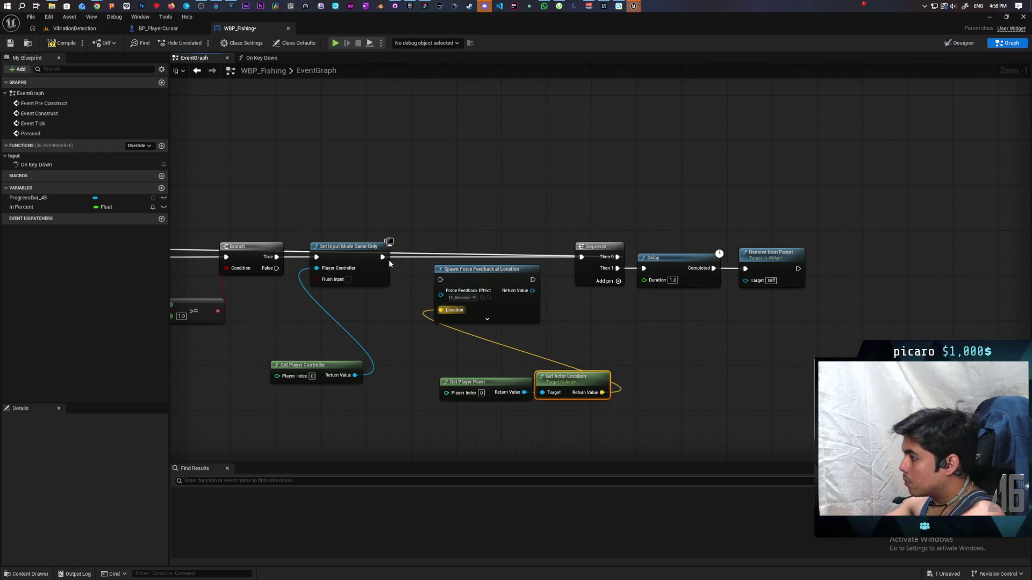
Wire Set Input Mode Game Only → Spawn Force Feedback at Location → Sequence.
{"action": "left_click_drag", "start_coordinate": [373, 265], "coordinate": [375, 292]}
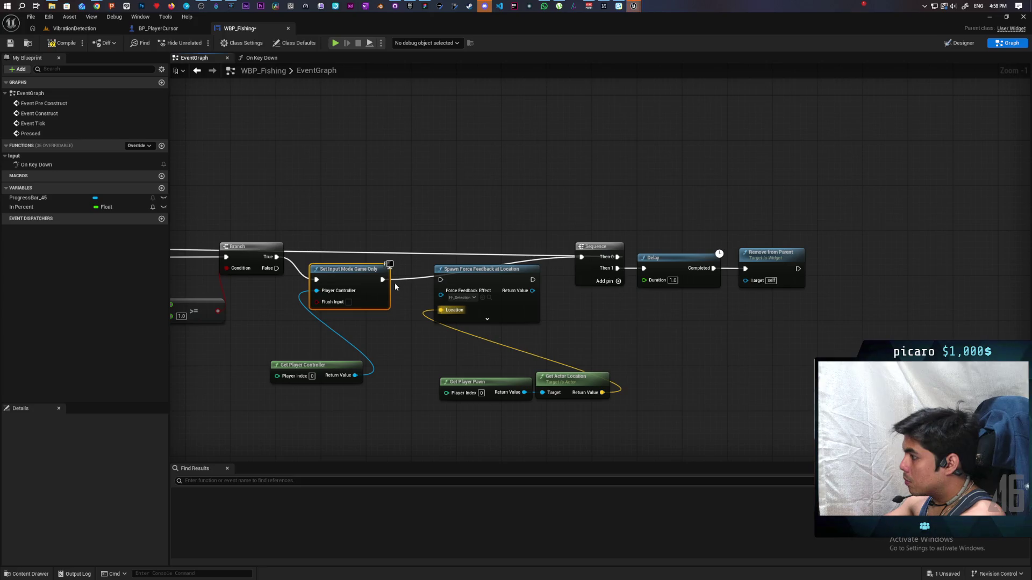
{"action": "left_click", "coordinate": [382, 279], "text": "alt"}
{"action": "left_click_drag", "start_coordinate": [533, 280], "coordinate": [582, 257]}
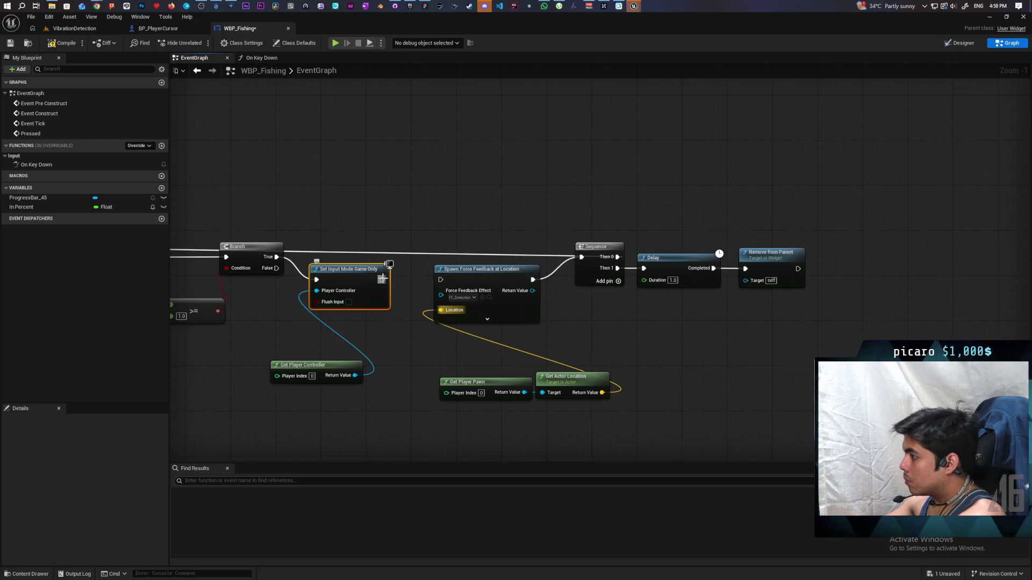
{"action": "left_click_drag", "start_coordinate": [381, 279], "coordinate": [441, 280]}
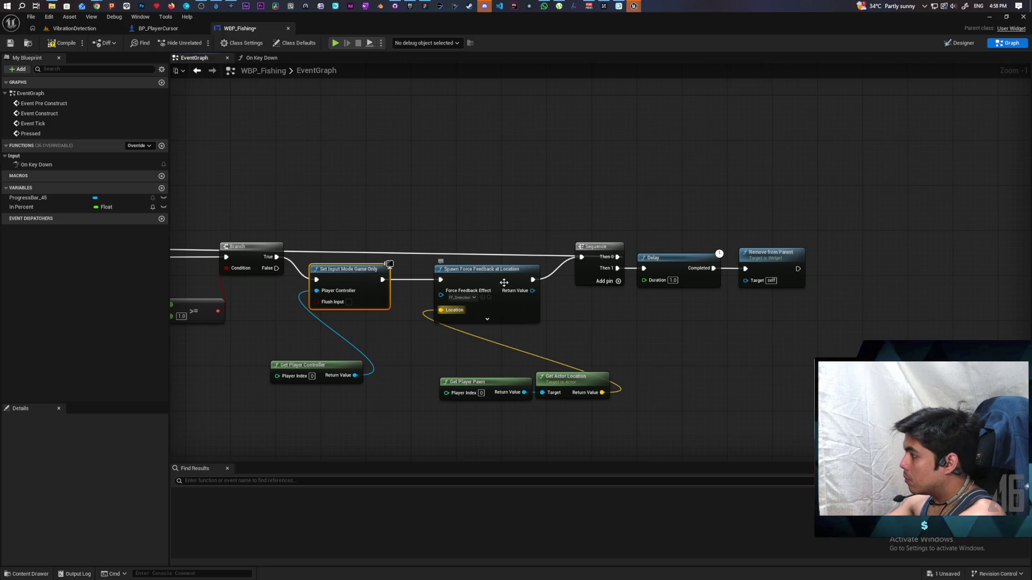
Compile WBP_Fishing and start play-testing the VibrationDetection level with Alt+P.
{"action": "left_click", "coordinate": [63, 44]}
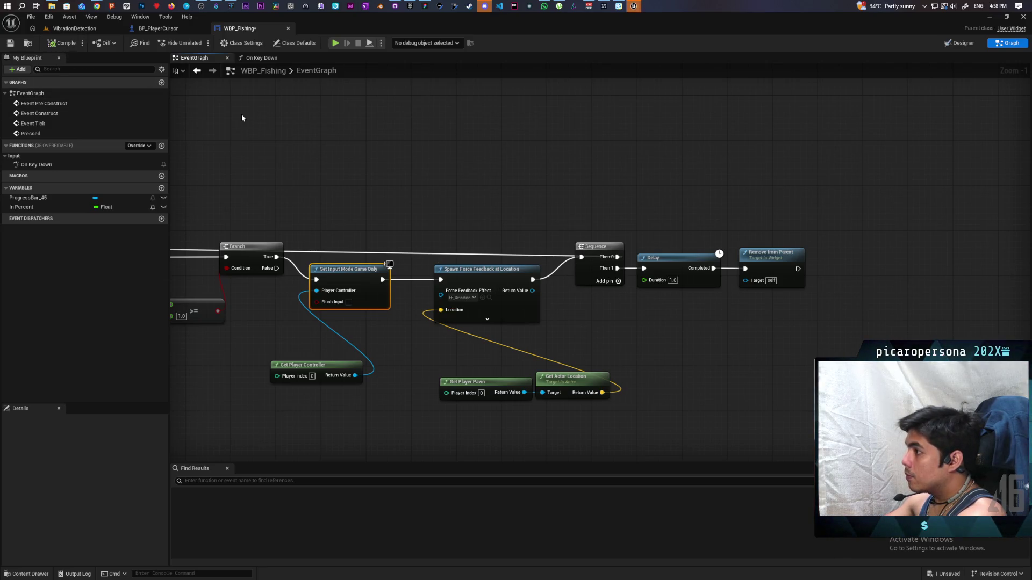
{"action": "left_click", "coordinate": [74, 27]}
{"action": "key", "text": "alt+p"}
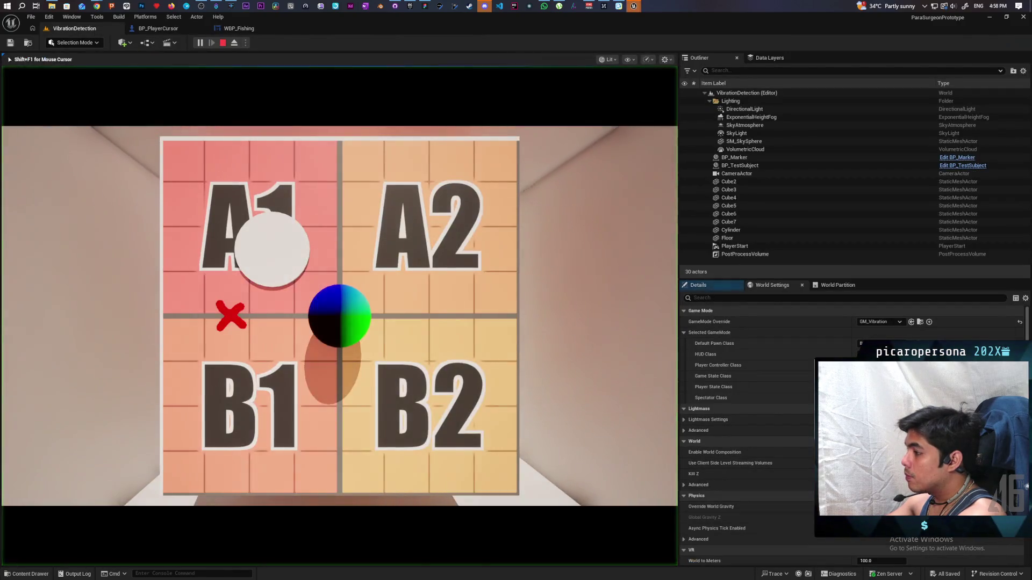
Test the running game until the progress bar fills, stop it, and switch to BP_PlayerCursor.
{"action": "left_click", "coordinate": [222, 97]}
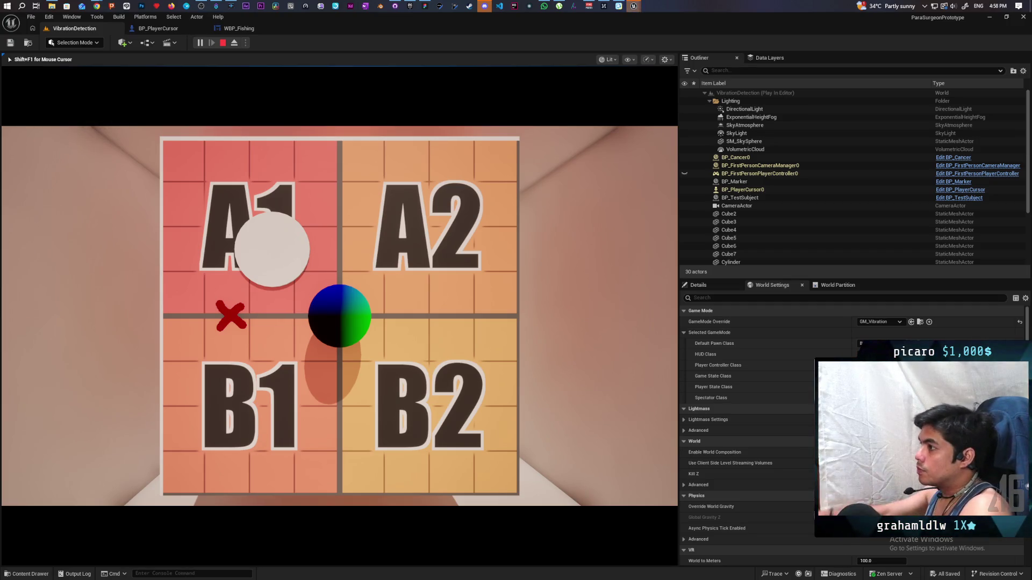
{"action": "key", "text": "Escape"}
{"action": "left_click", "coordinate": [159, 28]}
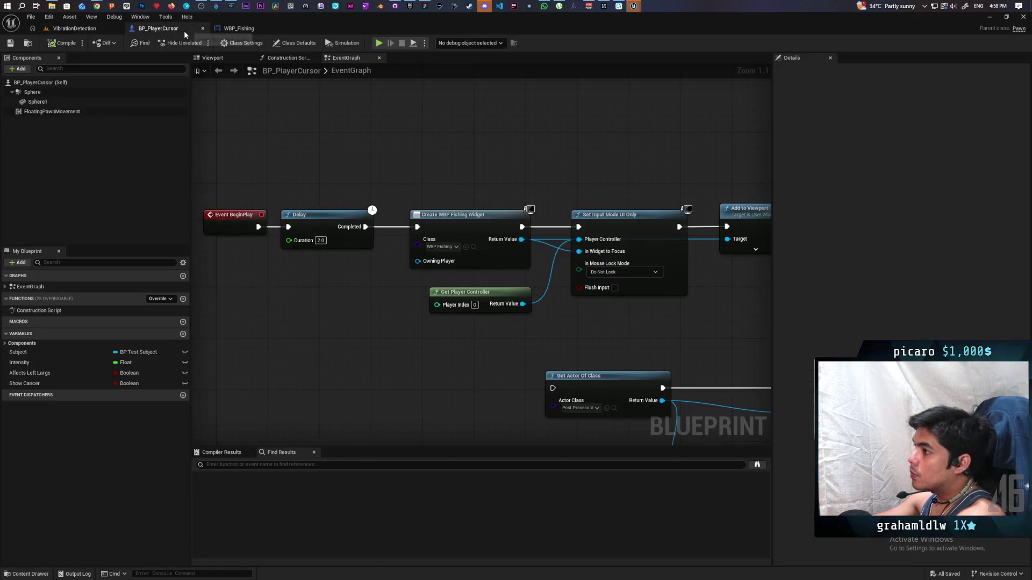
{"action": "left_click", "coordinate": [236, 28]}
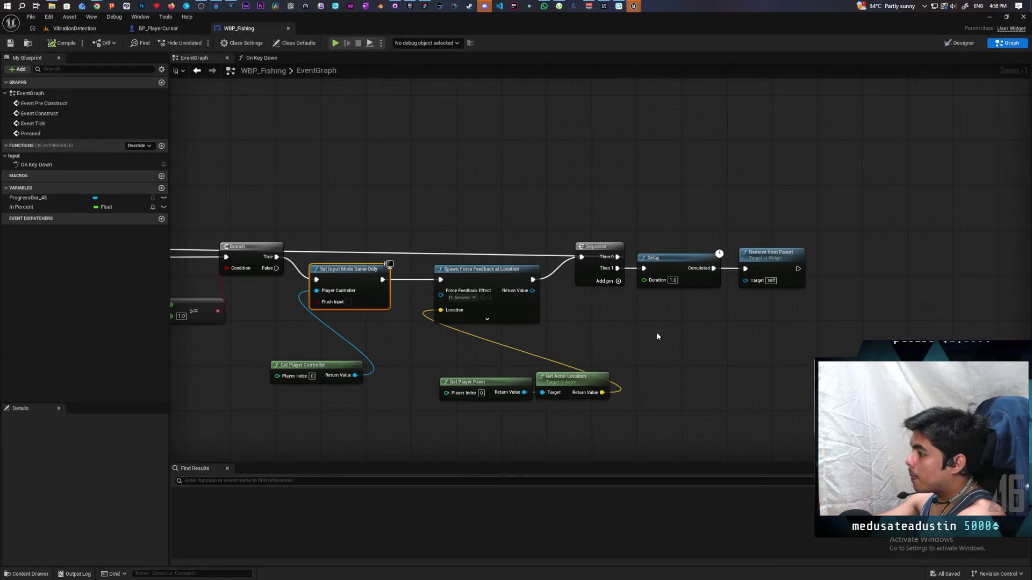
{"action": "mouse_move", "coordinate": [656, 333]}
{"action": "left_mouse_down"}
{"action": "mouse_move", "coordinate": [604, 315]}
{"action": "mouse_move", "coordinate": [620, 313]}
{"action": "left_mouse_up"}
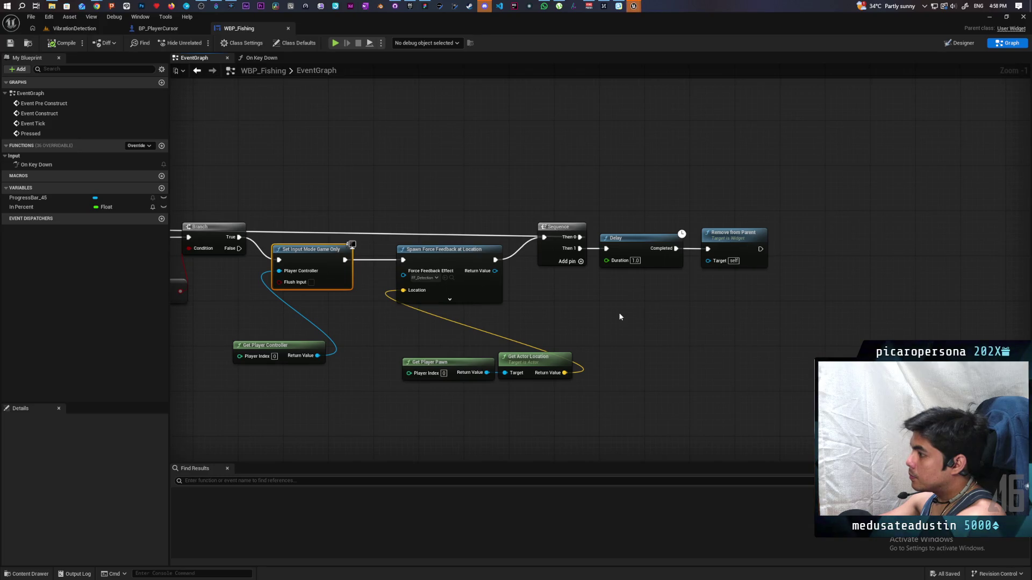
{"action": "scroll", "coordinate": [619, 316], "scroll_direction": "down", "scroll_amount": 3}
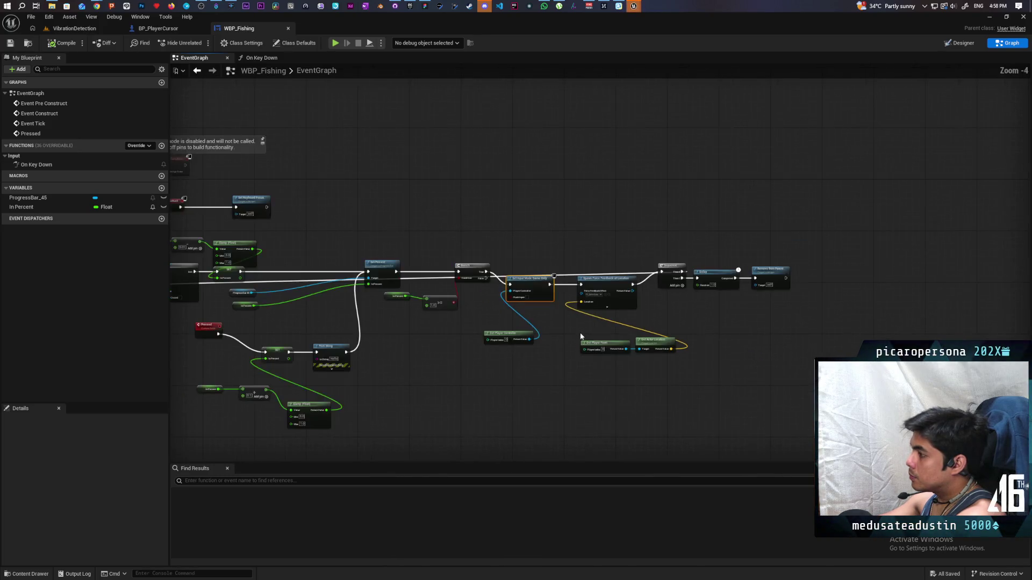
{"action": "left_click_drag", "start_coordinate": [579, 332], "coordinate": [686, 335]}
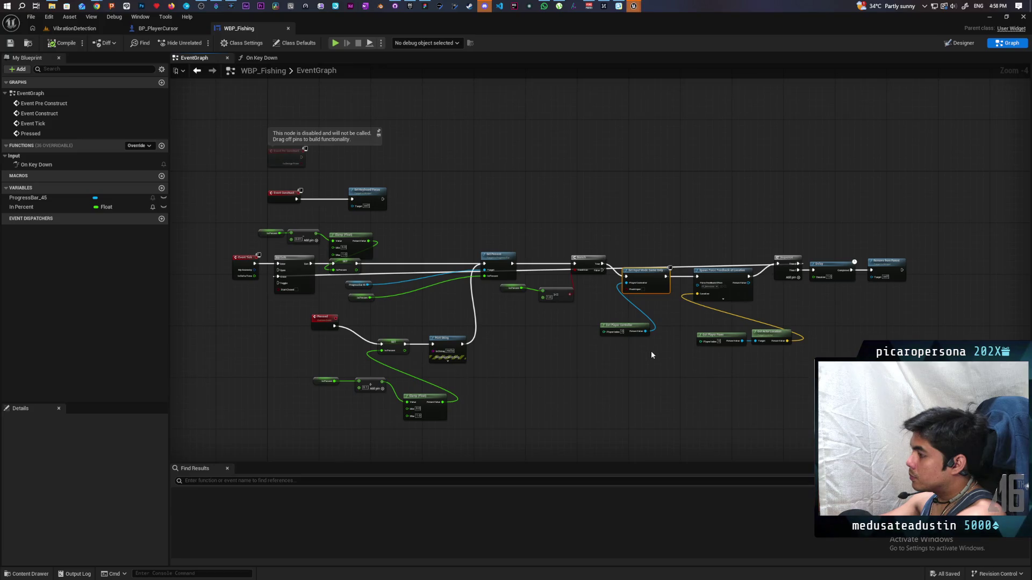
{"action": "scroll", "coordinate": [583, 359], "scroll_direction": "up", "scroll_amount": 3}
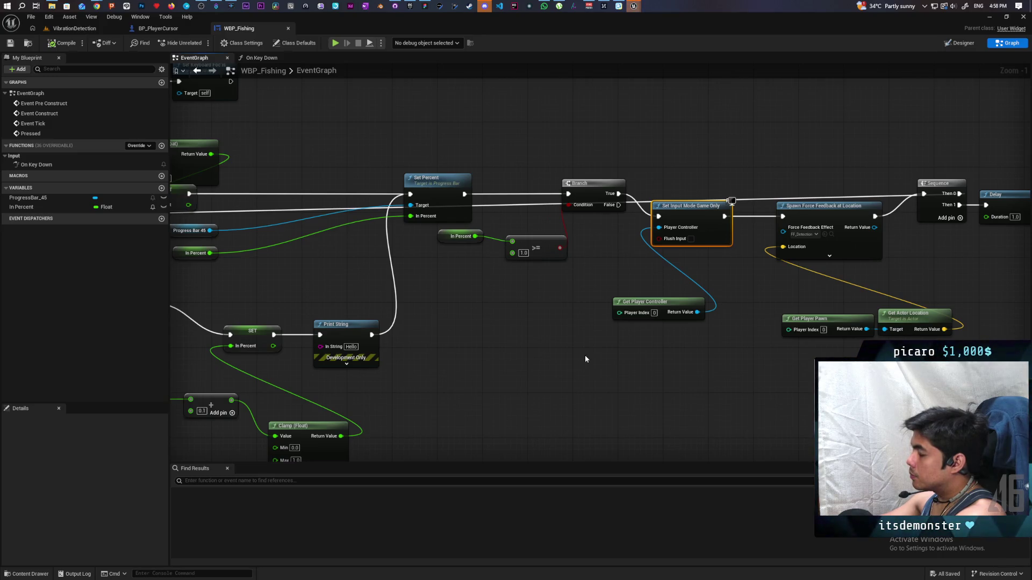
{"action": "scroll", "coordinate": [586, 359], "scroll_direction": "down", "scroll_amount": 2}
{"action": "left_click_drag", "start_coordinate": [562, 353], "coordinate": [626, 353]}
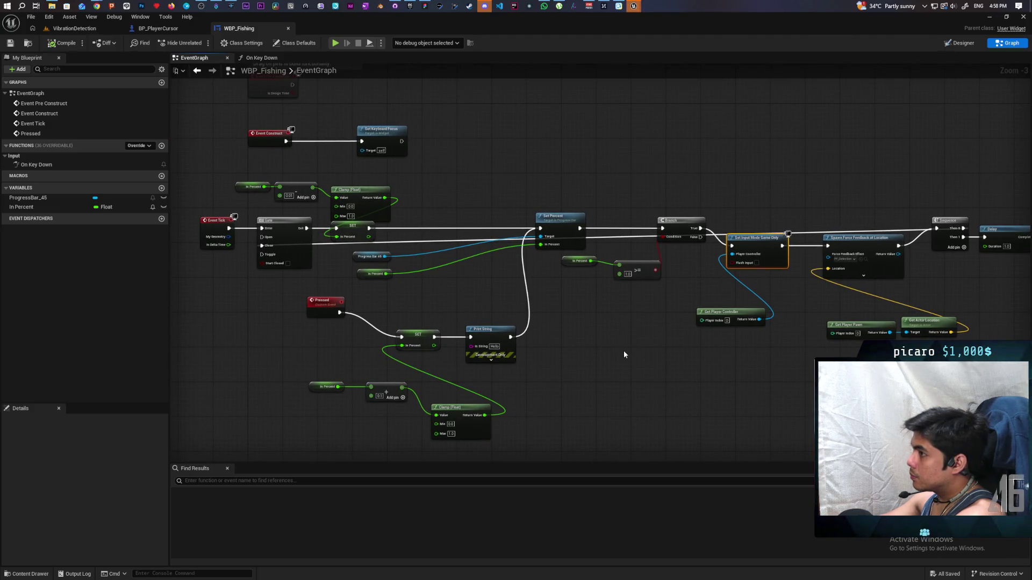
{"action": "left_click", "coordinate": [158, 28]}
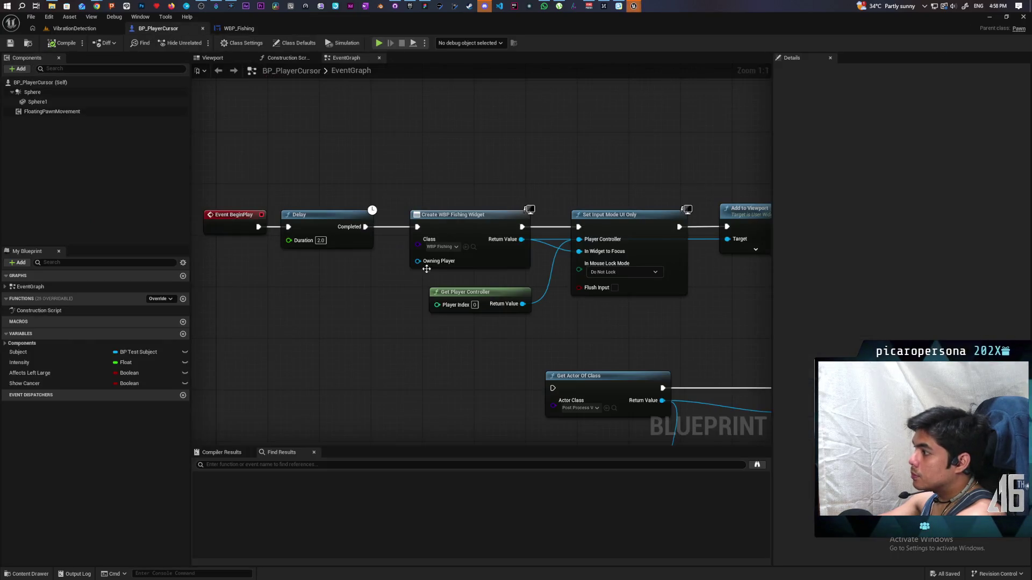
Pan up through BP_PlayerCursor's graph past the detection, movement and face-button nodes to Event BeginPlay.
{"action": "scroll", "coordinate": [426, 269], "scroll_direction": "down", "scroll_amount": 8}
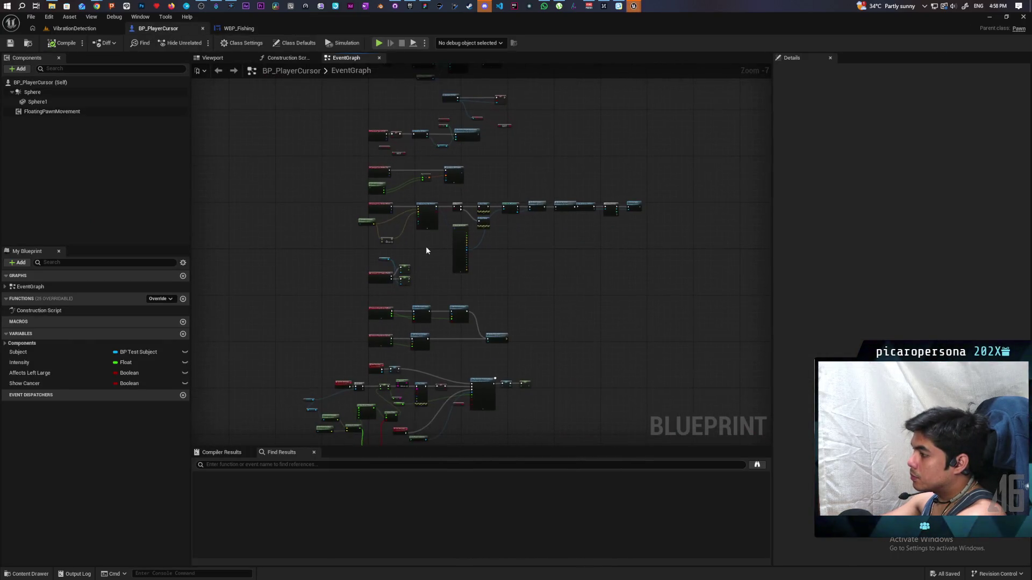
{"action": "scroll", "coordinate": [476, 308], "scroll_direction": "up", "scroll_amount": 5}
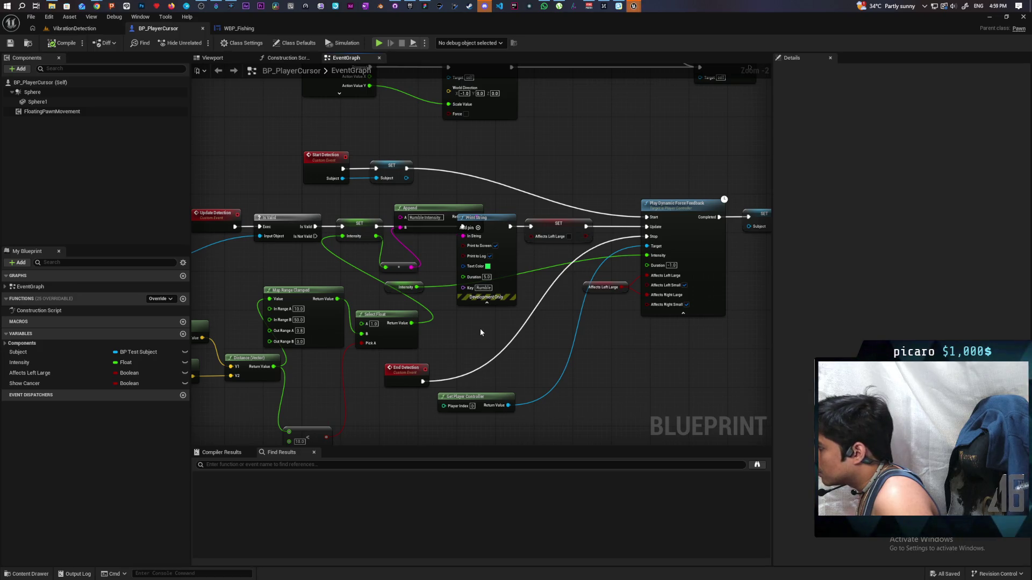
{"action": "mouse_move", "coordinate": [481, 333]}
{"action": "left_mouse_down"}
{"action": "mouse_move", "coordinate": [438, 361]}
{"action": "mouse_move", "coordinate": [641, 370]}
{"action": "left_mouse_up"}
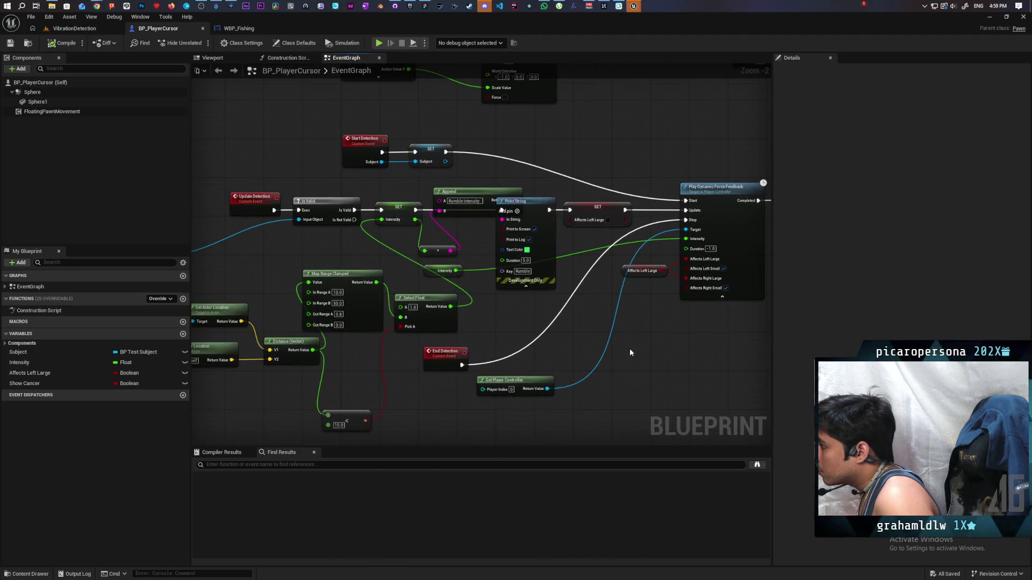
{"action": "scroll", "coordinate": [630, 352], "scroll_direction": "down", "scroll_amount": 2}
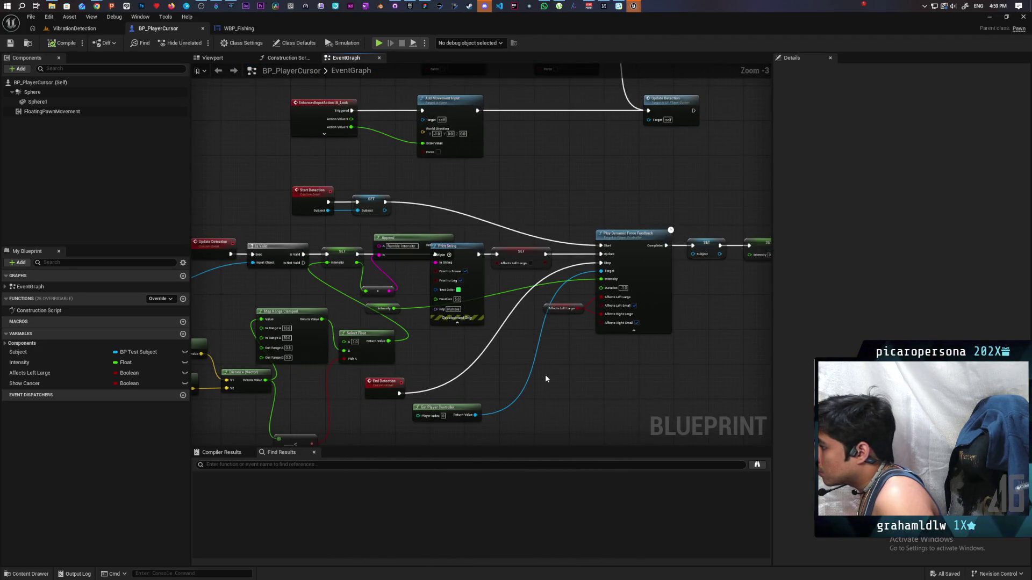
{"action": "scroll", "coordinate": [545, 378], "scroll_direction": "up", "scroll_amount": 1}
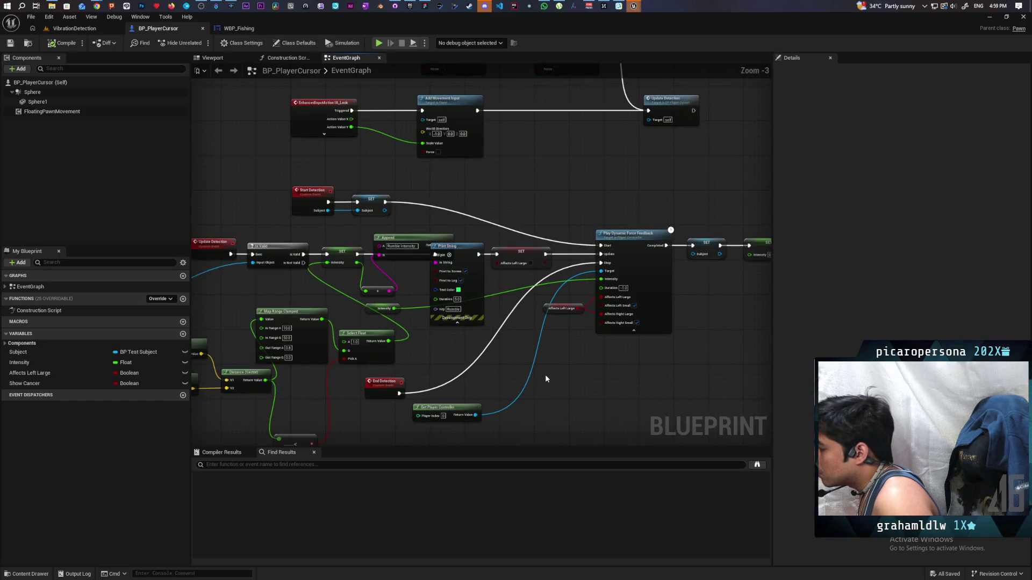
{"action": "scroll", "coordinate": [545, 375], "scroll_direction": "down", "scroll_amount": 1}
{"action": "left_click_drag", "start_coordinate": [545, 375], "coordinate": [515, 399]}
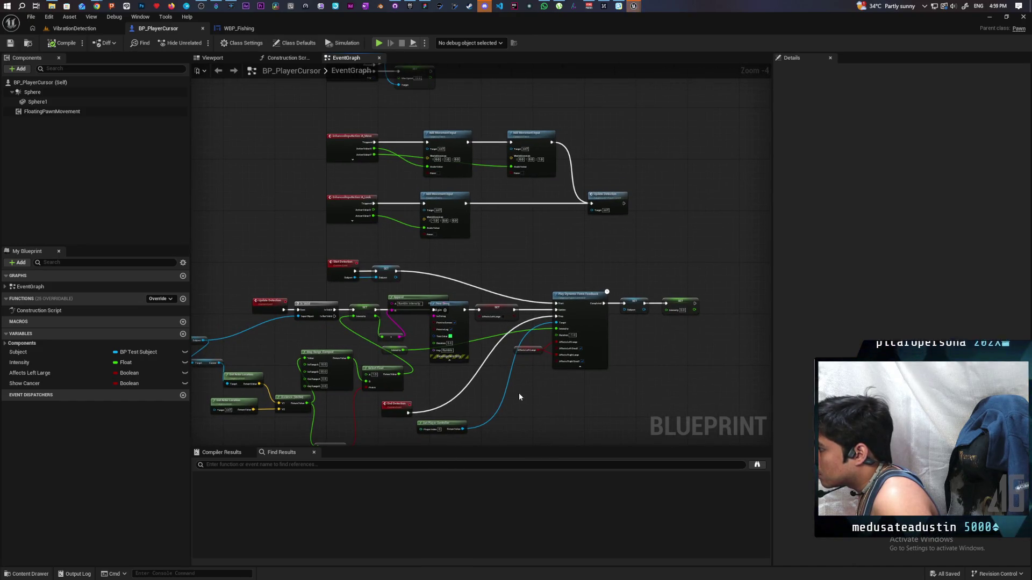
{"action": "left_click_drag", "start_coordinate": [505, 267], "coordinate": [473, 370]}
{"action": "mouse_move", "coordinate": [473, 210]}
{"action": "left_mouse_down"}
{"action": "mouse_move", "coordinate": [473, 346]}
{"action": "mouse_move", "coordinate": [433, 341]}
{"action": "left_mouse_up"}
{"action": "scroll", "coordinate": [433, 340], "scroll_direction": "up", "scroll_amount": 1}
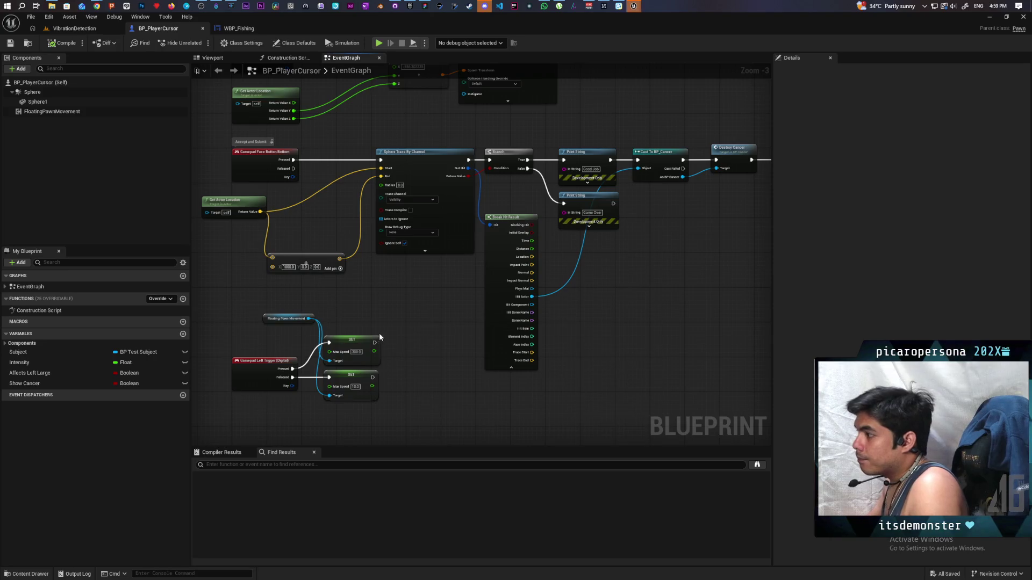
{"action": "mouse_move", "coordinate": [378, 333]}
{"action": "left_mouse_down"}
{"action": "mouse_move", "coordinate": [370, 319]}
{"action": "mouse_move", "coordinate": [387, 272]}
{"action": "mouse_move", "coordinate": [380, 362]}
{"action": "mouse_move", "coordinate": [402, 136]}
{"action": "left_mouse_up"}
{"action": "mouse_move", "coordinate": [405, 315]}
{"action": "left_mouse_down"}
{"action": "mouse_move", "coordinate": [425, 227]}
{"action": "mouse_move", "coordinate": [437, 225]}
{"action": "left_mouse_up"}
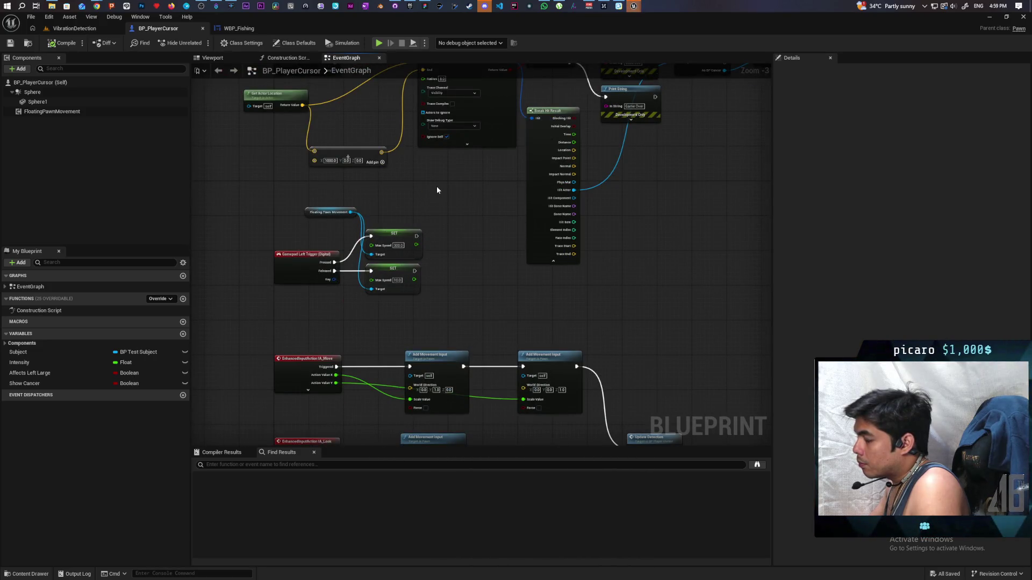
{"action": "mouse_move", "coordinate": [431, 201]}
{"action": "left_mouse_down"}
{"action": "mouse_move", "coordinate": [410, 323]}
{"action": "mouse_move", "coordinate": [431, 371]}
{"action": "left_mouse_up"}
{"action": "mouse_move", "coordinate": [420, 316]}
{"action": "left_mouse_down"}
{"action": "mouse_move", "coordinate": [346, 318]}
{"action": "mouse_move", "coordinate": [348, 284]}
{"action": "left_mouse_up"}
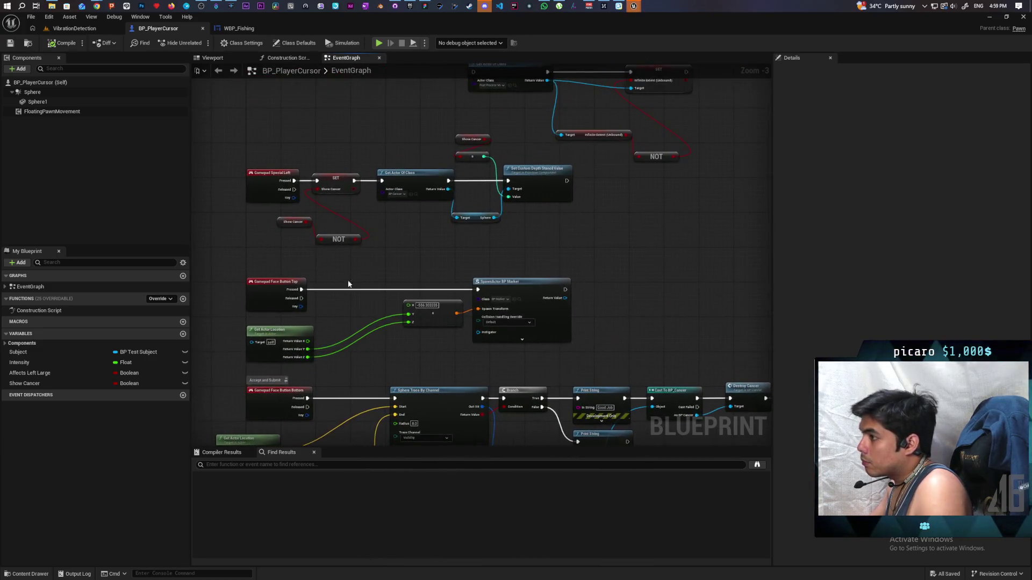
{"action": "mouse_move", "coordinate": [340, 182]}
{"action": "left_mouse_down"}
{"action": "mouse_move", "coordinate": [307, 285]}
{"action": "mouse_move", "coordinate": [326, 346]}
{"action": "left_mouse_up"}
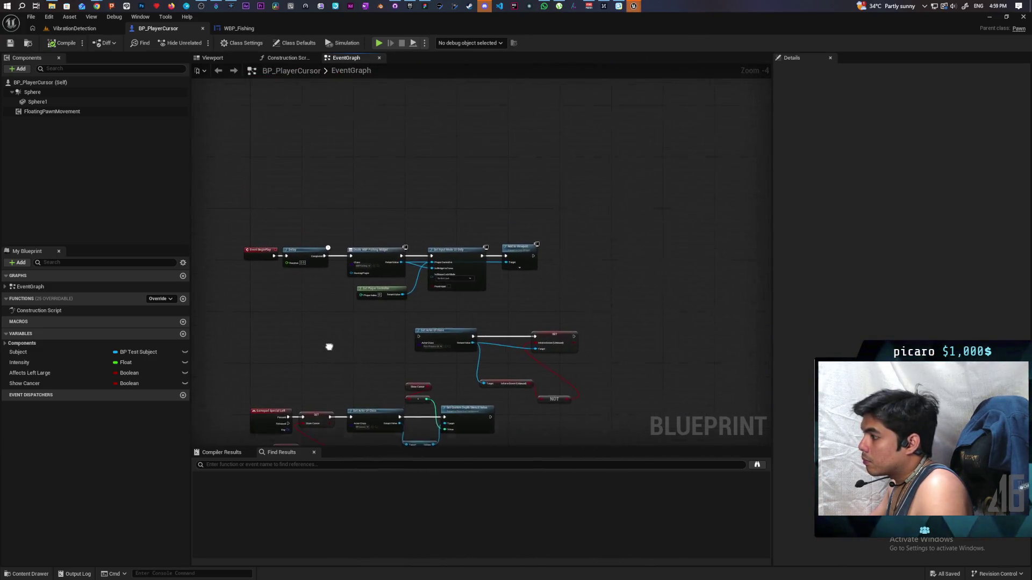
{"action": "scroll", "coordinate": [327, 346], "scroll_direction": "up", "scroll_amount": 1}
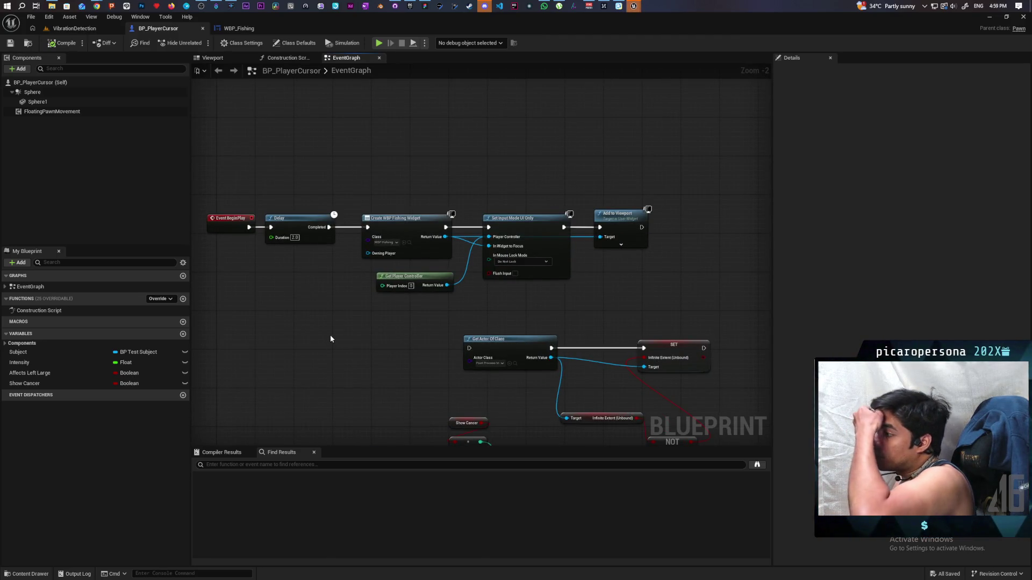
Delete the BeginPlay Delay/Create Widget/Set Input Mode/Add to Viewport chain and save the blueprint.
{"action": "mouse_move", "coordinate": [682, 186]}
{"action": "left_mouse_down"}
{"action": "mouse_move", "coordinate": [564, 230]}
{"action": "mouse_move", "coordinate": [257, 288]}
{"action": "left_mouse_up"}
{"action": "key", "text": "Delete"}
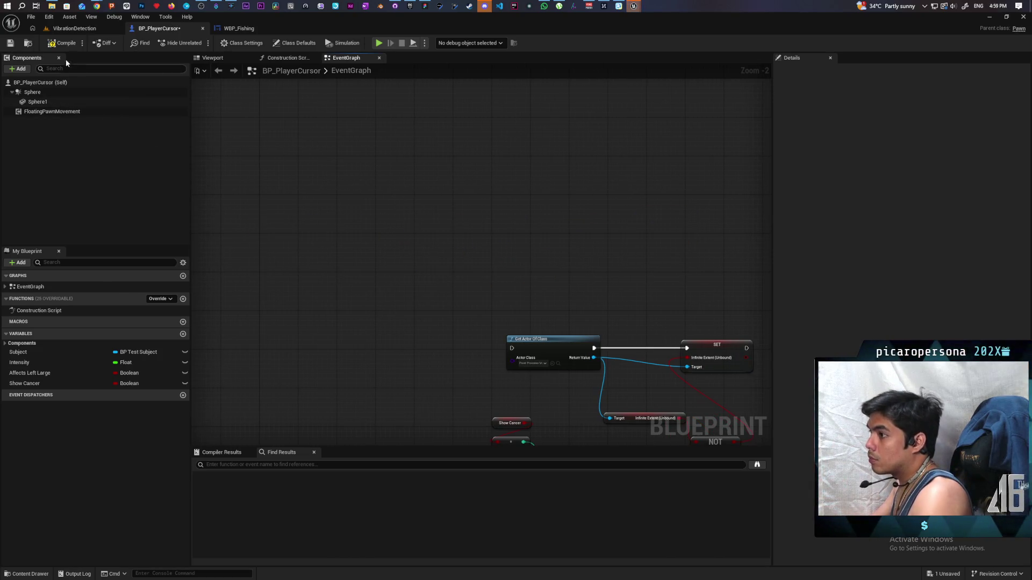
{"action": "left_click", "coordinate": [10, 43]}
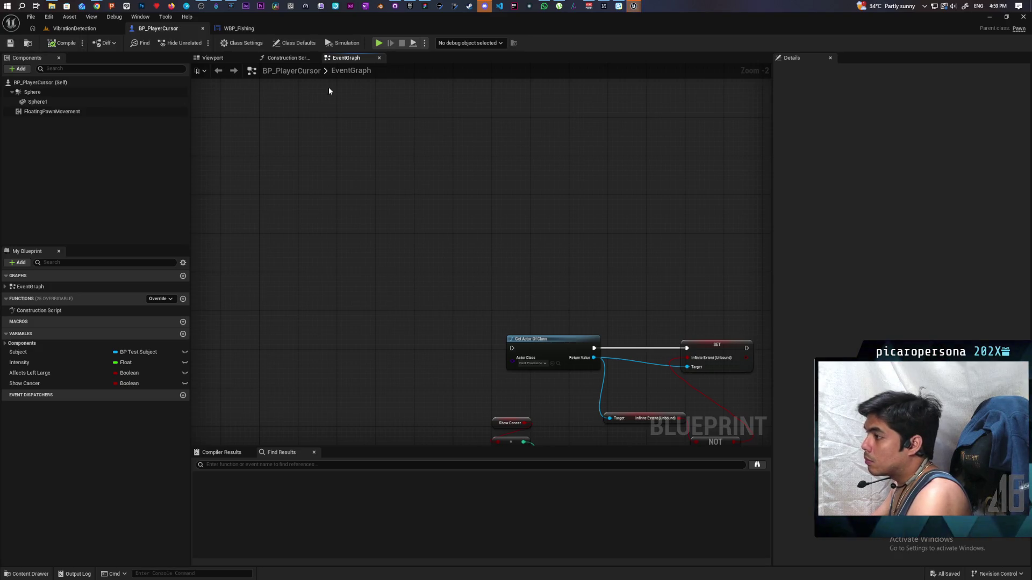
{"action": "left_click", "coordinate": [392, 7]}
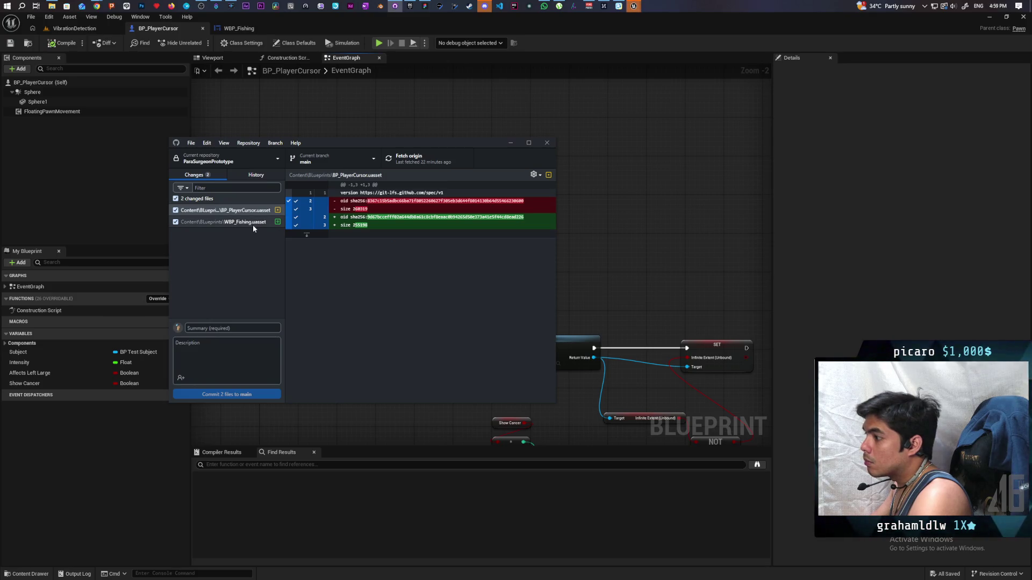
Discard BP_PlayerCursor.uasset's changes in GitHub Desktop, leaving only WBP_Fishing.uasset, and return to Unreal.
{"action": "right_click", "coordinate": [232, 212]}
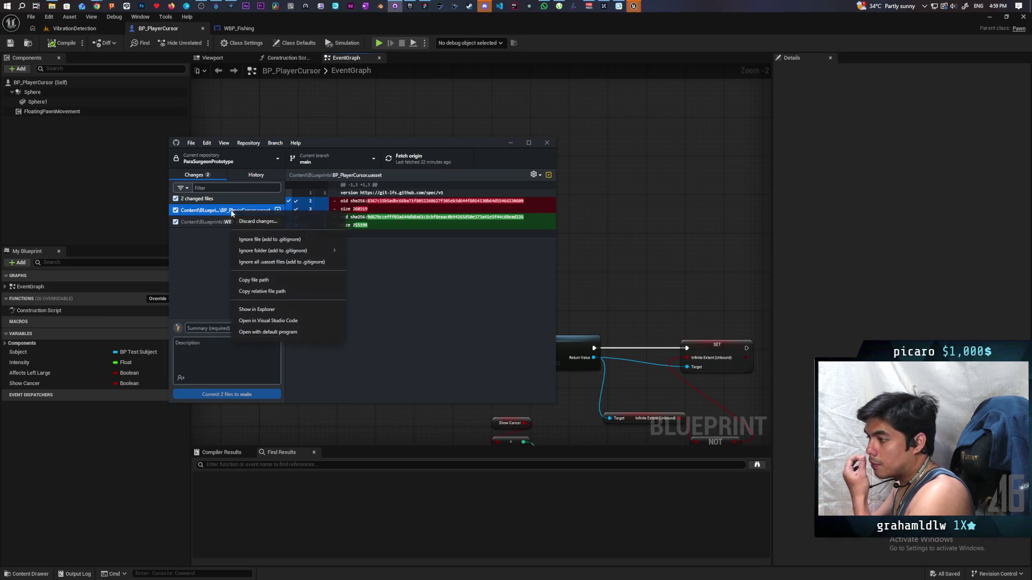
{"action": "left_click", "coordinate": [268, 222]}
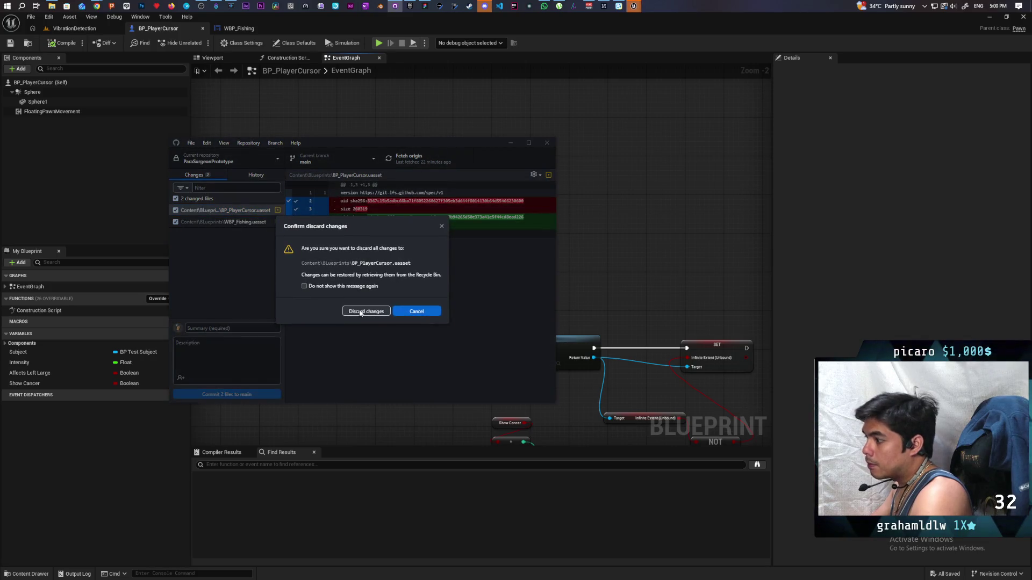
{"action": "left_click", "coordinate": [366, 311]}
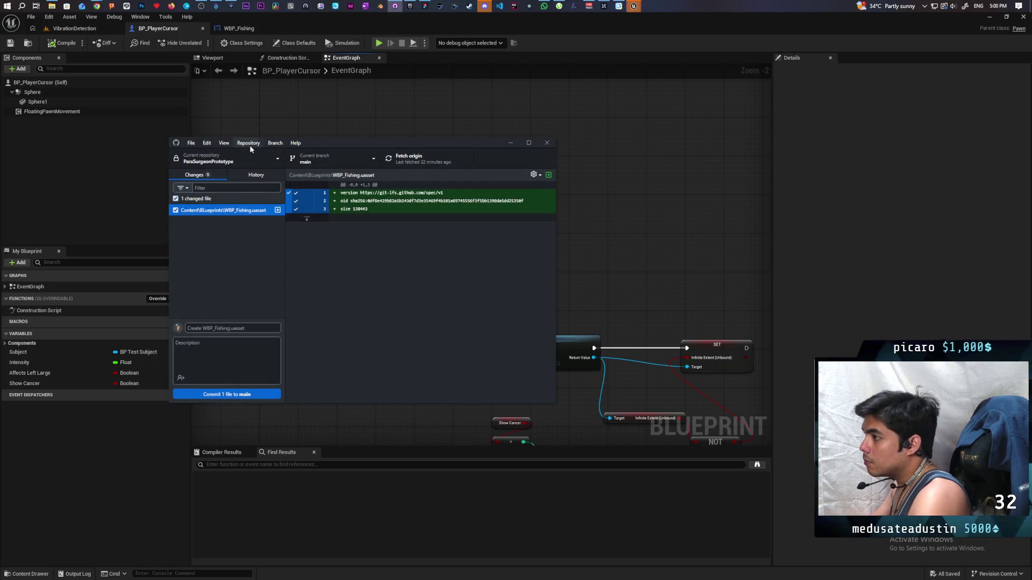
{"action": "key", "text": "alt+Tab"}
{"action": "left_click", "coordinate": [74, 27]}
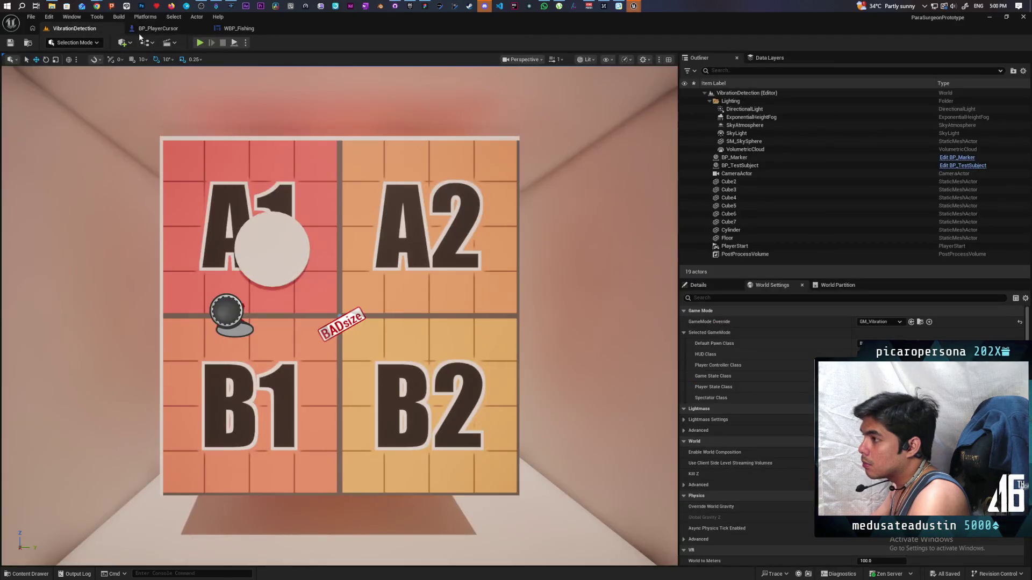
Check the WBP_Fishing graph and the Blueprints folder in the Content Drawer, then return to BP_PlayerCursor.
{"action": "left_click", "coordinate": [158, 28]}
{"action": "left_click", "coordinate": [231, 30]}
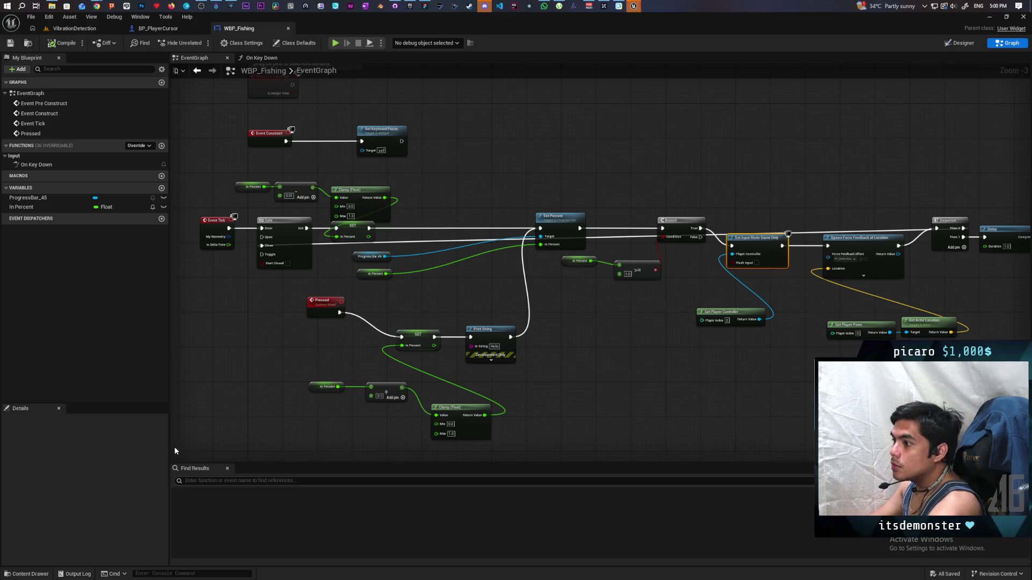
{"action": "left_click", "coordinate": [35, 573]}
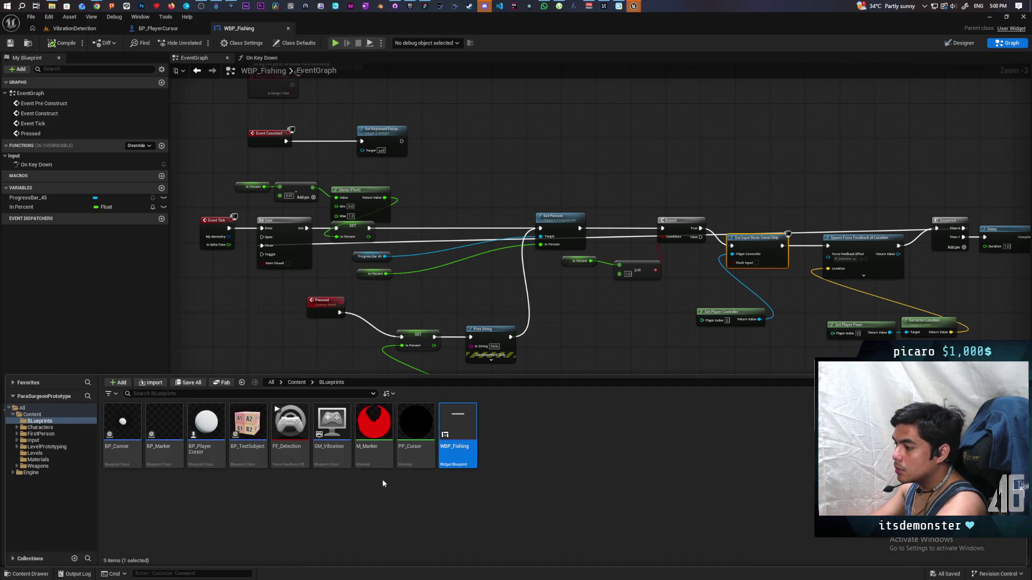
{"action": "left_click", "coordinate": [158, 28]}
{"action": "scroll", "coordinate": [375, 264], "scroll_direction": "down", "scroll_amount": 5}
Zoom and pan across BP_PlayerCursor's EventGraph to get an overview of the whole graph.
{"action": "scroll", "coordinate": [394, 242], "scroll_direction": "up", "scroll_amount": 4}
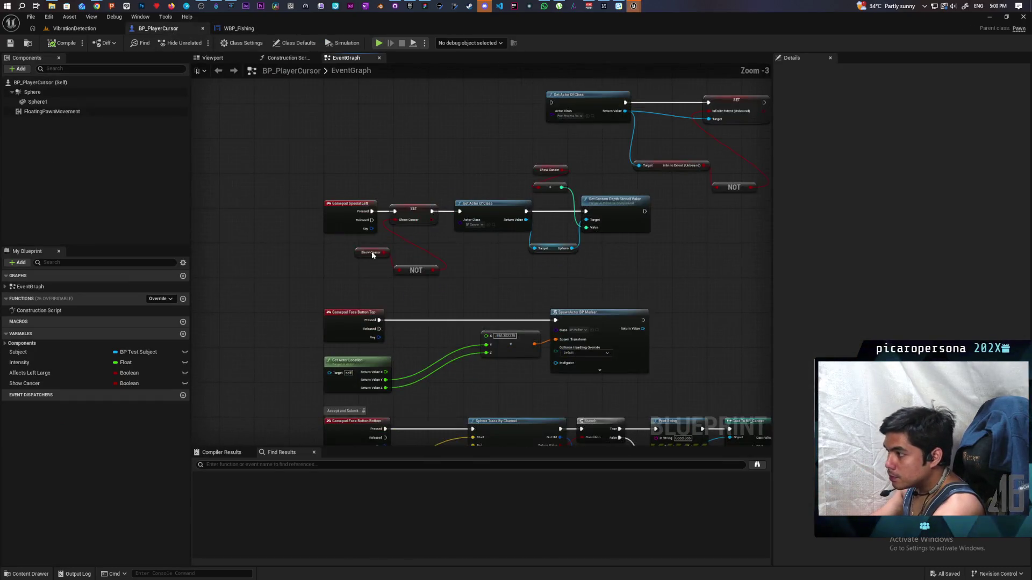
{"action": "scroll", "coordinate": [350, 208], "scroll_direction": "down", "scroll_amount": 3}
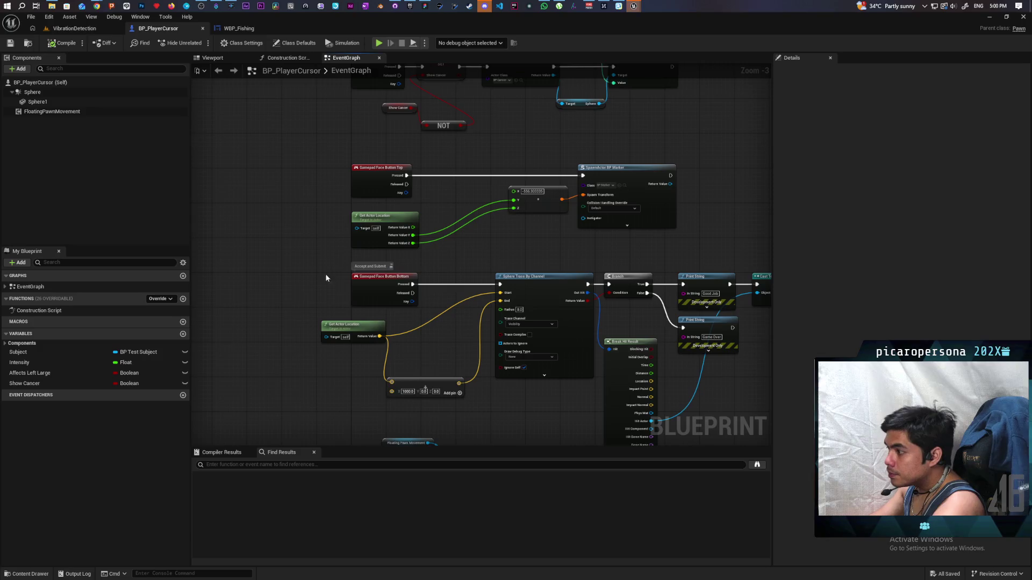
{"action": "scroll", "coordinate": [325, 278], "scroll_direction": "down", "scroll_amount": 3}
{"action": "scroll", "coordinate": [324, 306], "scroll_direction": "down", "scroll_amount": 3}
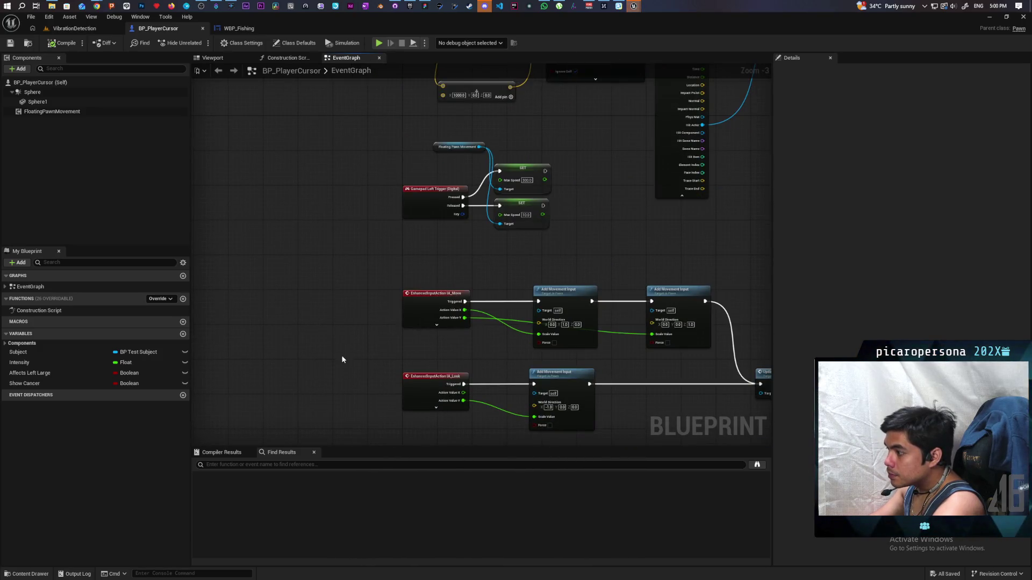
{"action": "scroll", "coordinate": [342, 359], "scroll_direction": "down", "scroll_amount": 2}
{"action": "mouse_move", "coordinate": [344, 344]}
{"action": "left_mouse_down"}
{"action": "mouse_move", "coordinate": [389, 97]}
{"action": "mouse_move", "coordinate": [328, 202]}
{"action": "mouse_move", "coordinate": [339, 295]}
{"action": "mouse_move", "coordinate": [369, 258]}
{"action": "mouse_move", "coordinate": [358, 273]}
{"action": "left_mouse_up"}
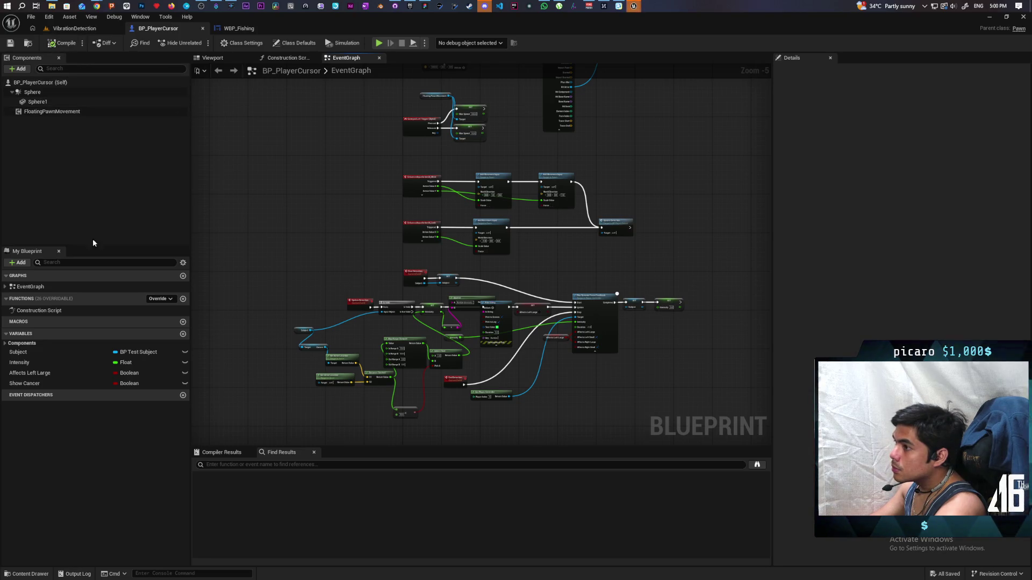
Return to the VibrationDetection level with the FirstPerson/Blueprints assets shown in the Content Drawer.
{"action": "left_click", "coordinate": [30, 569]}
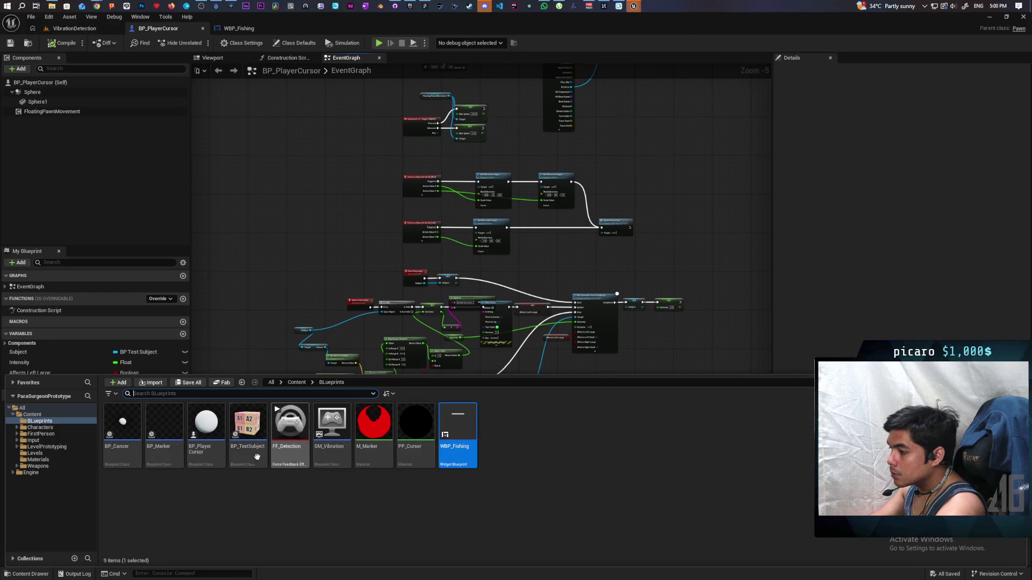
{"action": "left_click", "coordinate": [76, 28]}
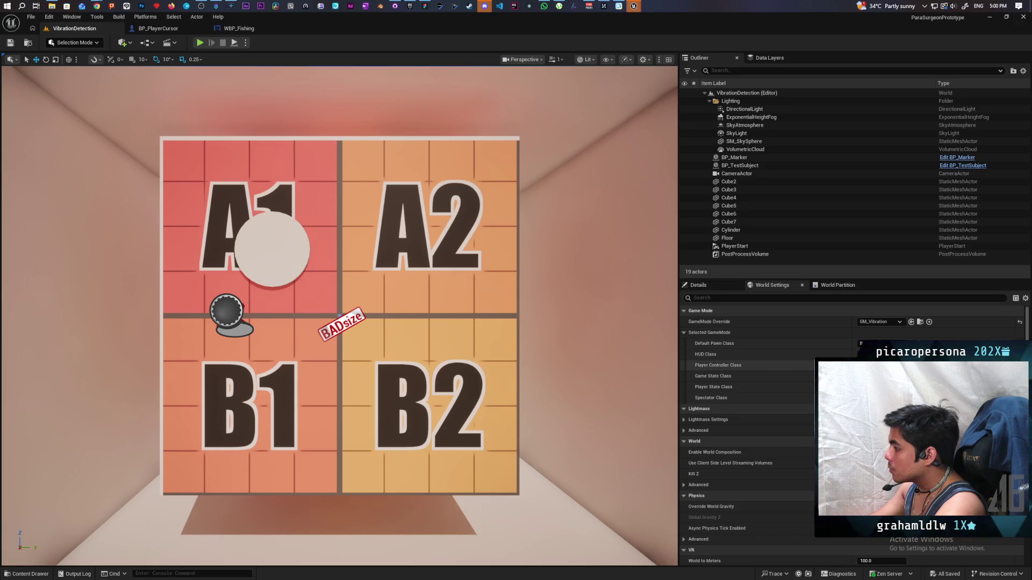
{"action": "key", "text": "ctrl+space"}
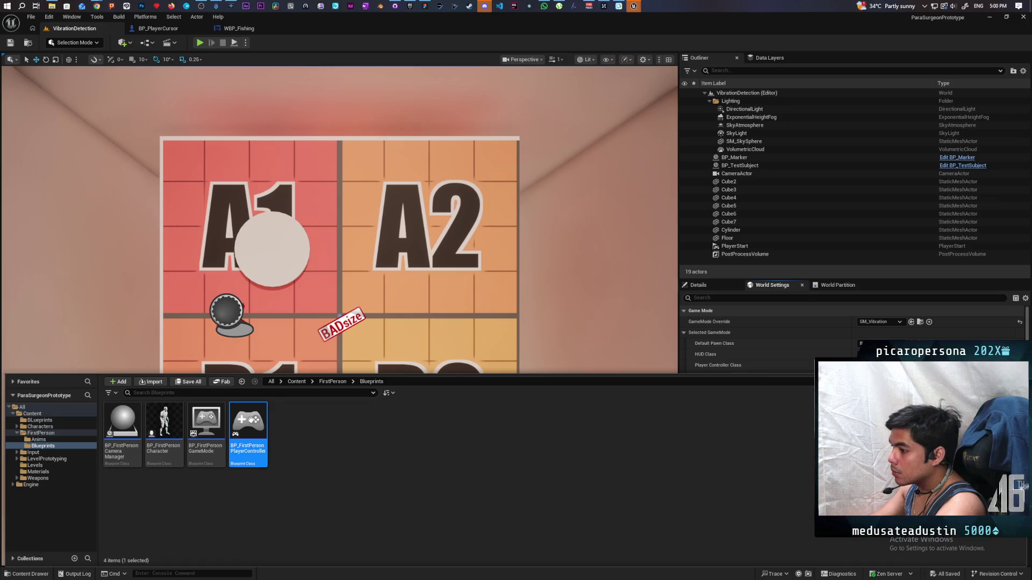
Open BP_FirstPersonPlayerController and look over its EventGraph.
{"action": "double_click", "coordinate": [247, 432]}
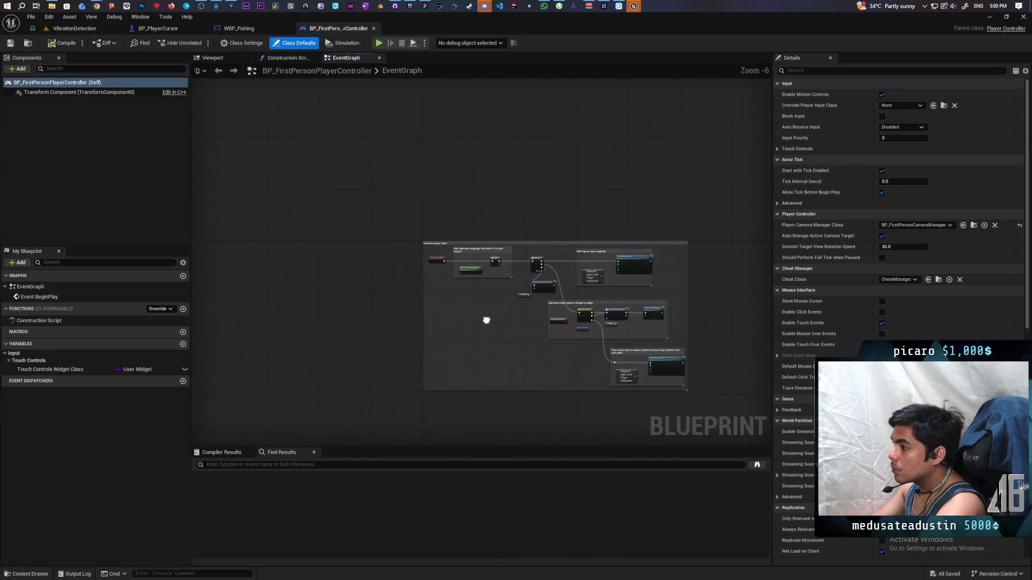
{"action": "scroll", "coordinate": [449, 329], "scroll_direction": "down", "scroll_amount": 2}
{"action": "scroll", "coordinate": [449, 323], "scroll_direction": "up", "scroll_amount": 3}
{"action": "scroll", "coordinate": [452, 319], "scroll_direction": "up", "scroll_amount": 2}
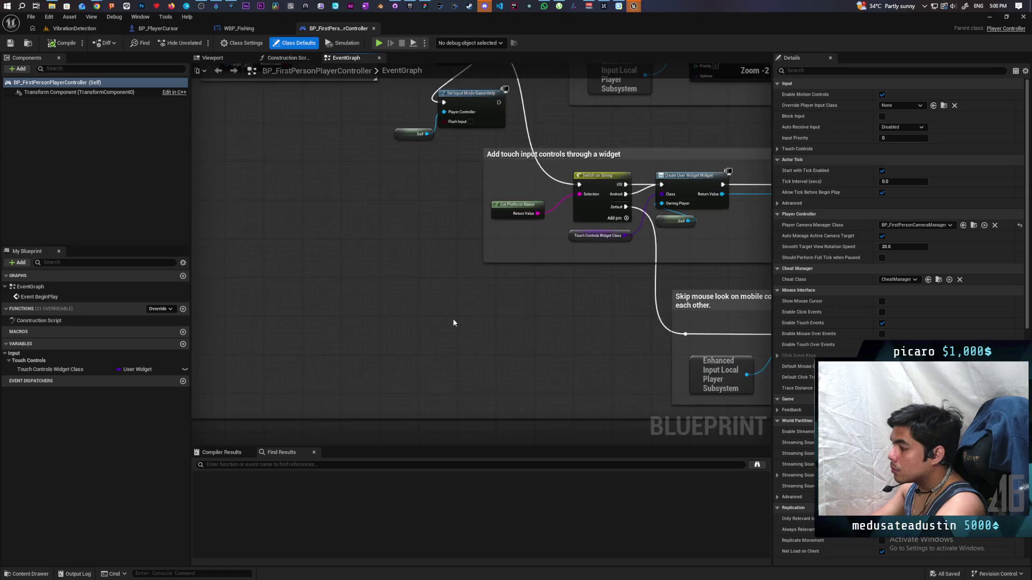
{"action": "scroll", "coordinate": [453, 320], "scroll_direction": "down", "scroll_amount": 3}
Go back to the BP_PlayerCursor blueprint and zoom around its graph.
{"action": "left_click", "coordinate": [158, 28]}
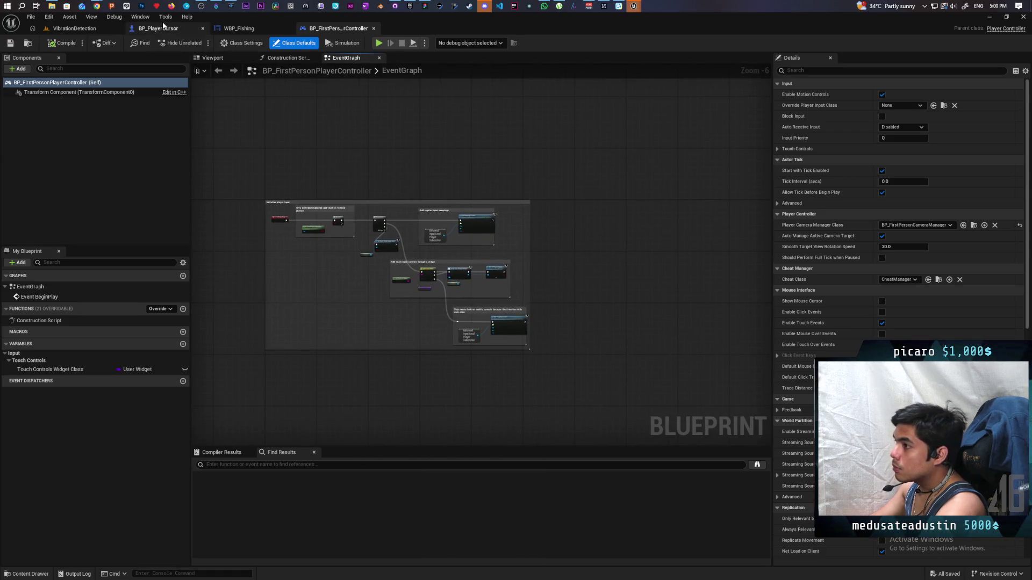
{"action": "scroll", "coordinate": [367, 288], "scroll_direction": "up", "scroll_amount": 2}
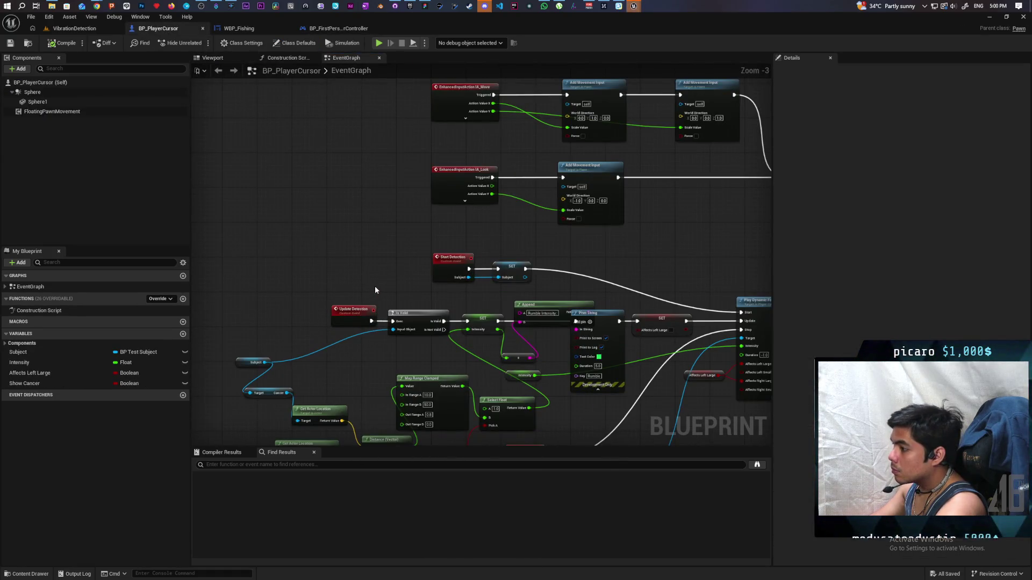
{"action": "scroll", "coordinate": [376, 284], "scroll_direction": "down", "scroll_amount": 2}
{"action": "scroll", "coordinate": [376, 285], "scroll_direction": "up", "scroll_amount": 2}
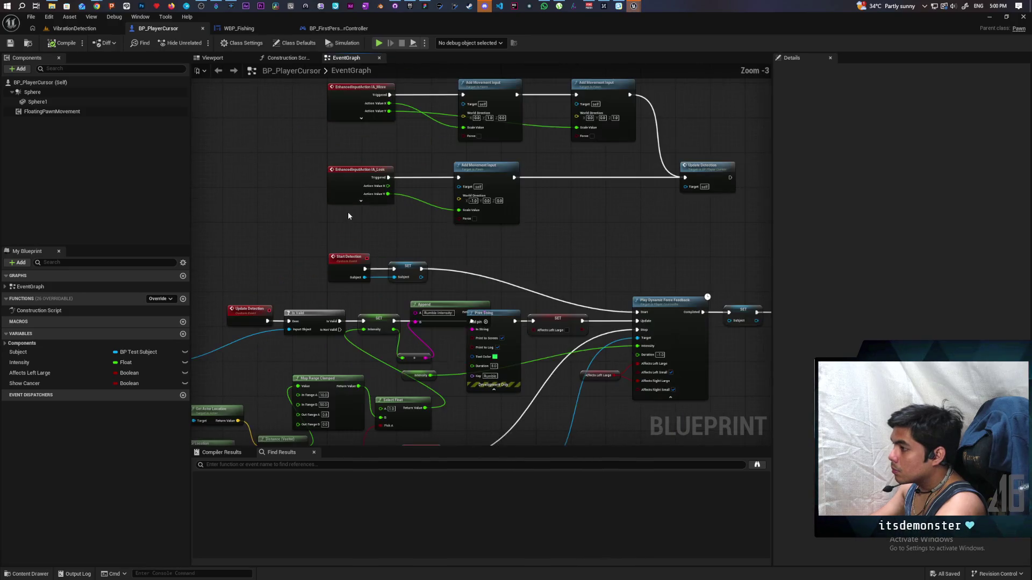
{"action": "mouse_move", "coordinate": [304, 226]}
{"action": "left_mouse_down"}
{"action": "mouse_move", "coordinate": [313, 330]}
{"action": "mouse_move", "coordinate": [289, 362]}
{"action": "left_mouse_up"}
{"action": "scroll", "coordinate": [301, 333], "scroll_direction": "down", "scroll_amount": 2}
{"action": "mouse_move", "coordinate": [327, 298]}
{"action": "left_mouse_down"}
{"action": "mouse_move", "coordinate": [315, 369]}
{"action": "mouse_move", "coordinate": [340, 331]}
{"action": "mouse_move", "coordinate": [316, 357]}
{"action": "left_mouse_up"}
{"action": "scroll", "coordinate": [316, 356], "scroll_direction": "up", "scroll_amount": 3}
{"action": "mouse_move", "coordinate": [393, 301]}
{"action": "left_mouse_down"}
{"action": "mouse_move", "coordinate": [260, 292]}
{"action": "mouse_move", "coordinate": [398, 281]}
{"action": "mouse_move", "coordinate": [447, 292]}
{"action": "mouse_move", "coordinate": [445, 309]}
{"action": "mouse_move", "coordinate": [345, 283]}
{"action": "mouse_move", "coordinate": [393, 237]}
{"action": "mouse_move", "coordinate": [379, 271]}
{"action": "left_mouse_up"}
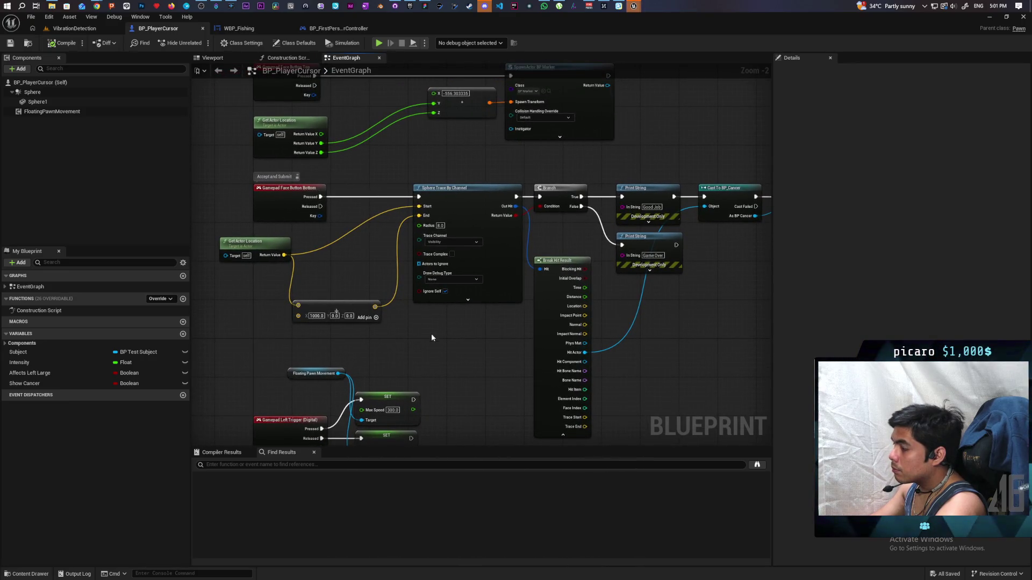
{"action": "mouse_move", "coordinate": [433, 331]}
{"action": "left_mouse_down"}
{"action": "mouse_move", "coordinate": [279, 329]}
{"action": "mouse_move", "coordinate": [625, 326]}
{"action": "left_mouse_up"}
{"action": "mouse_move", "coordinate": [533, 330]}
{"action": "left_mouse_down"}
{"action": "mouse_move", "coordinate": [636, 328]}
{"action": "mouse_move", "coordinate": [522, 327]}
{"action": "left_mouse_up"}
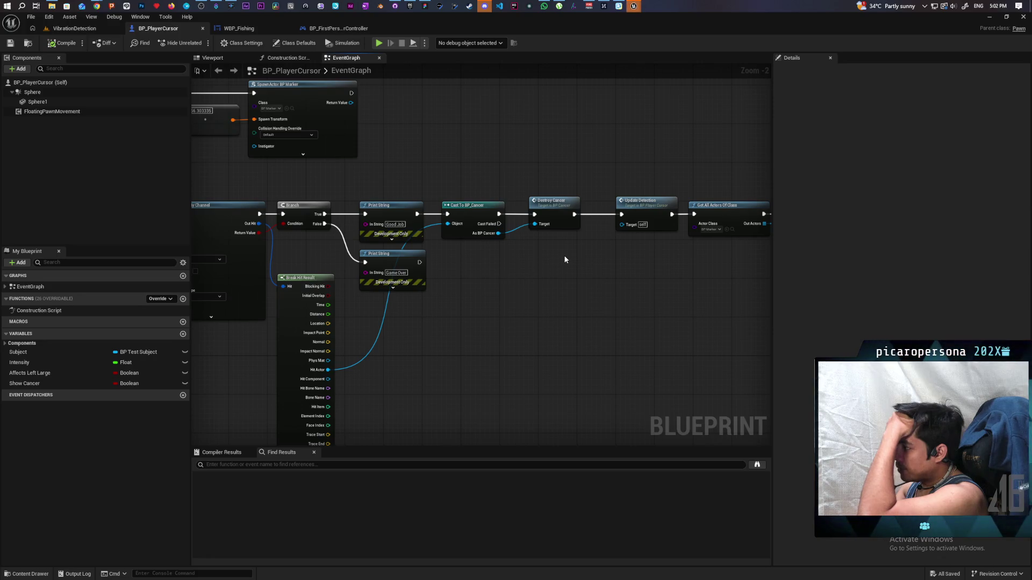
{"action": "scroll", "coordinate": [568, 261], "scroll_direction": "up", "scroll_amount": 1}
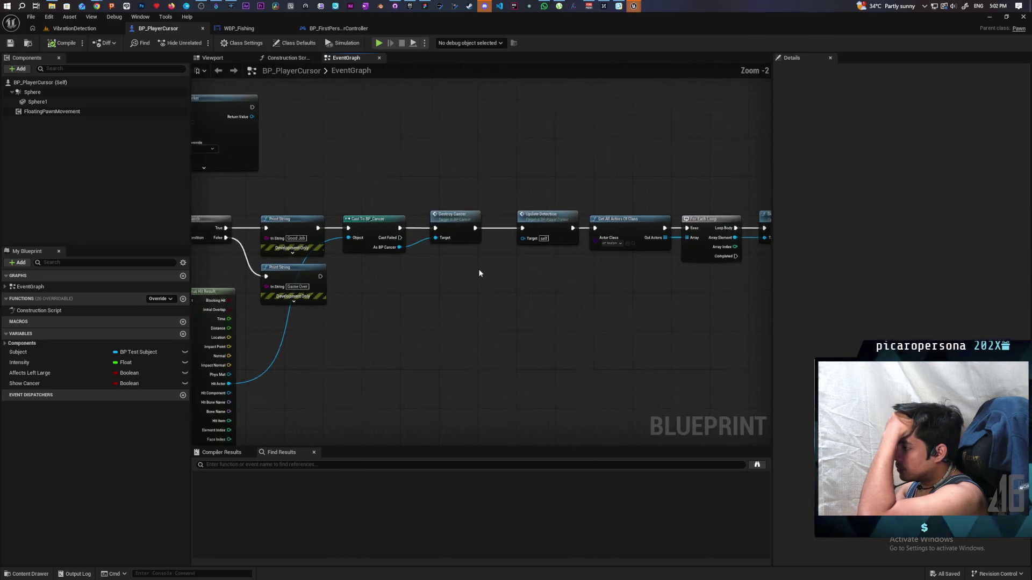
Follow the detection node chain toward the trace and cast nodes.
{"action": "scroll", "coordinate": [480, 273], "scroll_direction": "up", "scroll_amount": 1}
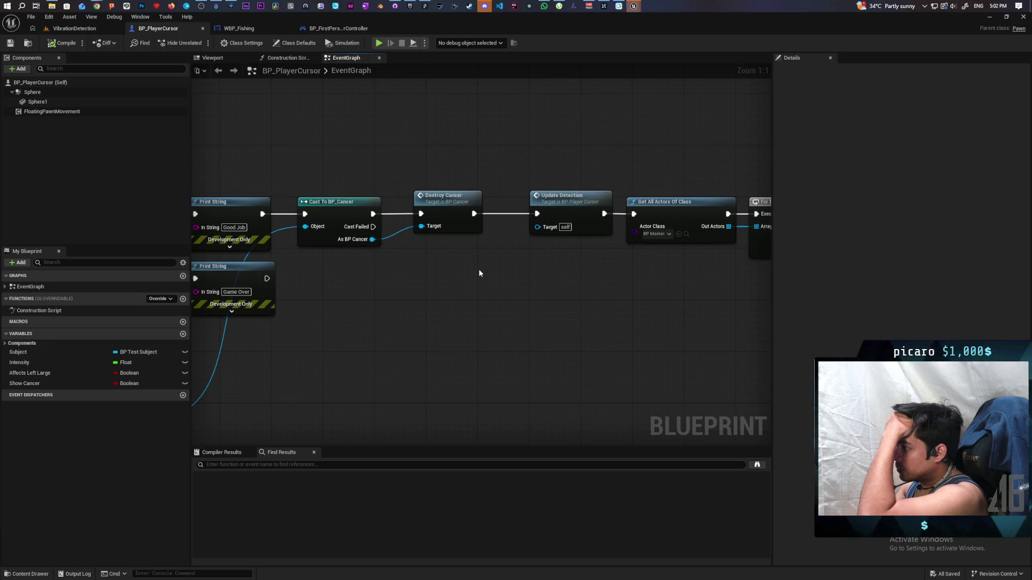
{"action": "mouse_move", "coordinate": [479, 272]}
{"action": "left_mouse_down"}
{"action": "mouse_move", "coordinate": [376, 272]}
{"action": "mouse_move", "coordinate": [587, 265]}
{"action": "left_mouse_up"}
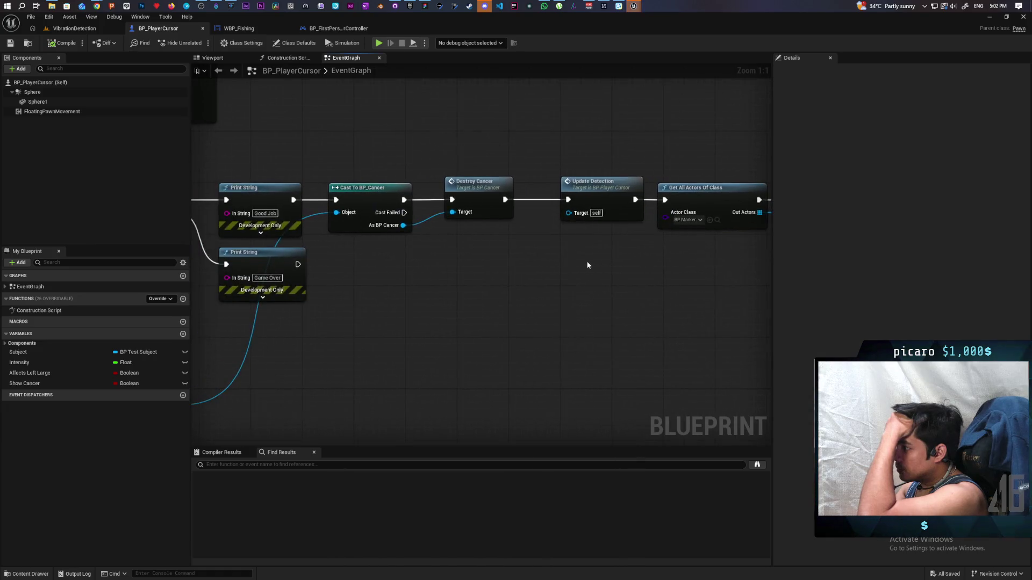
{"action": "scroll", "coordinate": [583, 262], "scroll_direction": "down", "scroll_amount": 1}
{"action": "scroll", "coordinate": [578, 263], "scroll_direction": "down", "scroll_amount": 3}
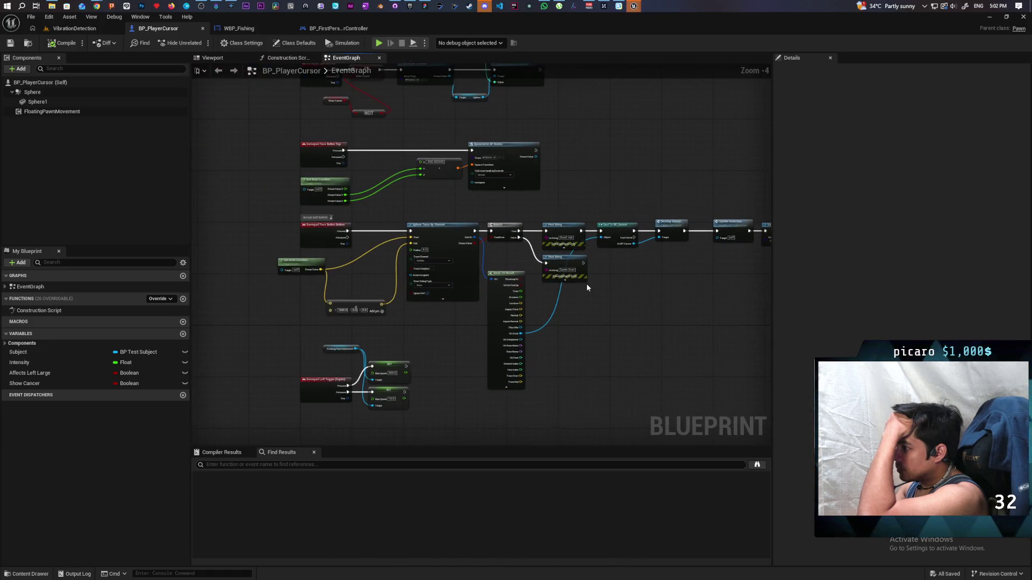
{"action": "scroll", "coordinate": [585, 282], "scroll_direction": "up", "scroll_amount": 2}
{"action": "mouse_move", "coordinate": [589, 281]}
{"action": "left_mouse_down"}
{"action": "mouse_move", "coordinate": [702, 280]}
{"action": "mouse_move", "coordinate": [684, 298]}
{"action": "mouse_move", "coordinate": [605, 307]}
{"action": "mouse_move", "coordinate": [651, 290]}
{"action": "left_mouse_up"}
Bring Sphere Trace, For Each Loop and Destroy Actor into view, then open DestroyCancer's definition.
{"action": "scroll", "coordinate": [651, 291], "scroll_direction": "down", "scroll_amount": 5}
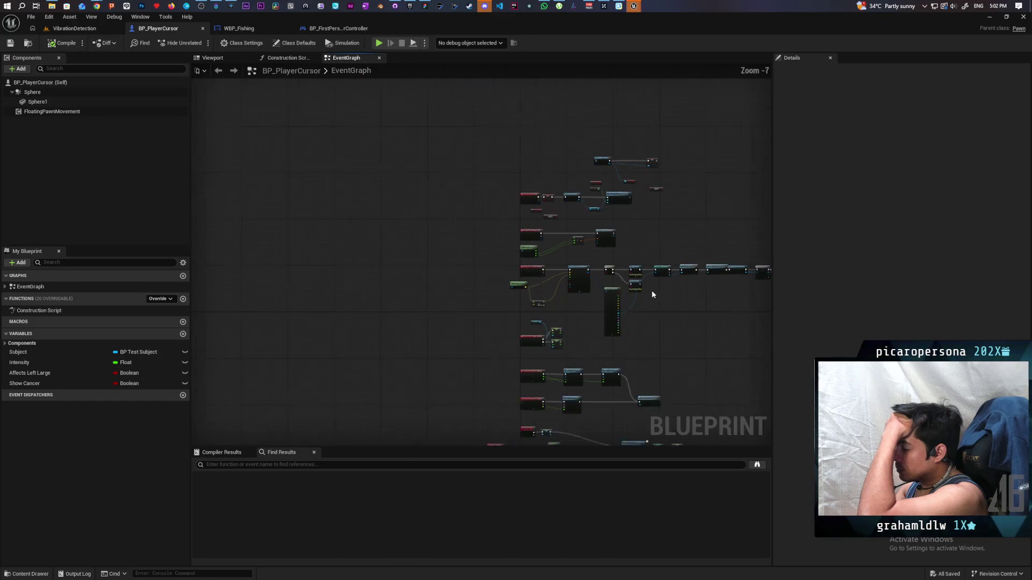
{"action": "scroll", "coordinate": [652, 293], "scroll_direction": "up", "scroll_amount": 4}
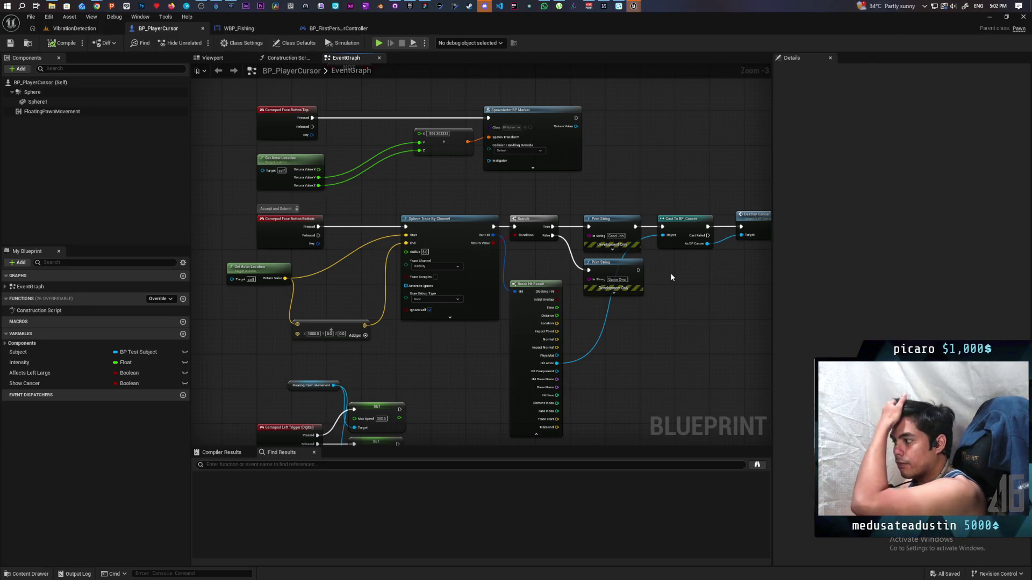
{"action": "left_click_drag", "start_coordinate": [670, 273], "coordinate": [596, 285]}
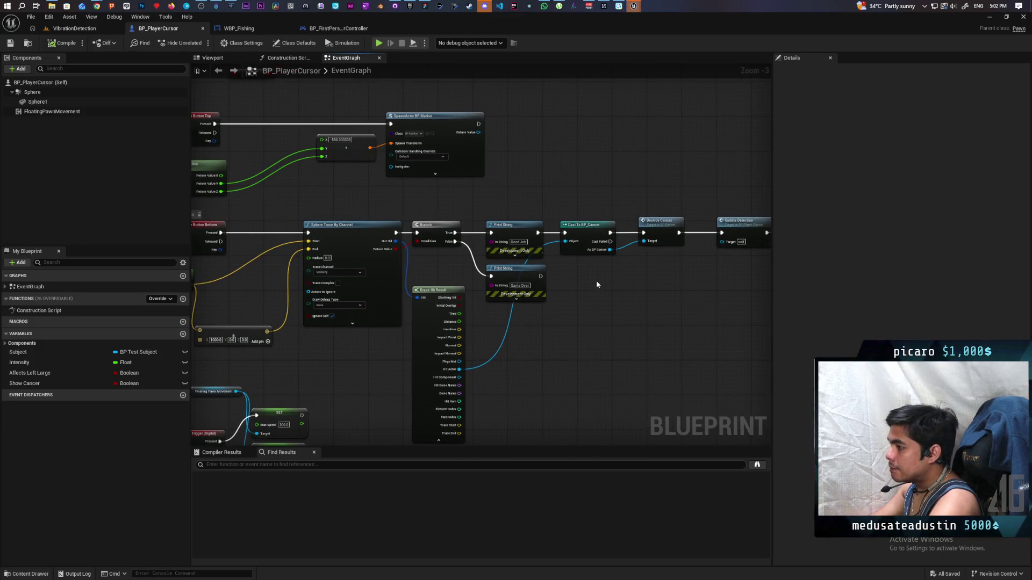
{"action": "scroll", "coordinate": [601, 283], "scroll_direction": "up", "scroll_amount": 3}
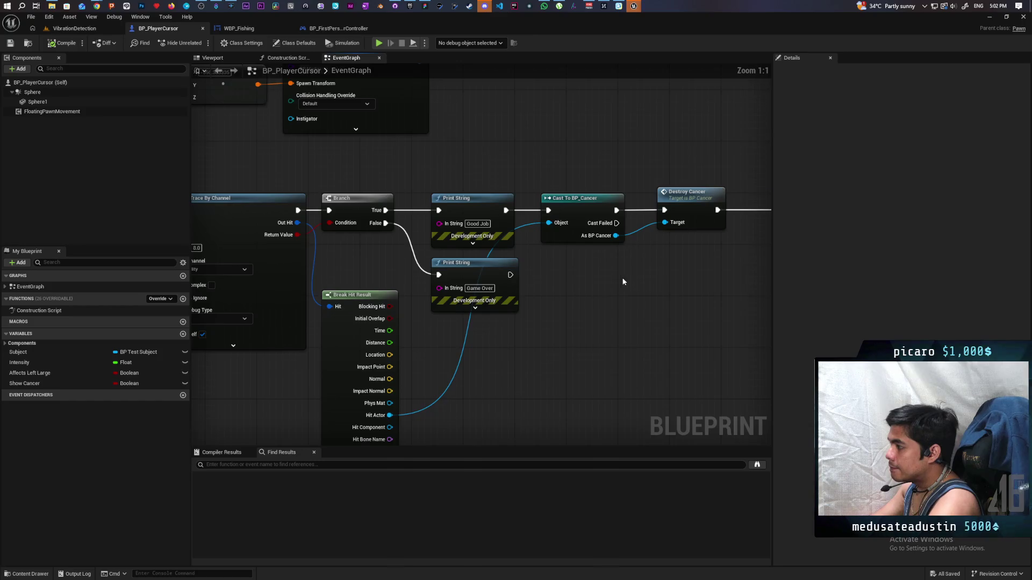
{"action": "mouse_move", "coordinate": [514, 304]}
{"action": "left_mouse_down"}
{"action": "mouse_move", "coordinate": [537, 304]}
{"action": "mouse_move", "coordinate": [354, 301]}
{"action": "left_mouse_up"}
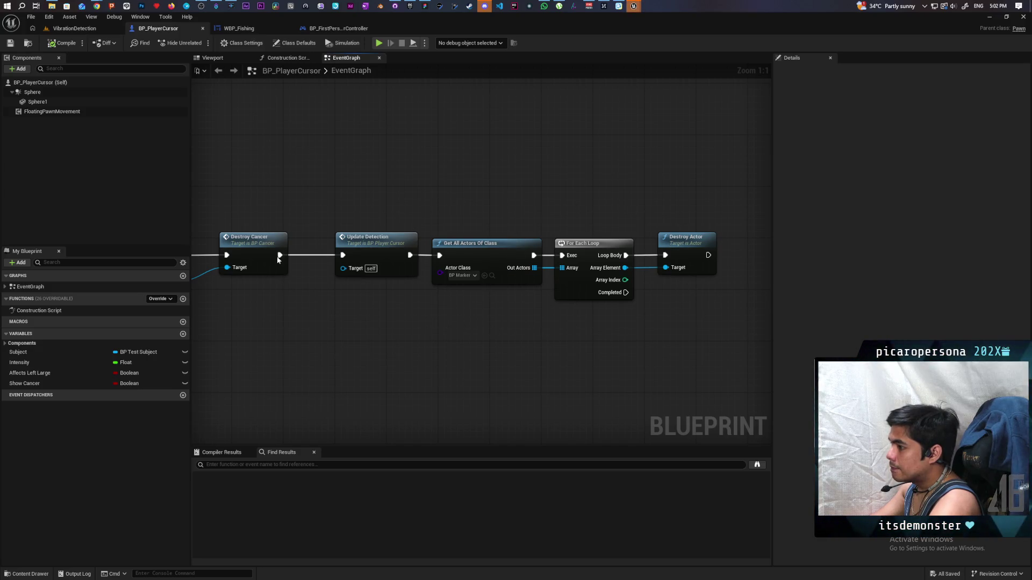
{"action": "double_click", "coordinate": [246, 243]}
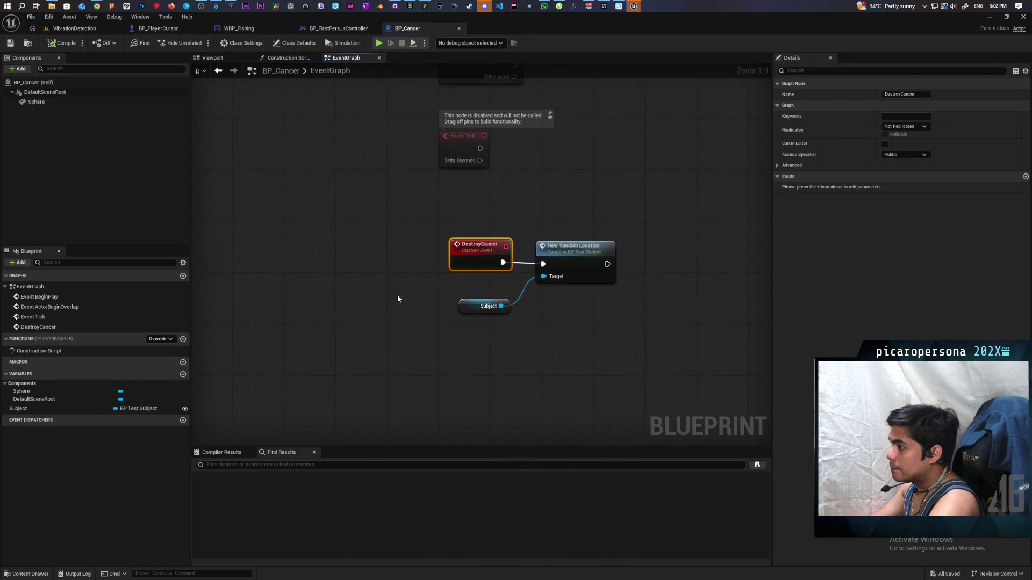
Disconnect DestroyCancer from New Random Location, move Subject and New Random Location aside, and compile.
{"action": "left_click_drag", "start_coordinate": [400, 336], "coordinate": [495, 290]}
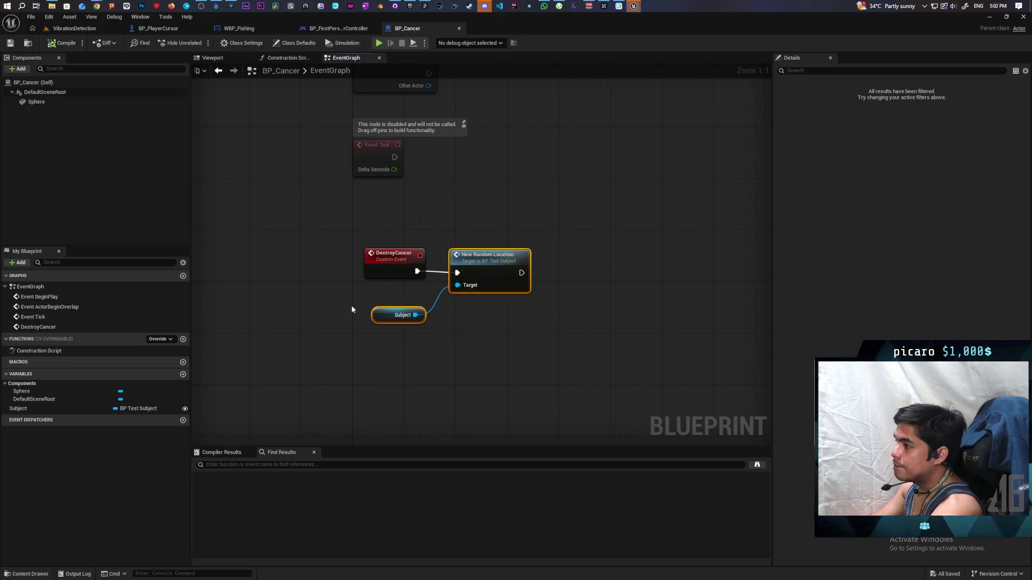
{"action": "left_click", "coordinate": [434, 275], "text": "alt"}
{"action": "left_click_drag", "start_coordinate": [494, 266], "coordinate": [694, 264]}
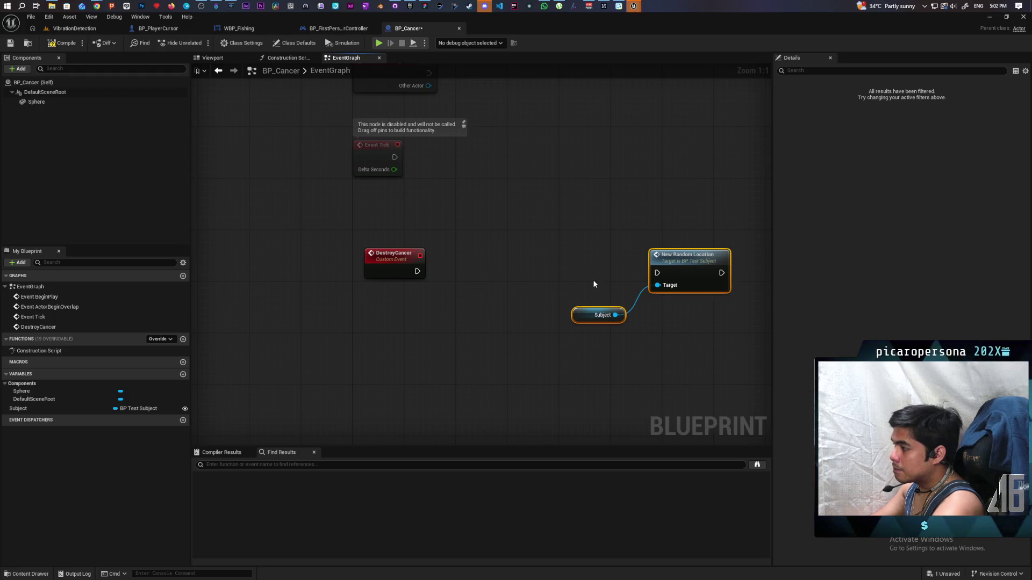
{"action": "left_click", "coordinate": [60, 45]}
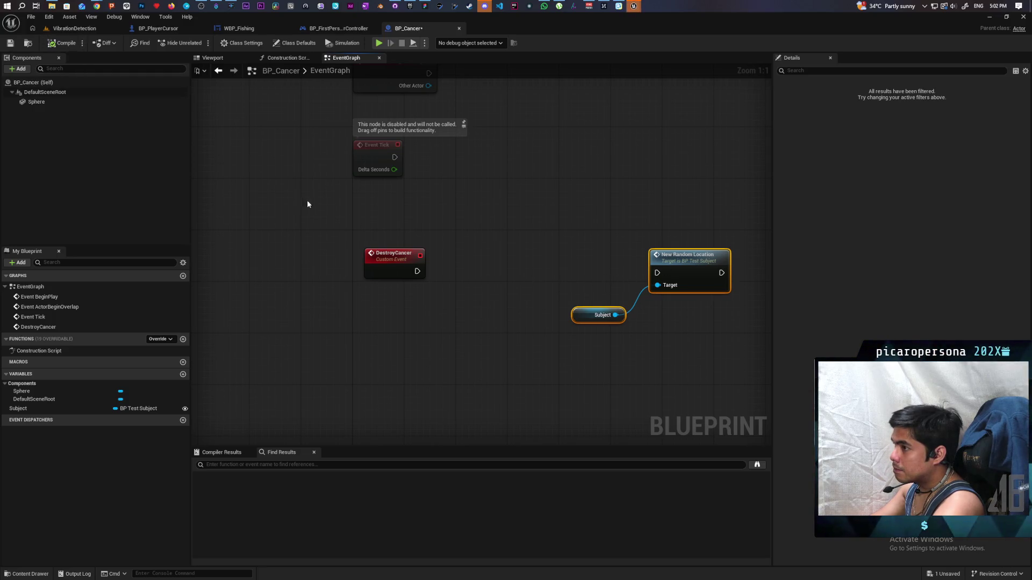
Add a Create Widget node after DestroyCancer with its class set to WBP_Fishing.
{"action": "right_click", "coordinate": [460, 296]}
{"action": "type", "text": "crea"}
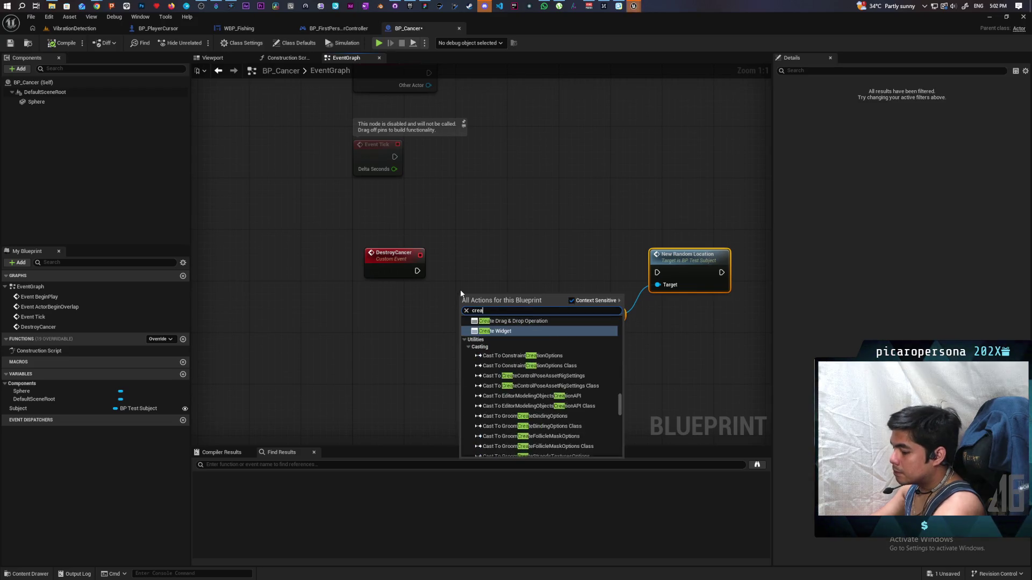
{"action": "type", "text": "te widget"}
{"action": "key", "text": "Return"}
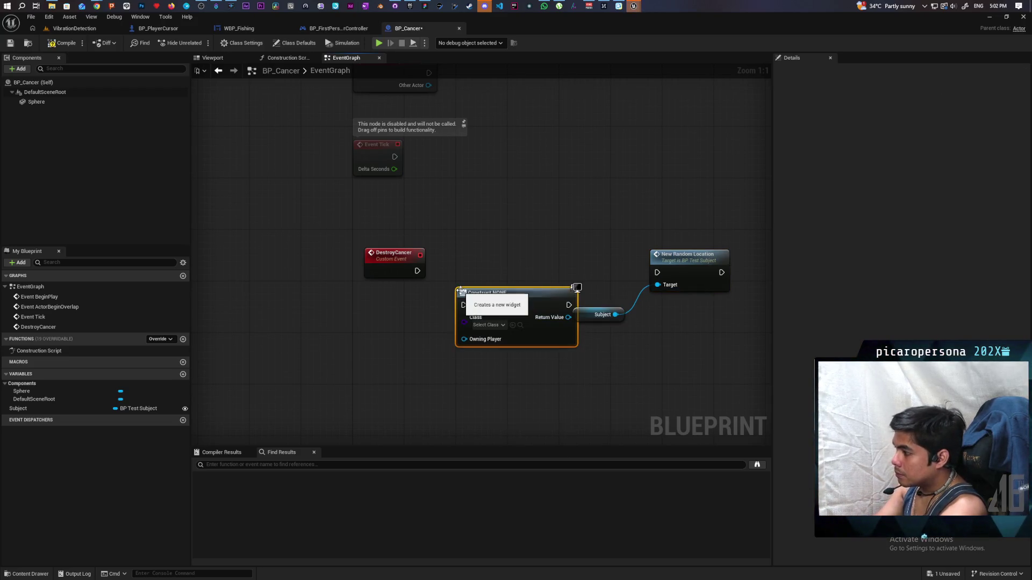
{"action": "left_click", "coordinate": [237, 28]}
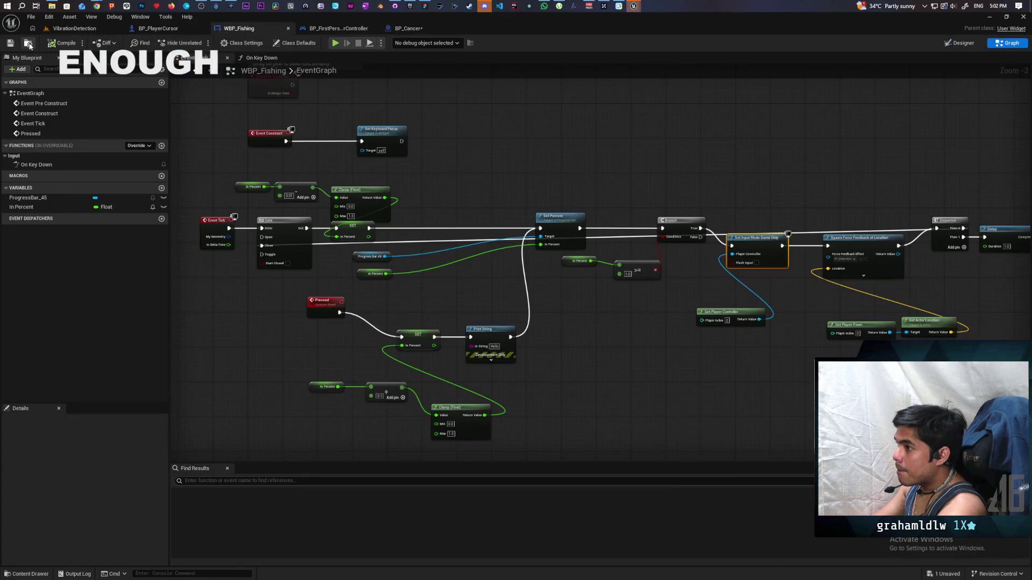
{"action": "key", "text": "ctrl+space"}
{"action": "left_click", "coordinate": [408, 28]}
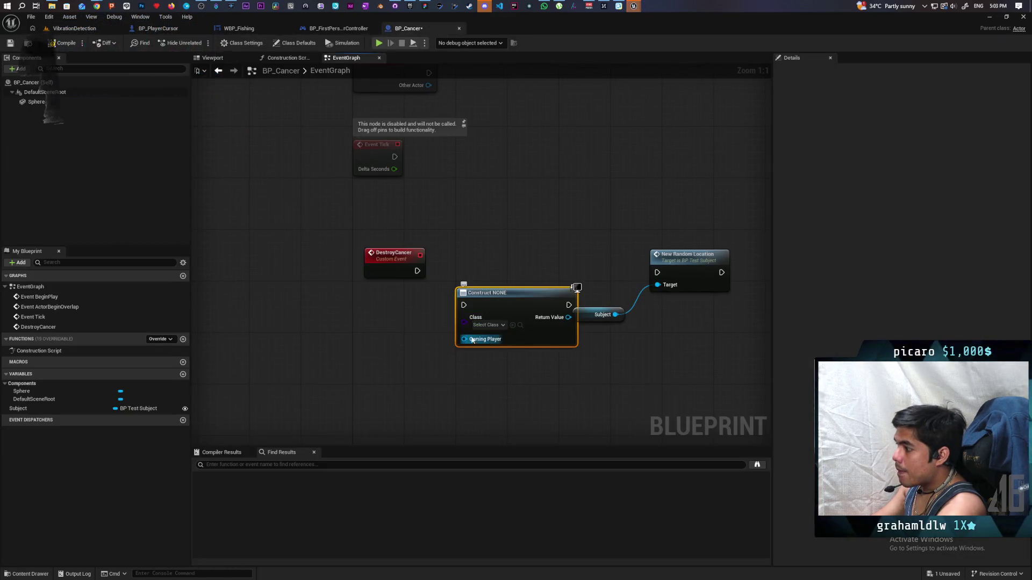
{"action": "left_click", "coordinate": [513, 325]}
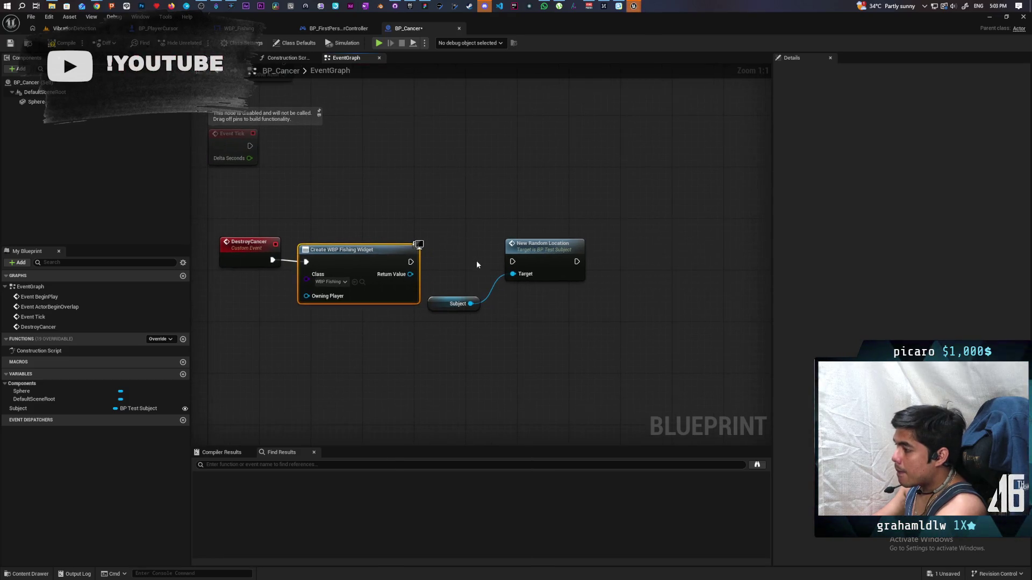
Shift Subject and New Random Location further right and prepare to extend from the widget node.
{"action": "left_click_drag", "start_coordinate": [419, 237], "coordinate": [596, 333]}
{"action": "left_click_drag", "start_coordinate": [457, 316], "coordinate": [546, 317]}
{"action": "left_click_drag", "start_coordinate": [269, 270], "coordinate": [269, 272]}
{"action": "left_click", "coordinate": [409, 267], "text": "ctrl"}
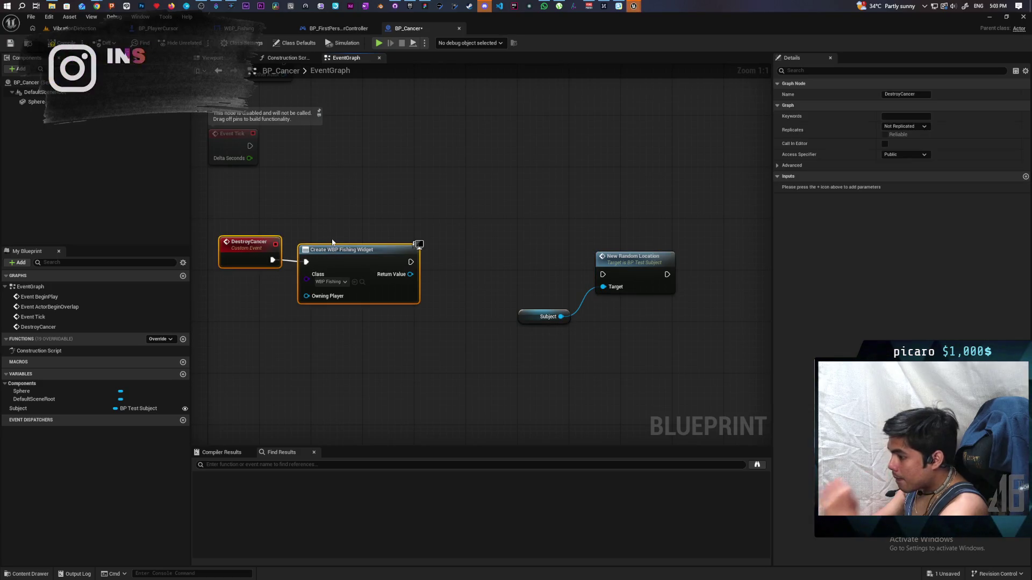
{"action": "left_click_drag", "start_coordinate": [451, 283], "coordinate": [449, 282]}
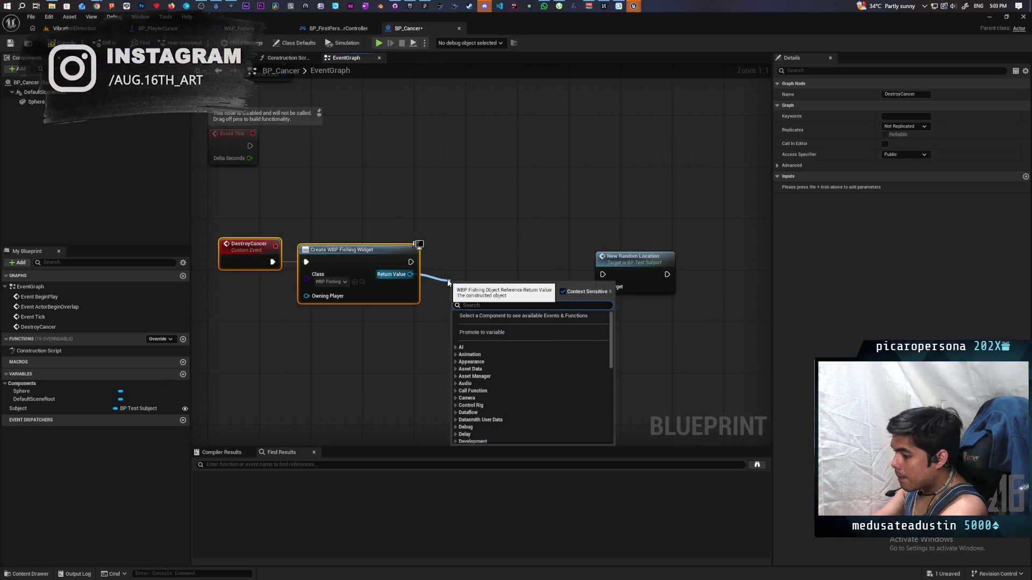
{"action": "left_click", "coordinate": [314, 356]}
{"action": "right_click", "coordinate": [344, 344]}
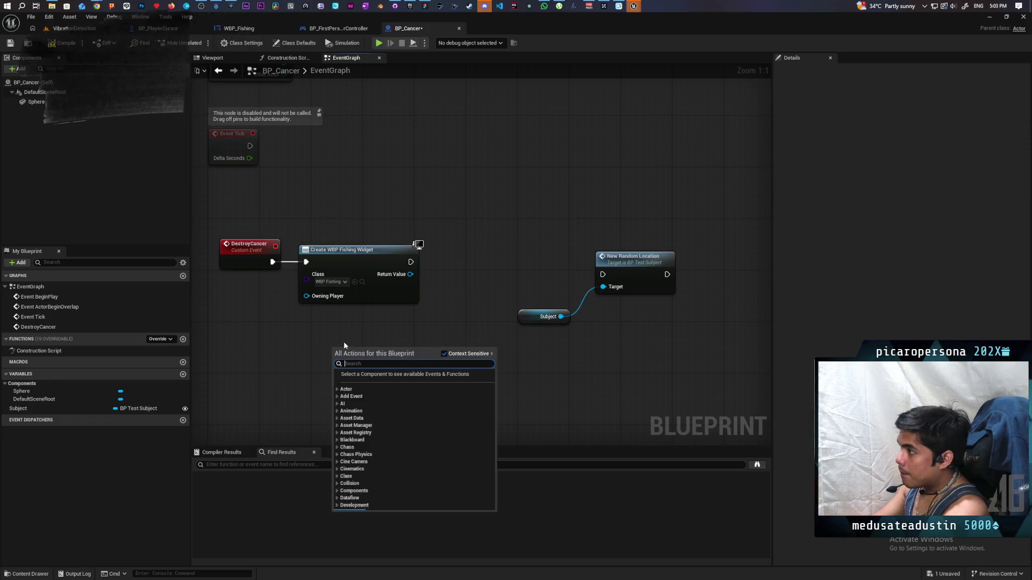
Add Get Player Controller and Set Input Mode UI Only, executed right after Create Widget.
{"action": "type", "text": "get player control"}
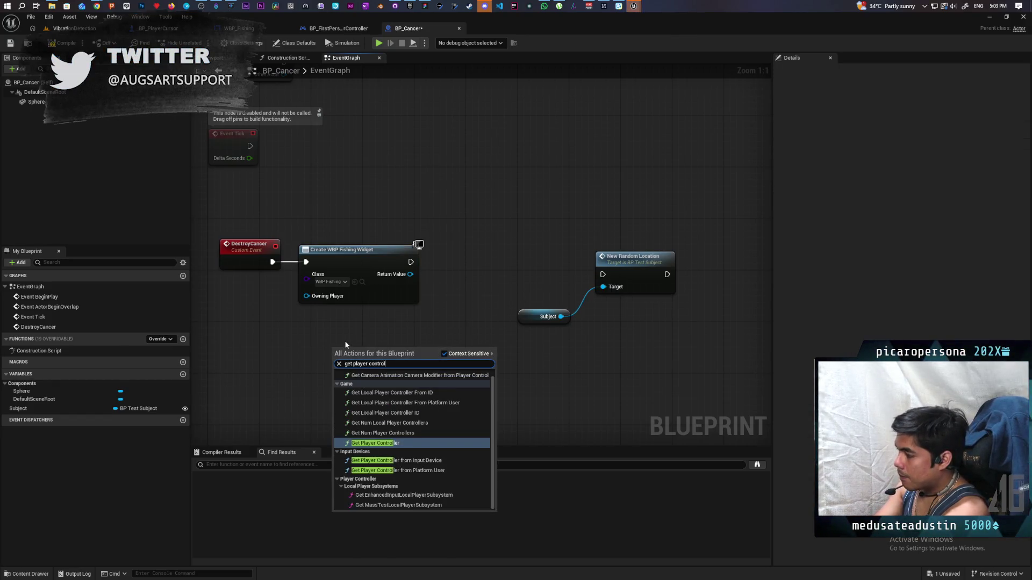
{"action": "key", "text": "Return"}
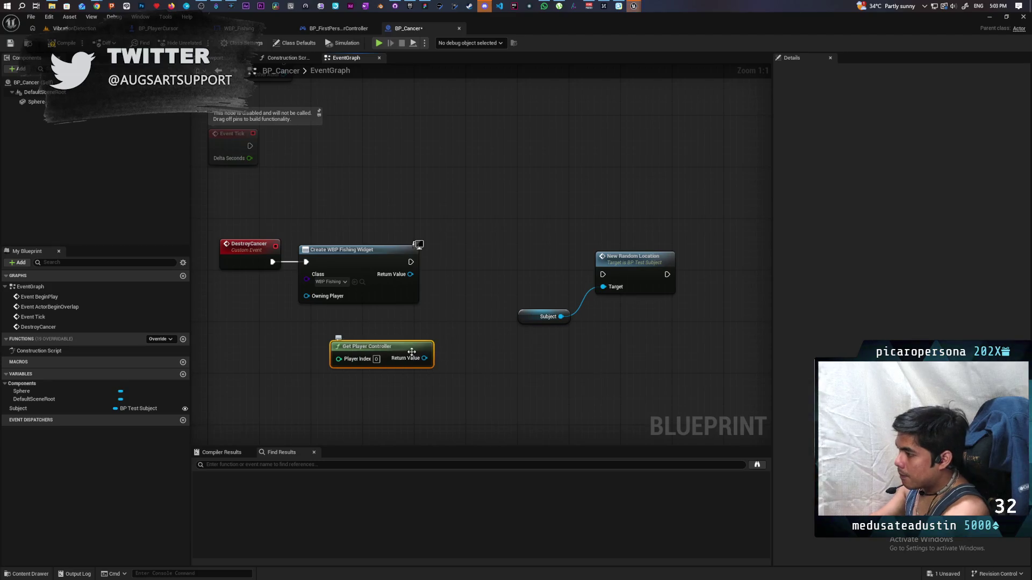
{"action": "left_click_drag", "start_coordinate": [424, 358], "coordinate": [430, 326]}
{"action": "type", "text": "set input mode ui"}
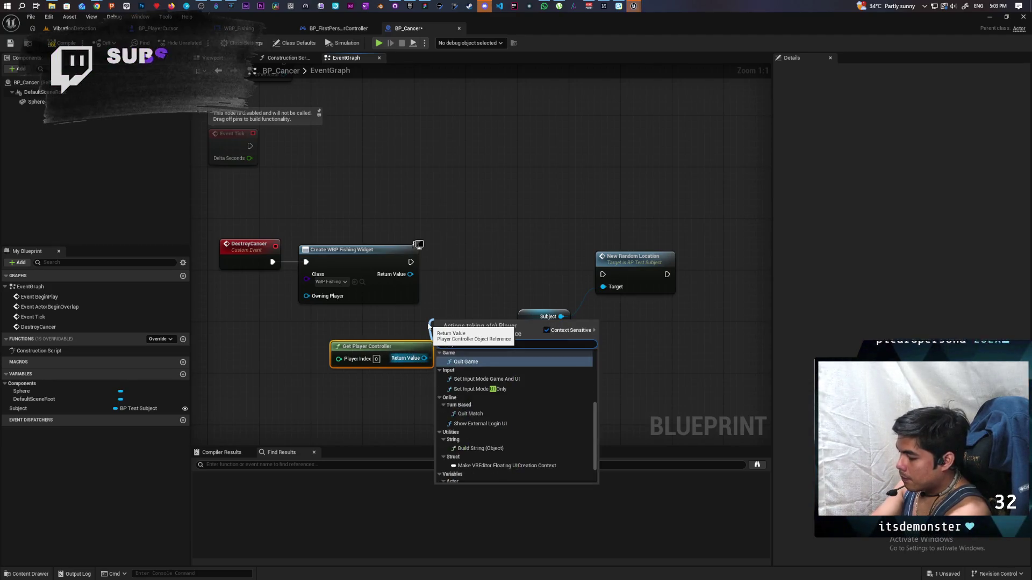
{"action": "key", "text": "Return"}
{"action": "left_click_drag", "start_coordinate": [446, 320], "coordinate": [465, 243]}
{"action": "mouse_move", "coordinate": [410, 262]}
{"action": "left_mouse_down"}
{"action": "mouse_move", "coordinate": [461, 265]}
{"action": "mouse_move", "coordinate": [451, 248]}
{"action": "mouse_move", "coordinate": [449, 290]}
{"action": "left_mouse_up"}
Move the Subject and New Random Location nodes up out of the way.
{"action": "left_click_drag", "start_coordinate": [567, 285], "coordinate": [501, 277]}
{"action": "left_click", "coordinate": [564, 252]}
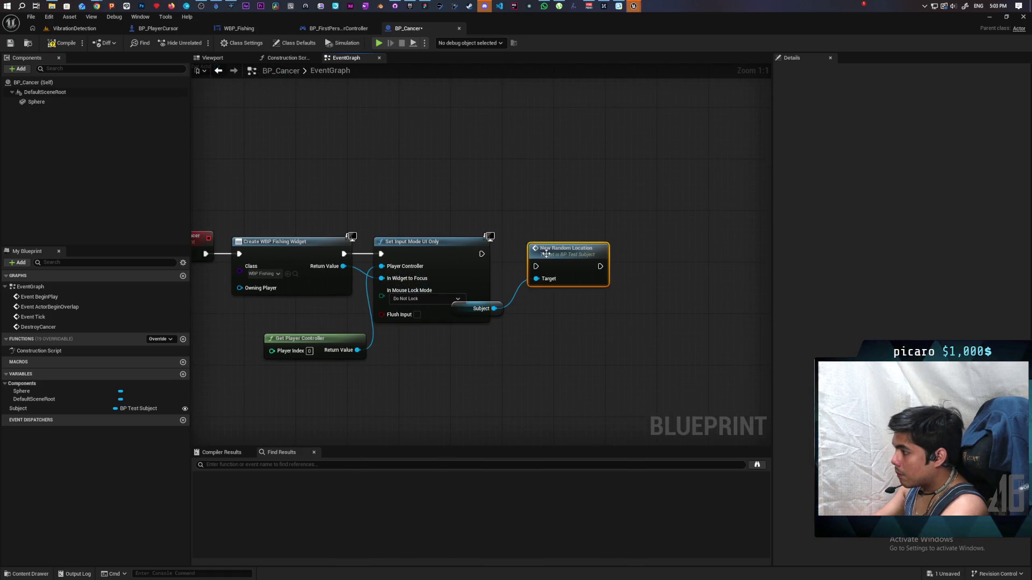
{"action": "left_click", "coordinate": [640, 252]}
{"action": "left_click_drag", "start_coordinate": [661, 214], "coordinate": [499, 351]}
{"action": "left_click_drag", "start_coordinate": [556, 255], "coordinate": [652, 138]}
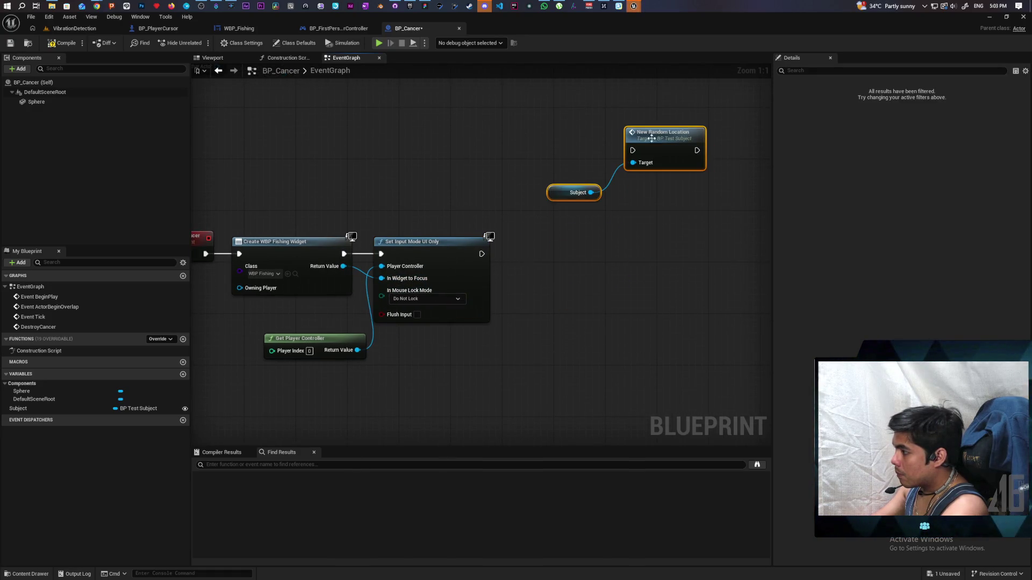
Add an Add to Viewport node for the created widget, run after the input mode step.
{"action": "left_click_drag", "start_coordinate": [481, 257], "coordinate": [524, 262]}
{"action": "type", "text": "add to v"}
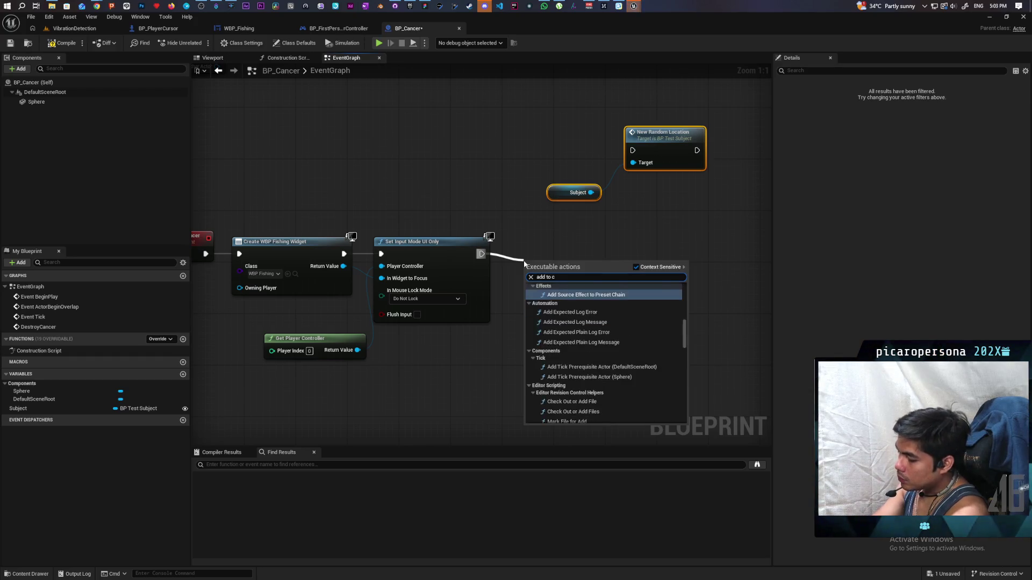
{"action": "key", "text": "Escape"}
{"action": "left_click_drag", "start_coordinate": [343, 266], "coordinate": [530, 290]}
{"action": "type", "text": "add to vi"}
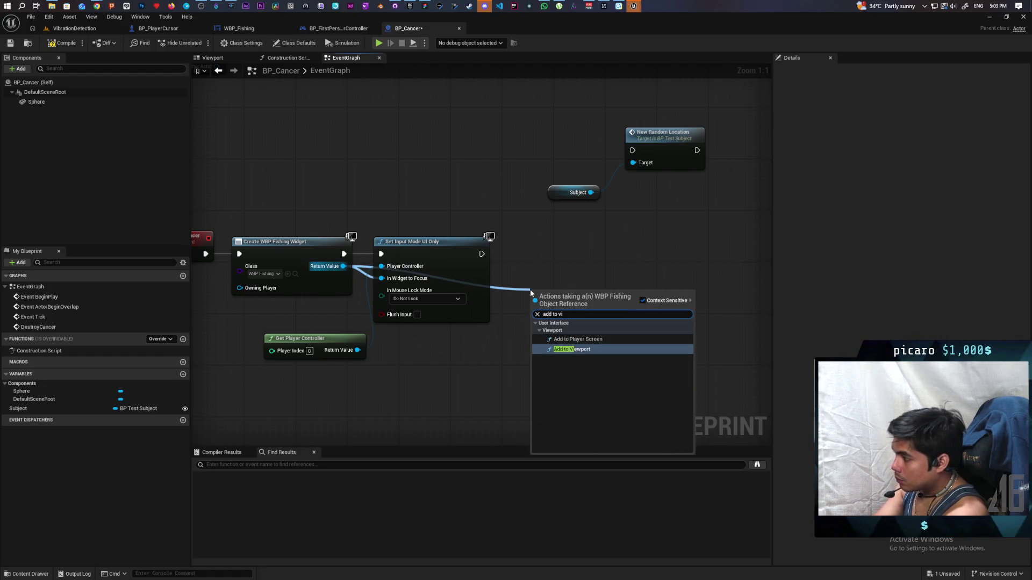
{"action": "left_click", "coordinate": [571, 350]}
{"action": "mouse_move", "coordinate": [482, 253]}
{"action": "left_mouse_down"}
{"action": "mouse_move", "coordinate": [532, 272]}
{"action": "mouse_move", "coordinate": [552, 251]}
{"action": "left_mouse_up"}
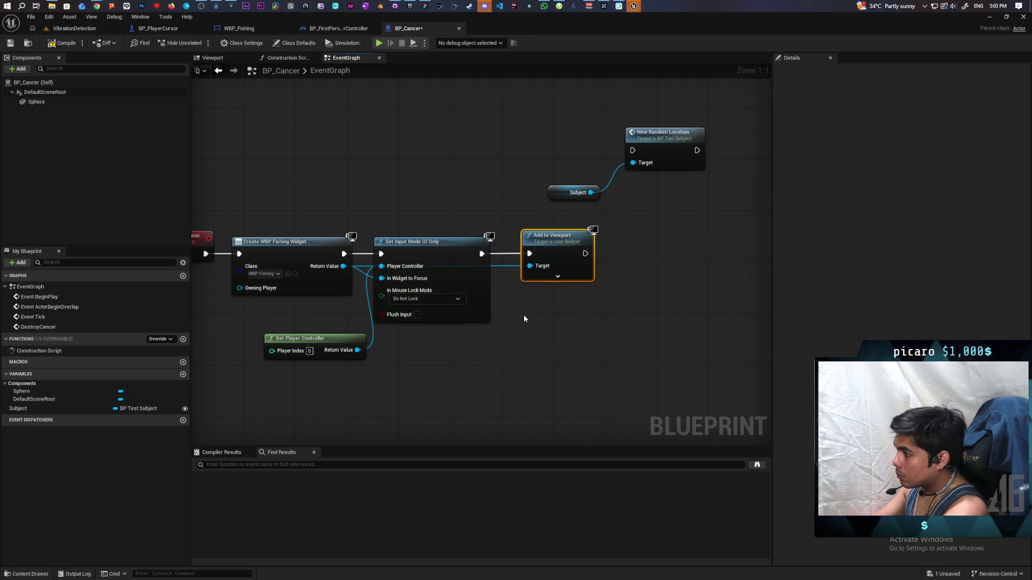
{"action": "left_click_drag", "start_coordinate": [524, 319], "coordinate": [616, 315]}
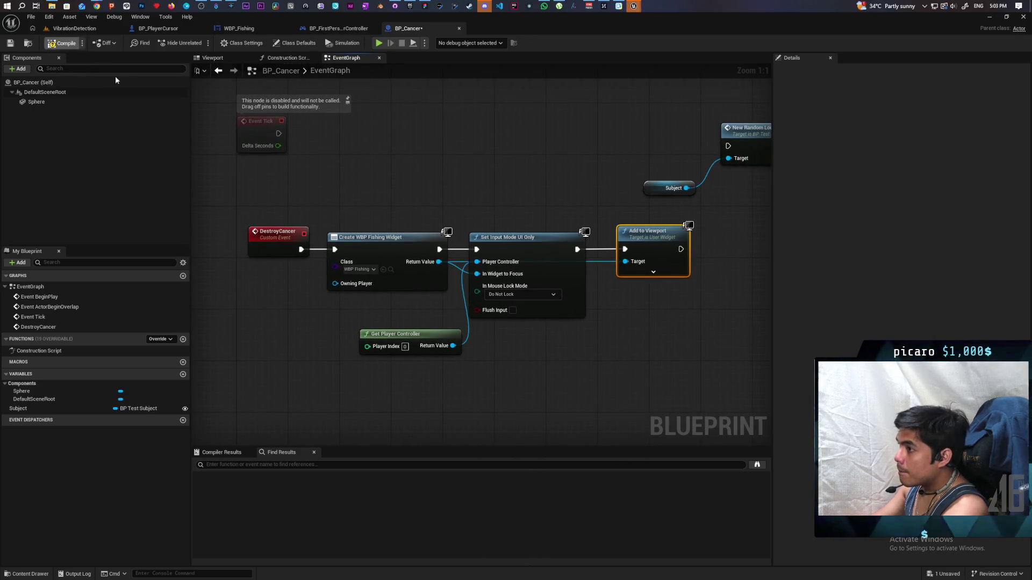
Park New Random Location and Subject at the graph's lower-left, then add a new variable to WBP_Fishing.
{"action": "scroll", "coordinate": [344, 161], "scroll_direction": "down", "scroll_amount": 1}
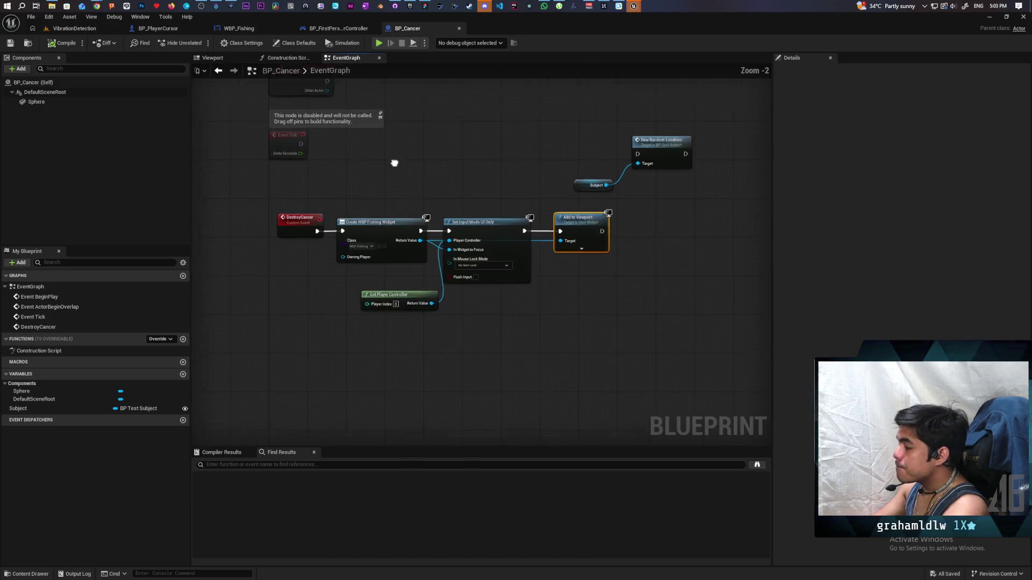
{"action": "left_click_drag", "start_coordinate": [598, 170], "coordinate": [655, 223]}
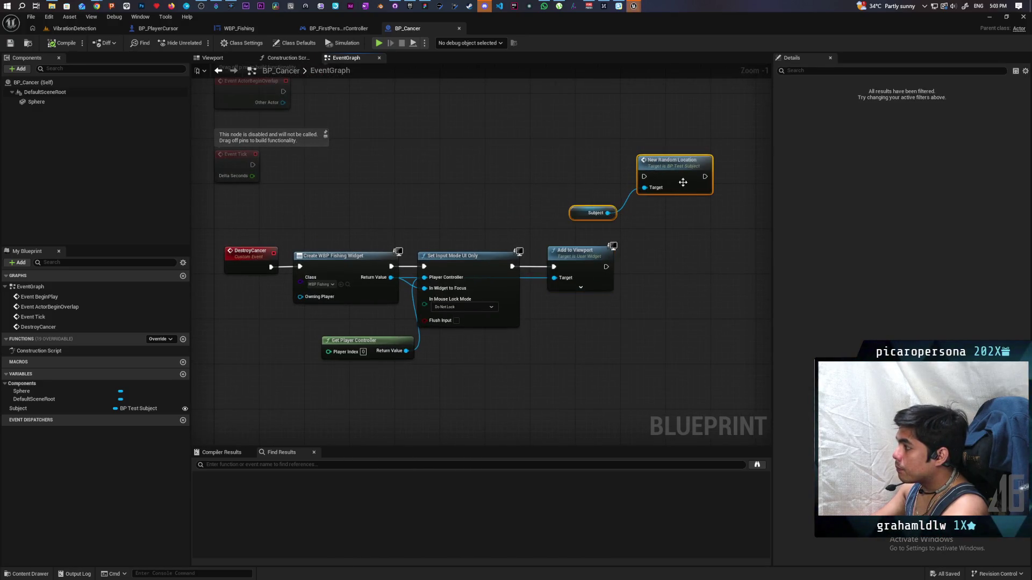
{"action": "mouse_move", "coordinate": [677, 171]}
{"action": "left_mouse_down"}
{"action": "mouse_move", "coordinate": [326, 402]}
{"action": "mouse_move", "coordinate": [378, 355]}
{"action": "left_mouse_up"}
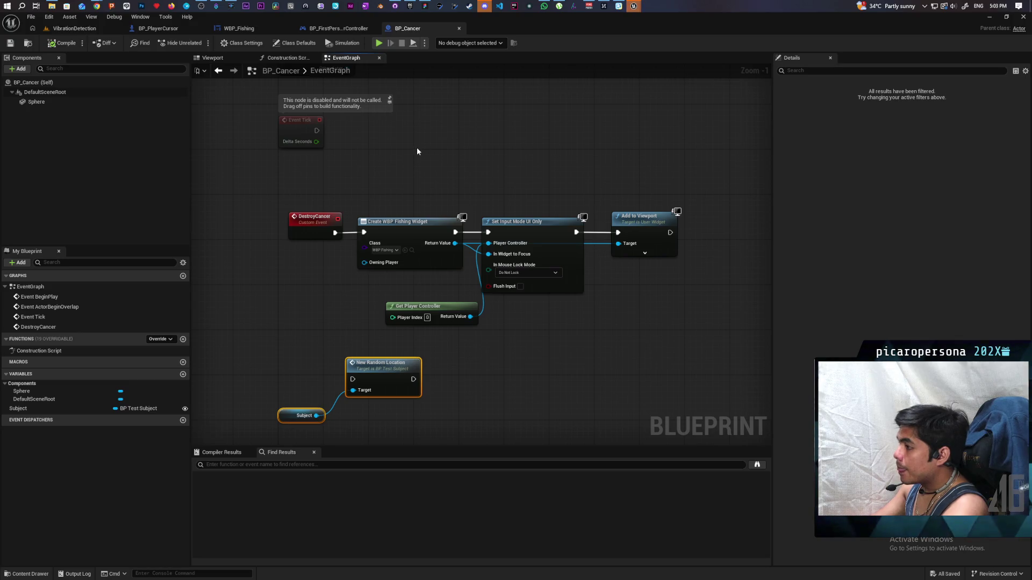
{"action": "left_click_drag", "start_coordinate": [366, 180], "coordinate": [352, 167]}
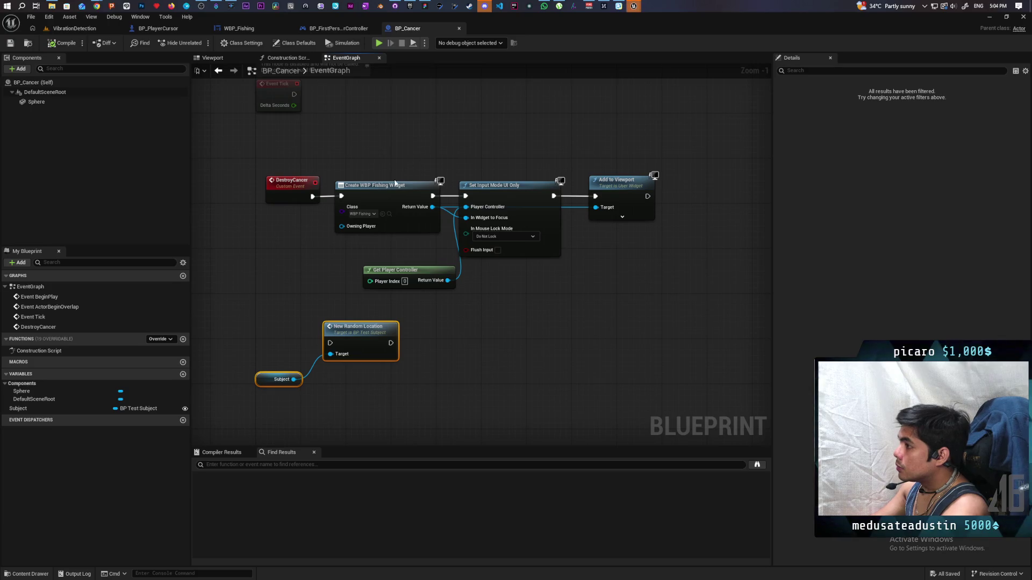
{"action": "left_click", "coordinate": [235, 28]}
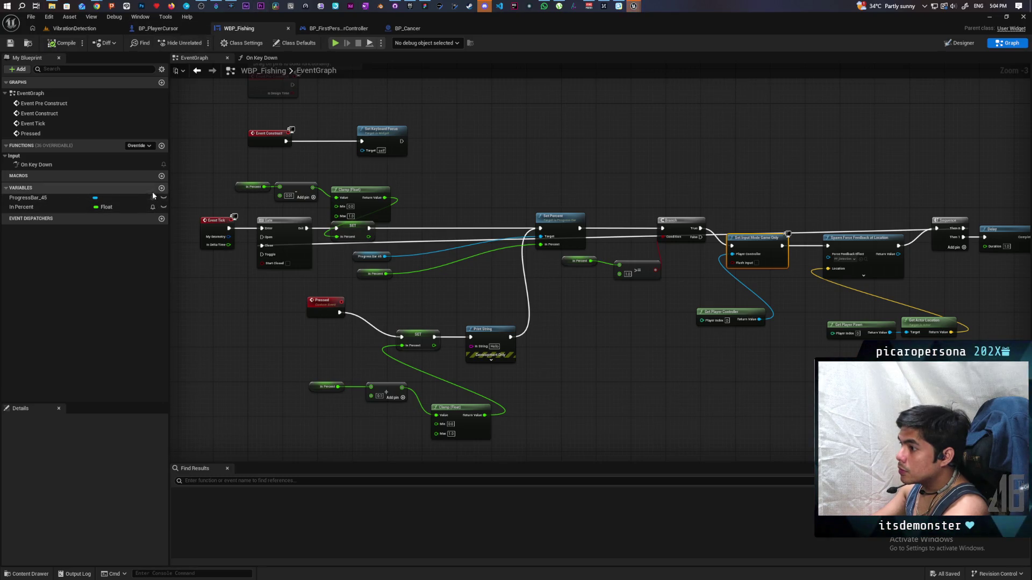
{"action": "left_click", "coordinate": [161, 189]}
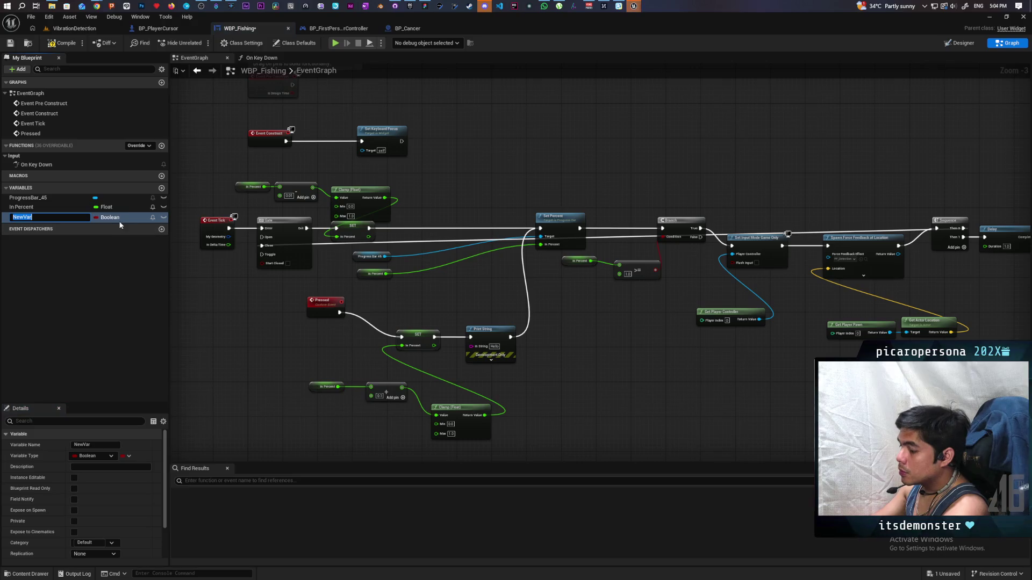
Name the new WBP_Fishing variable 'cancer' and make it a BP Cancer reference.
{"action": "type", "text": "cancer"}
{"action": "key", "text": "Return"}
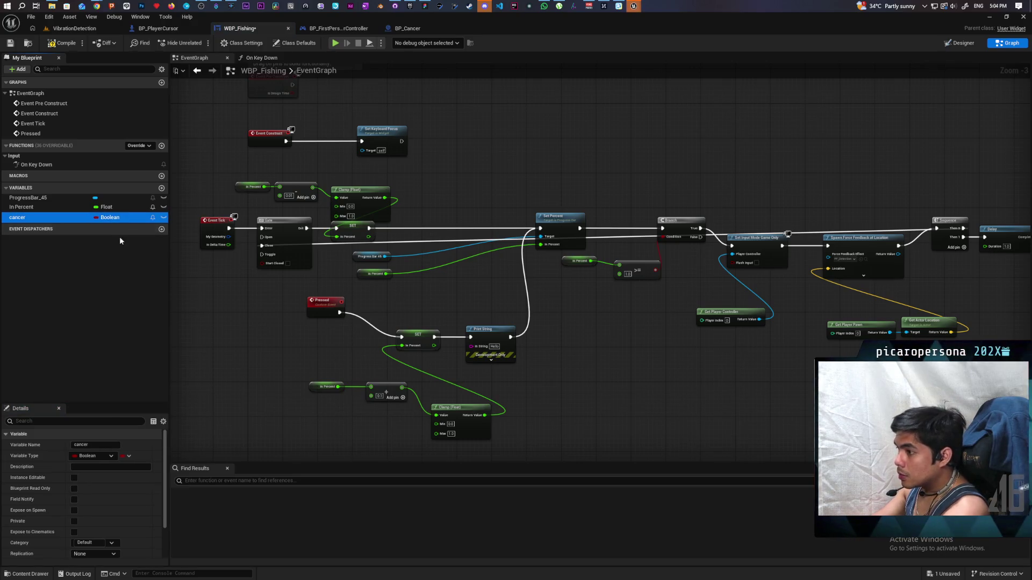
{"action": "left_click", "coordinate": [109, 218]}
{"action": "type", "text": "bp ca"}
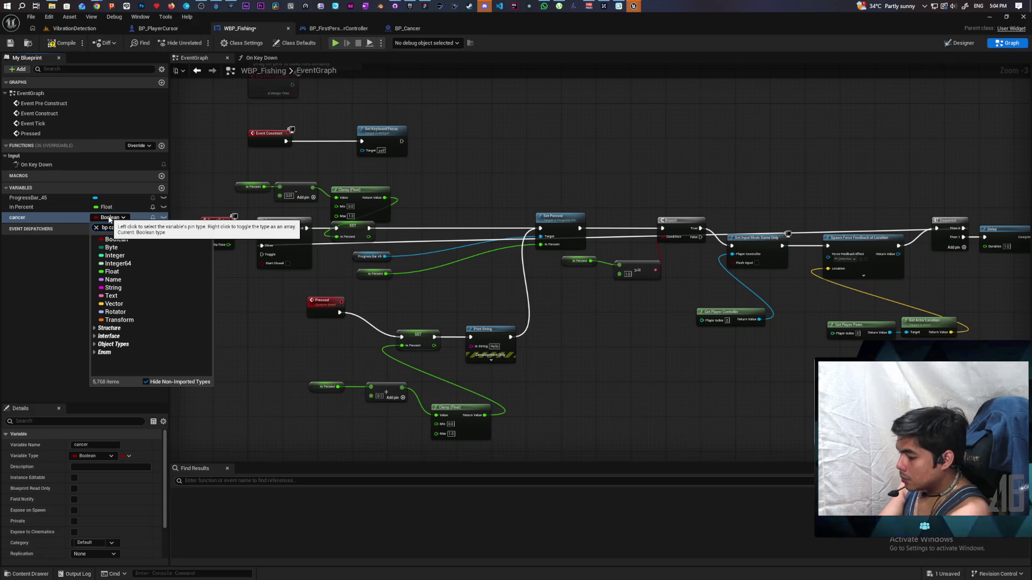
{"action": "mouse_move", "coordinate": [144, 250]}
{"action": "left_click", "coordinate": [225, 247]}
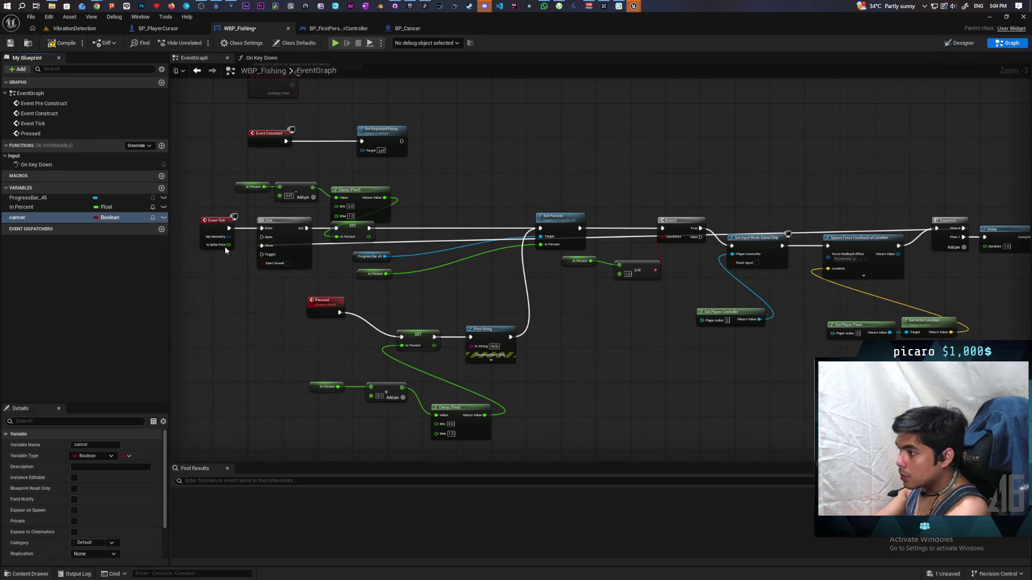
Make 'cancer' Instance Editable and Expose on Spawn, compile, and return to BP_Cancer.
{"action": "left_click", "coordinate": [163, 217]}
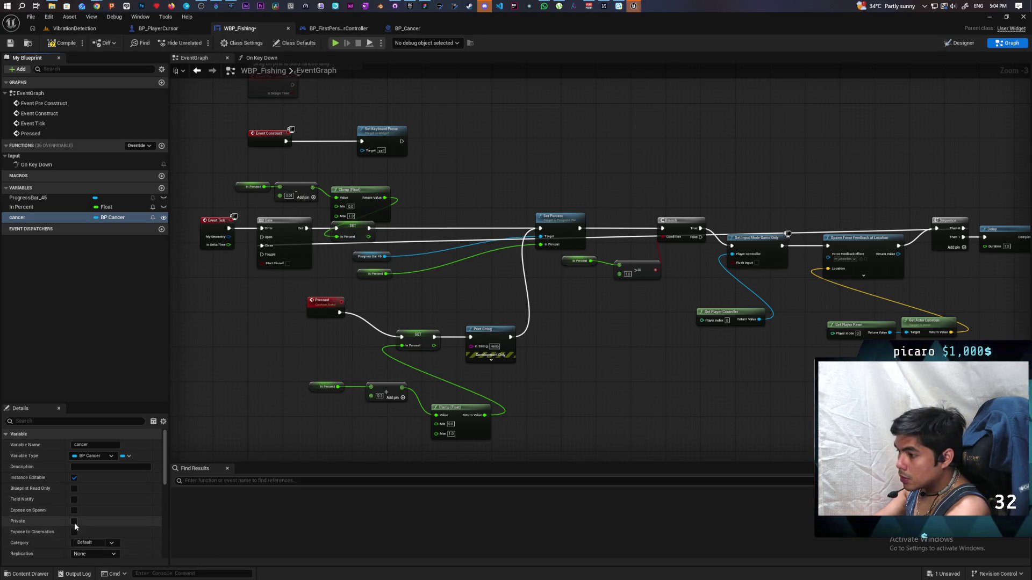
{"action": "left_click", "coordinate": [74, 511]}
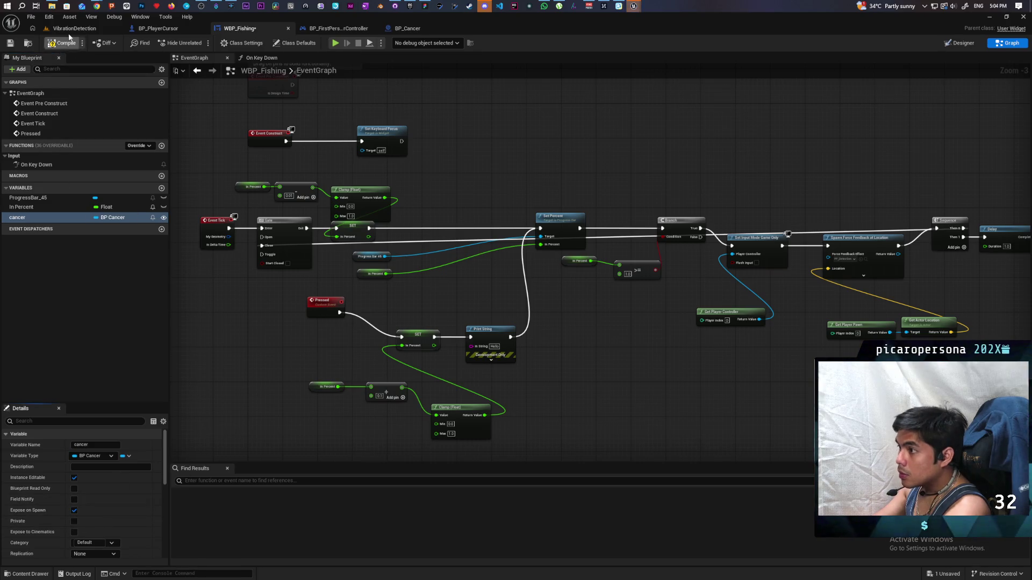
{"action": "left_click", "coordinate": [74, 27]}
{"action": "left_click", "coordinate": [405, 28]}
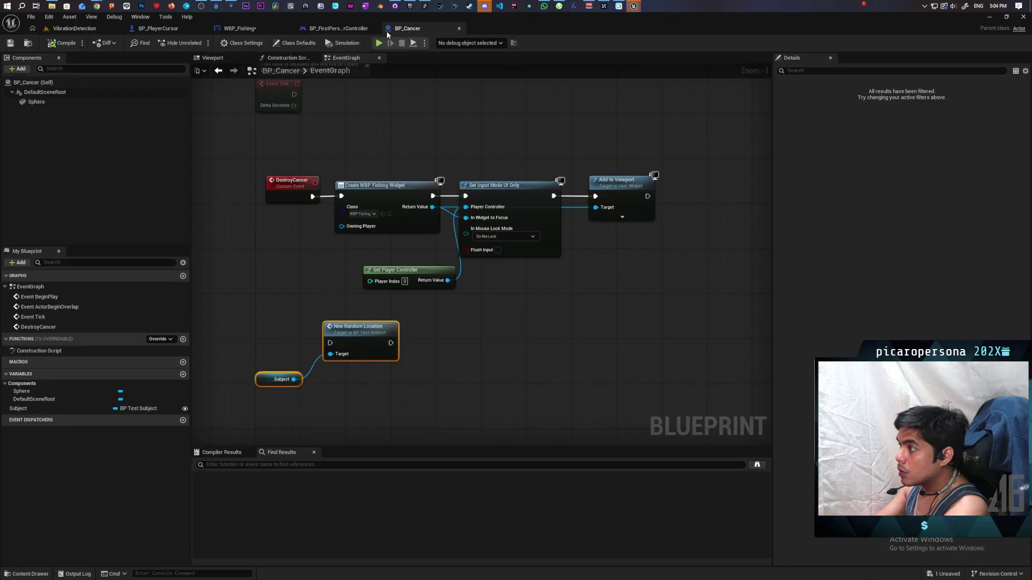
{"action": "left_click", "coordinate": [240, 28]}
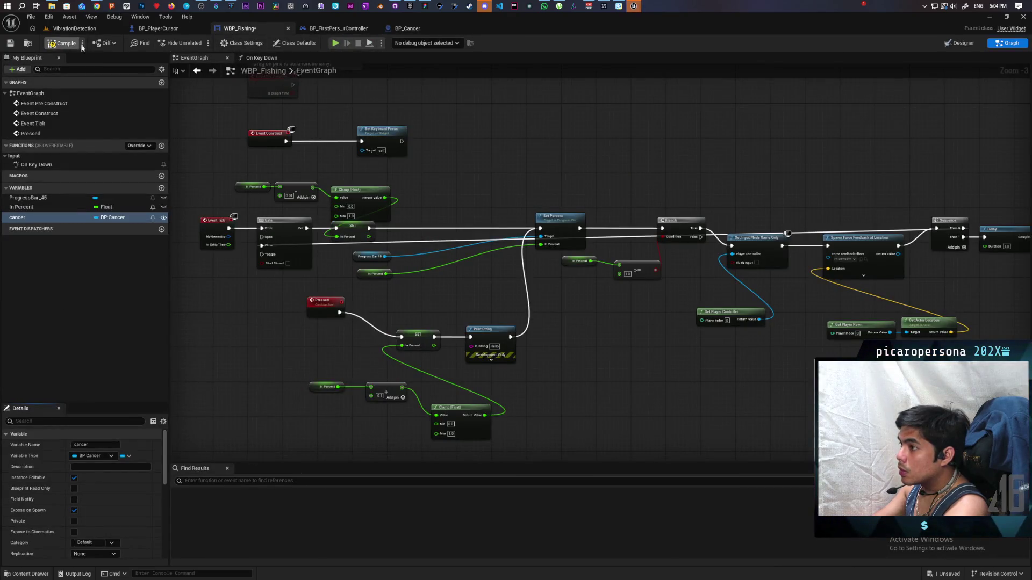
{"action": "left_click", "coordinate": [407, 28]}
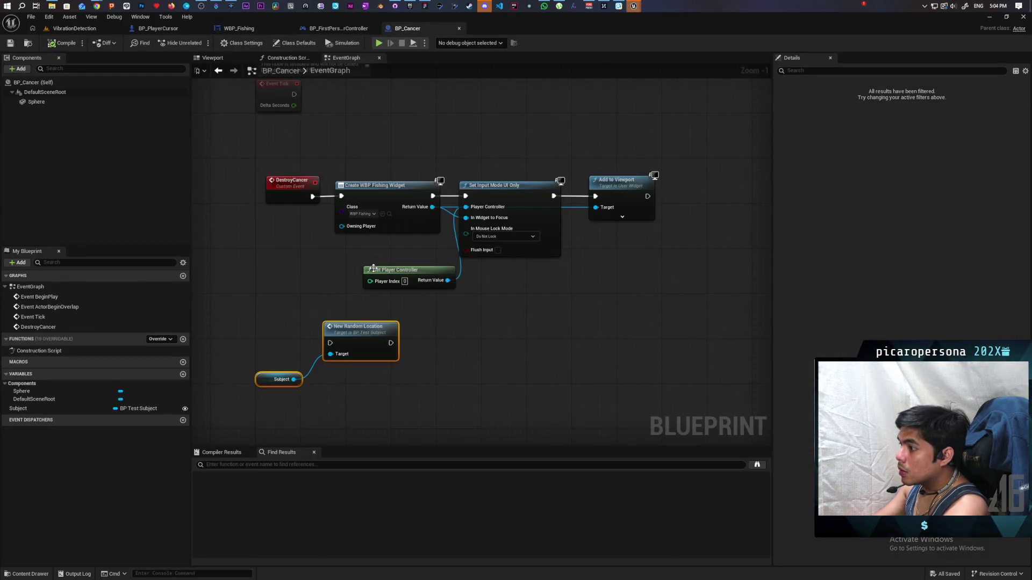
Refresh Create WBP Fishing Widget, feed a Self reference into its Cancer input, and save BP_Cancer.
{"action": "right_click", "coordinate": [385, 204]}
{"action": "left_click", "coordinate": [422, 262]}
{"action": "left_click_drag", "start_coordinate": [341, 237], "coordinate": [308, 263]}
{"action": "type", "text": "self"}
{"action": "key", "text": "Return"}
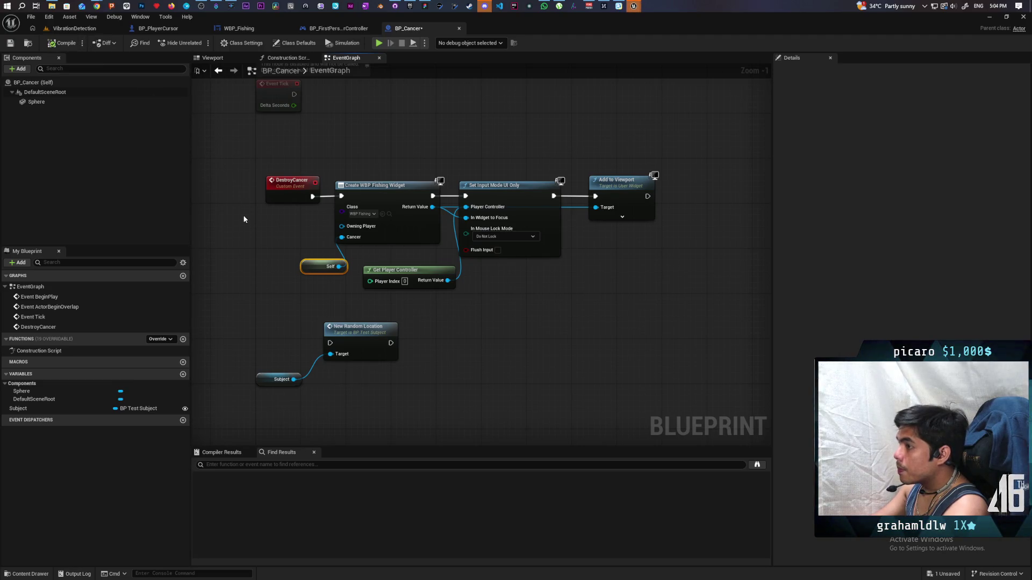
{"action": "key", "text": "ctrl+s"}
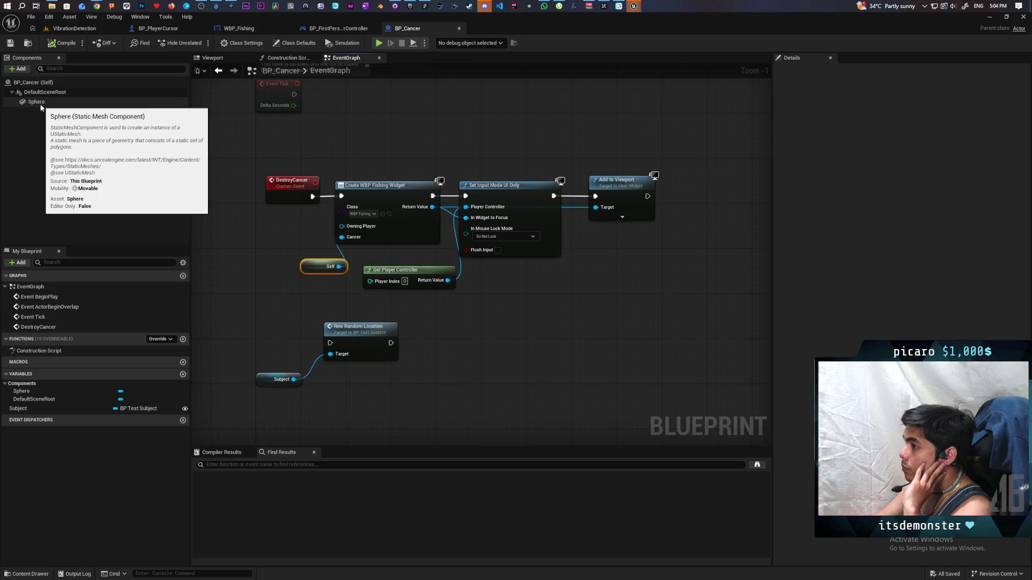
Pan up to reveal the disabled event nodes above the chain.
{"action": "left_click_drag", "start_coordinate": [398, 157], "coordinate": [384, 283]}
{"action": "scroll", "coordinate": [383, 285], "scroll_direction": "down", "scroll_amount": 4}
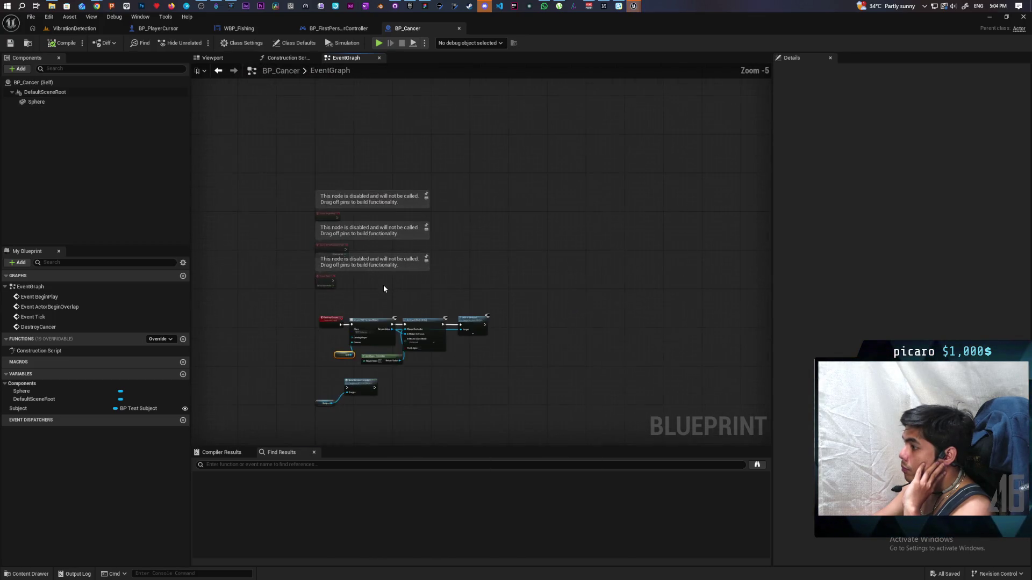
{"action": "scroll", "coordinate": [386, 298], "scroll_direction": "up", "scroll_amount": 2}
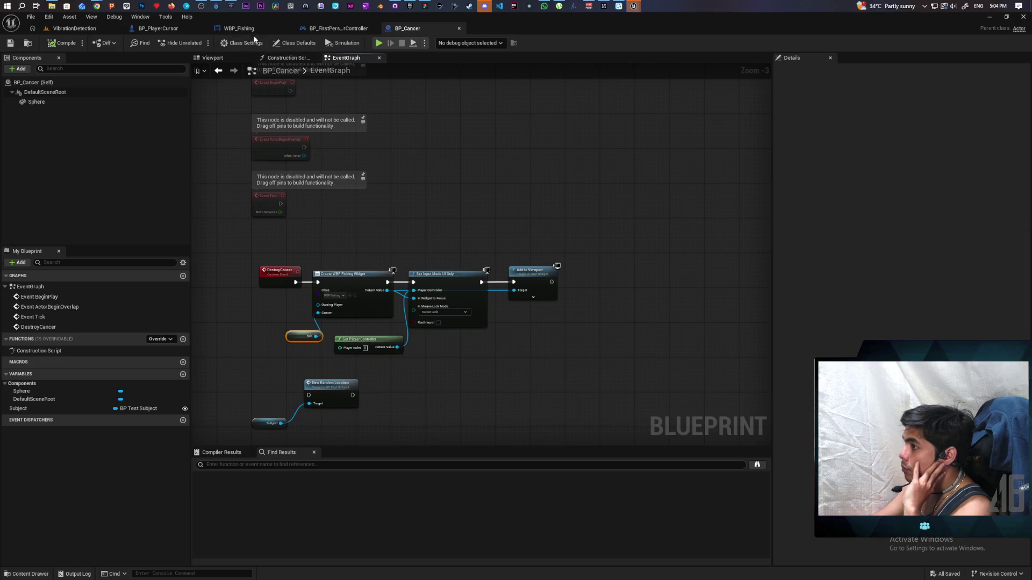
Switch to BP_PlayerCursor's EventGraph and jump to the Update Detection event.
{"action": "left_click", "coordinate": [186, 28]}
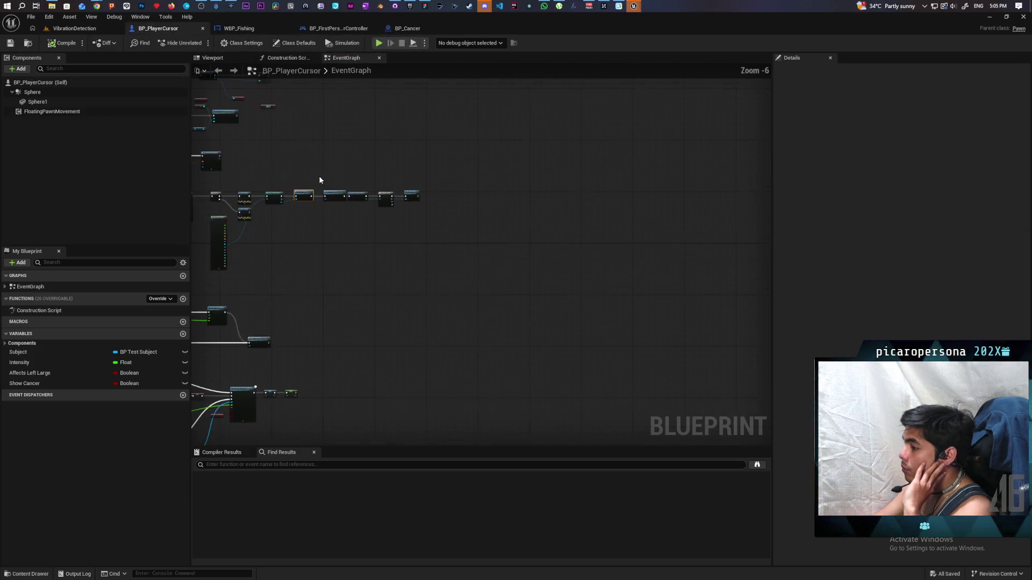
{"action": "scroll", "coordinate": [525, 165], "scroll_direction": "up", "scroll_amount": 2}
{"action": "scroll", "coordinate": [434, 236], "scroll_direction": "up", "scroll_amount": 3}
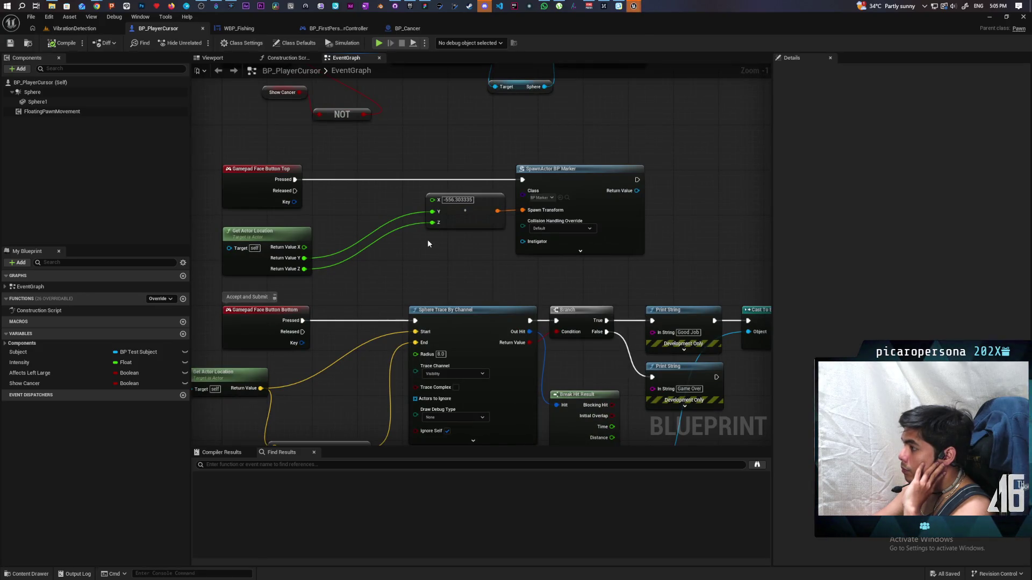
{"action": "scroll", "coordinate": [428, 240], "scroll_direction": "down", "scroll_amount": 3}
{"action": "scroll", "coordinate": [425, 263], "scroll_direction": "down", "scroll_amount": 1}
{"action": "scroll", "coordinate": [425, 264], "scroll_direction": "up", "scroll_amount": 1}
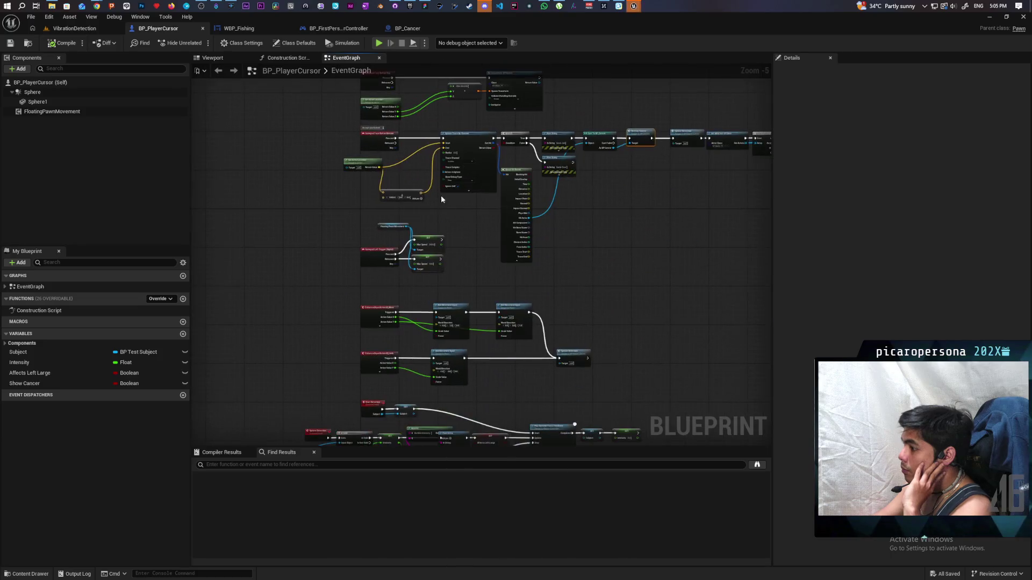
{"action": "scroll", "coordinate": [440, 195], "scroll_direction": "up", "scroll_amount": 1}
{"action": "scroll", "coordinate": [477, 190], "scroll_direction": "up", "scroll_amount": 1}
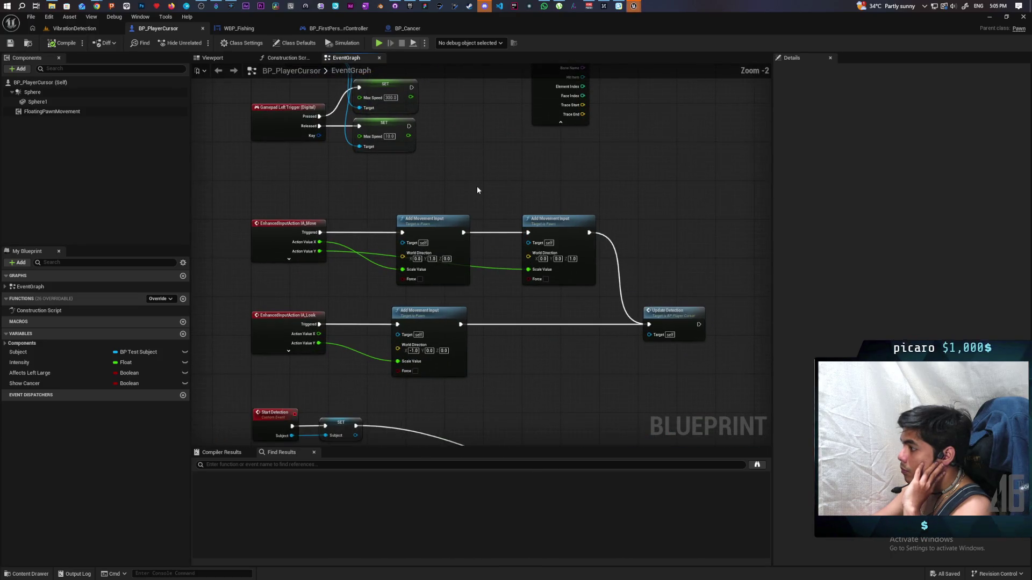
{"action": "double_click", "coordinate": [674, 316]}
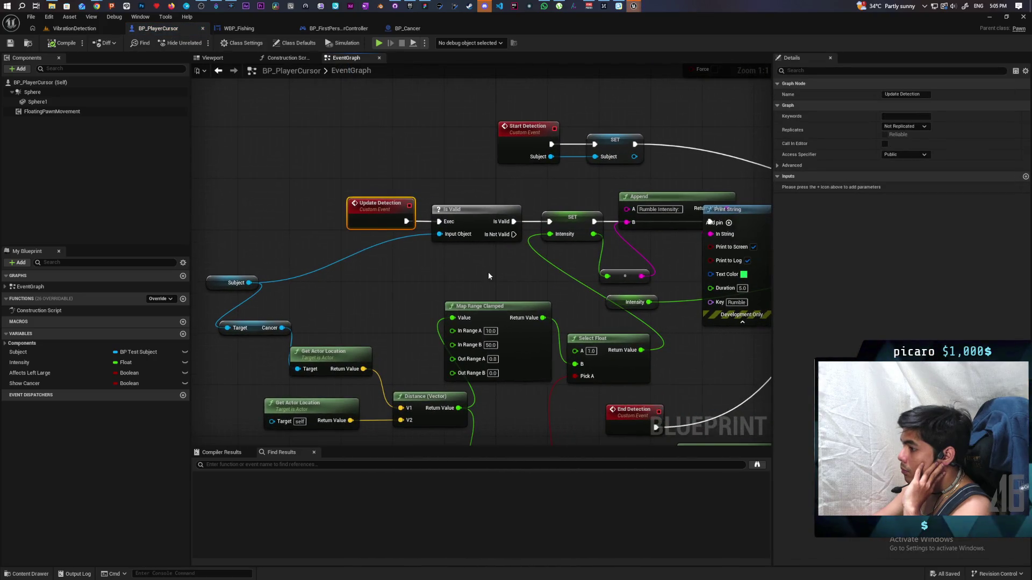
Pan and zoom over the detection logic feeding Play Dynamic Force Feedback.
{"action": "scroll", "coordinate": [488, 272], "scroll_direction": "down", "scroll_amount": 2}
{"action": "scroll", "coordinate": [483, 272], "scroll_direction": "up", "scroll_amount": 1}
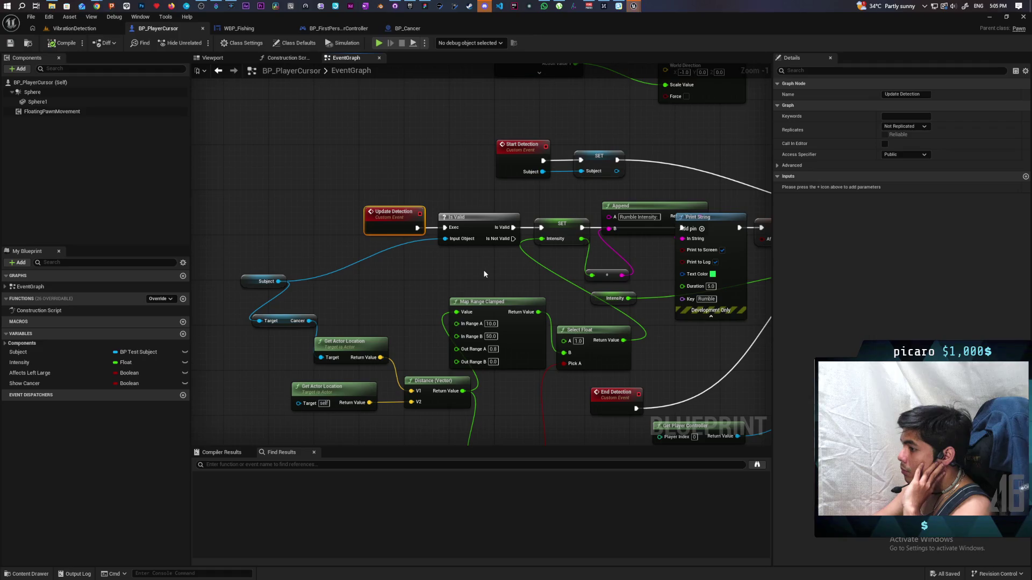
{"action": "scroll", "coordinate": [484, 274], "scroll_direction": "down", "scroll_amount": 1}
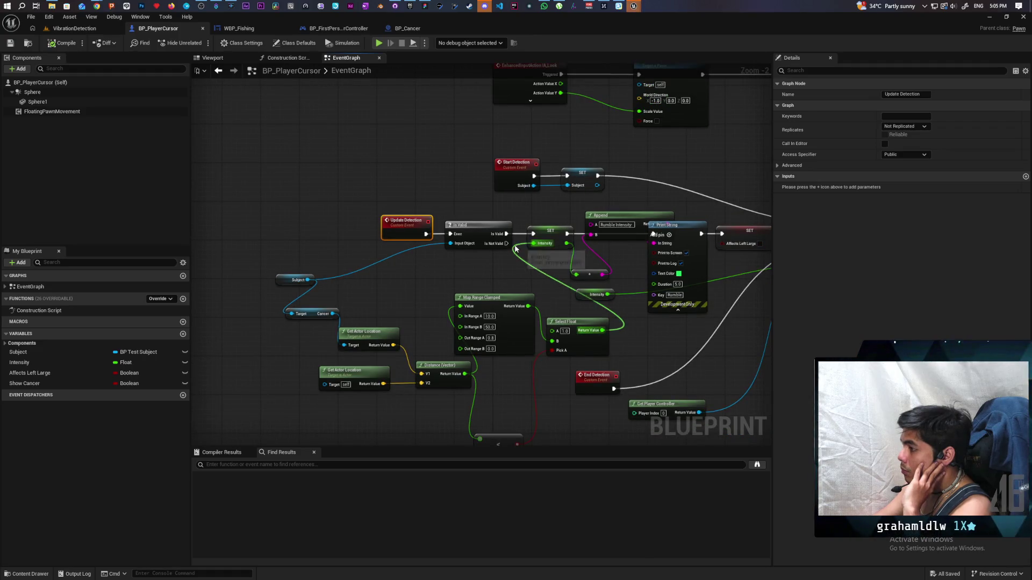
{"action": "mouse_move", "coordinate": [495, 262]}
{"action": "left_mouse_down"}
{"action": "mouse_move", "coordinate": [373, 248]}
{"action": "mouse_move", "coordinate": [309, 256]}
{"action": "mouse_move", "coordinate": [332, 347]}
{"action": "left_mouse_up"}
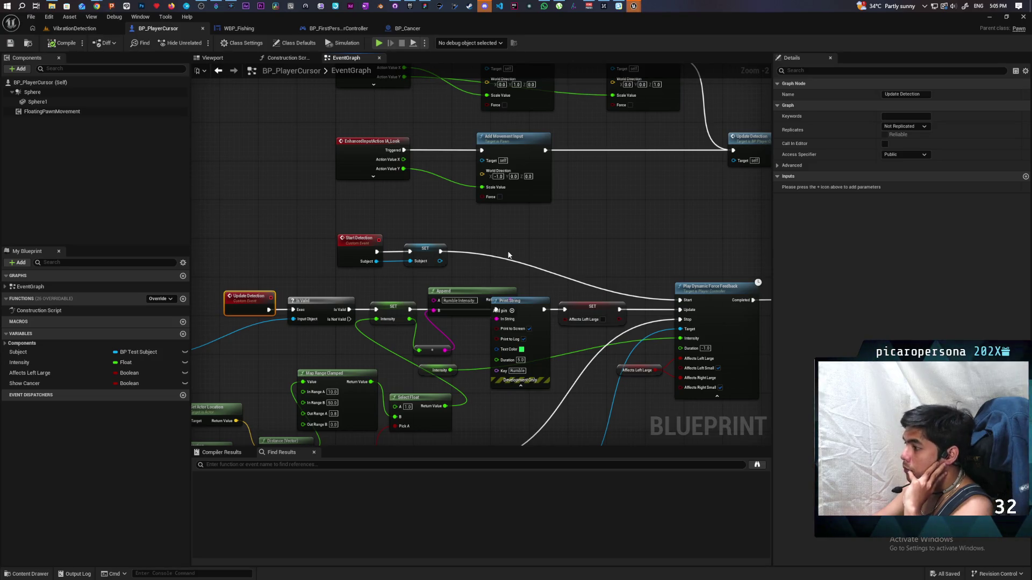
{"action": "scroll", "coordinate": [537, 251], "scroll_direction": "down", "scroll_amount": 2}
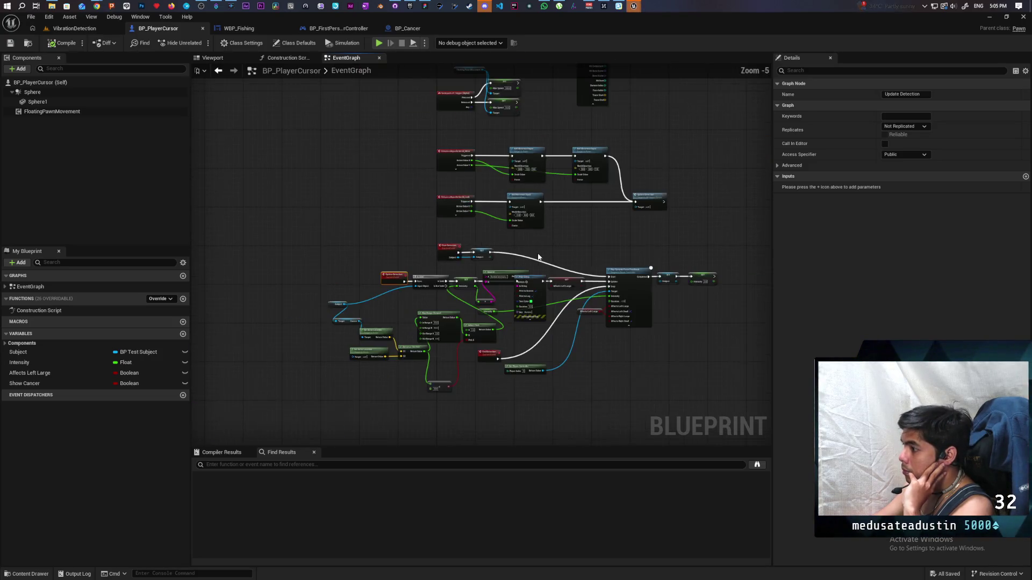
{"action": "scroll", "coordinate": [538, 253], "scroll_direction": "up", "scroll_amount": 2}
{"action": "scroll", "coordinate": [537, 253], "scroll_direction": "down", "scroll_amount": 1}
{"action": "mouse_move", "coordinate": [538, 253]}
{"action": "left_mouse_down"}
{"action": "mouse_move", "coordinate": [538, 183]}
{"action": "mouse_move", "coordinate": [509, 305]}
{"action": "mouse_move", "coordinate": [502, 230]}
{"action": "mouse_move", "coordinate": [527, 168]}
{"action": "mouse_move", "coordinate": [524, 234]}
{"action": "left_mouse_up"}
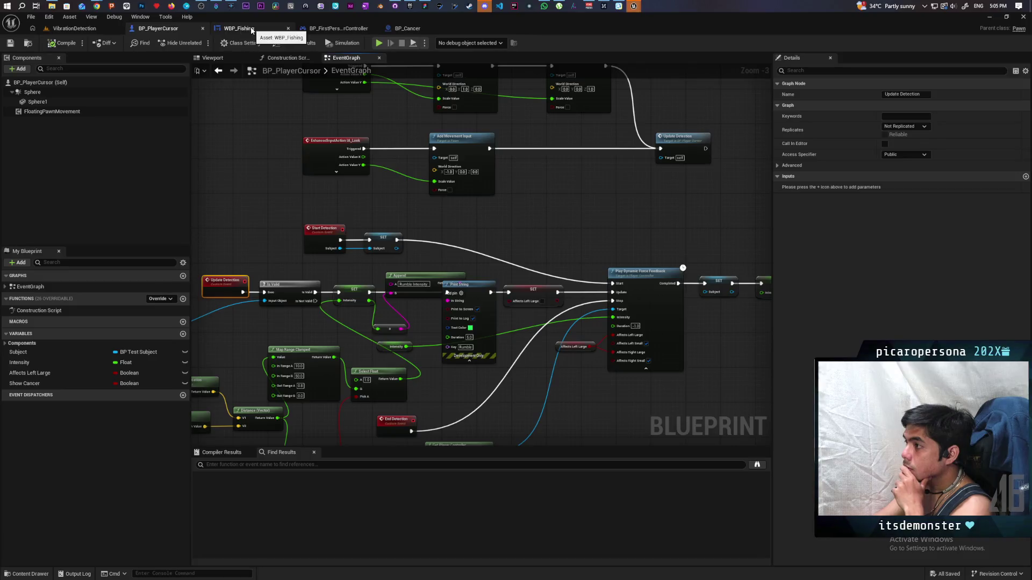
In WBP_Fishing's graph, drag the Pressed event node down-right and recenter the view.
{"action": "left_click", "coordinate": [251, 30]}
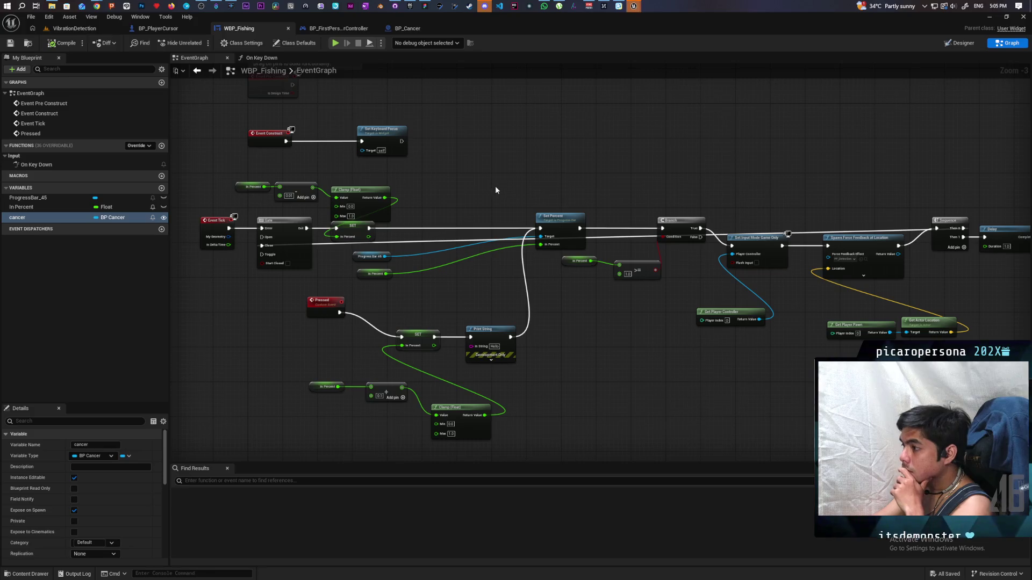
{"action": "mouse_move", "coordinate": [624, 177]}
{"action": "left_mouse_down"}
{"action": "mouse_move", "coordinate": [450, 165]}
{"action": "mouse_move", "coordinate": [613, 146]}
{"action": "mouse_move", "coordinate": [624, 166]}
{"action": "left_mouse_up"}
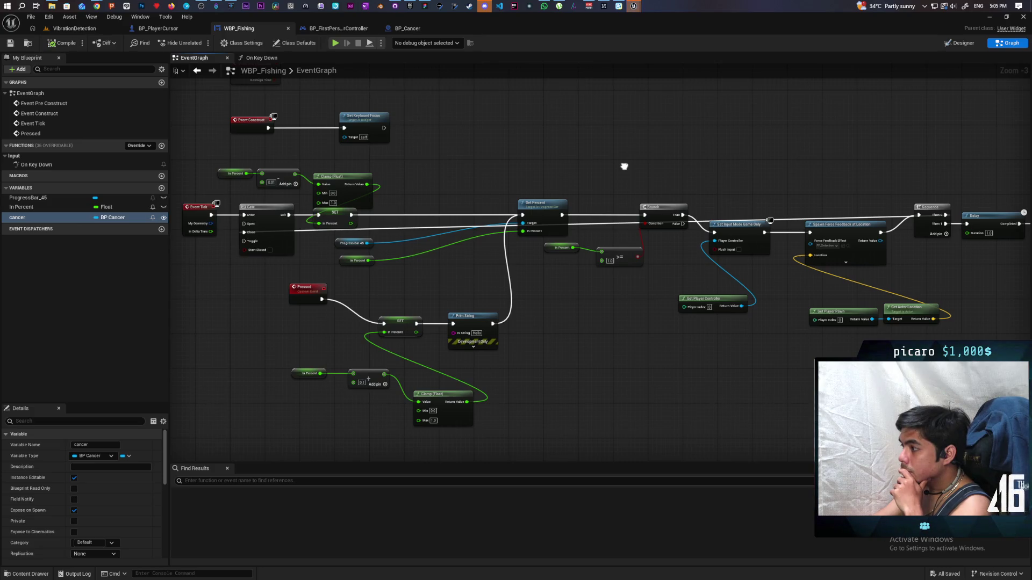
{"action": "left_click_drag", "start_coordinate": [624, 166], "coordinate": [609, 159]}
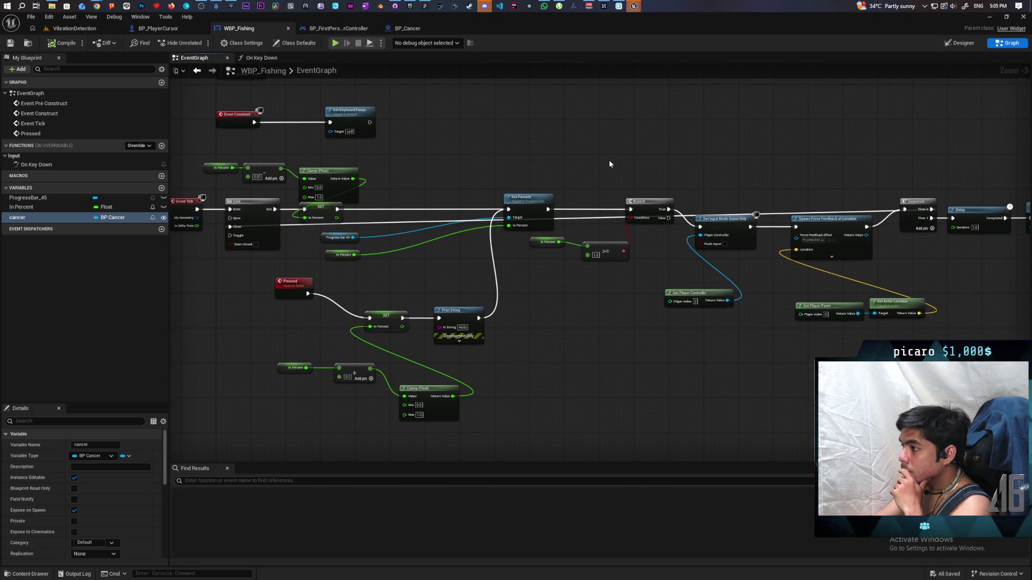
{"action": "mouse_move", "coordinate": [287, 281]}
{"action": "left_mouse_down"}
{"action": "mouse_move", "coordinate": [301, 319]}
{"action": "mouse_move", "coordinate": [299, 309]}
{"action": "left_mouse_up"}
{"action": "mouse_move", "coordinate": [480, 286]}
{"action": "left_mouse_down"}
{"action": "mouse_move", "coordinate": [495, 333]}
{"action": "mouse_move", "coordinate": [572, 356]}
{"action": "mouse_move", "coordinate": [563, 362]}
{"action": "left_mouse_up"}
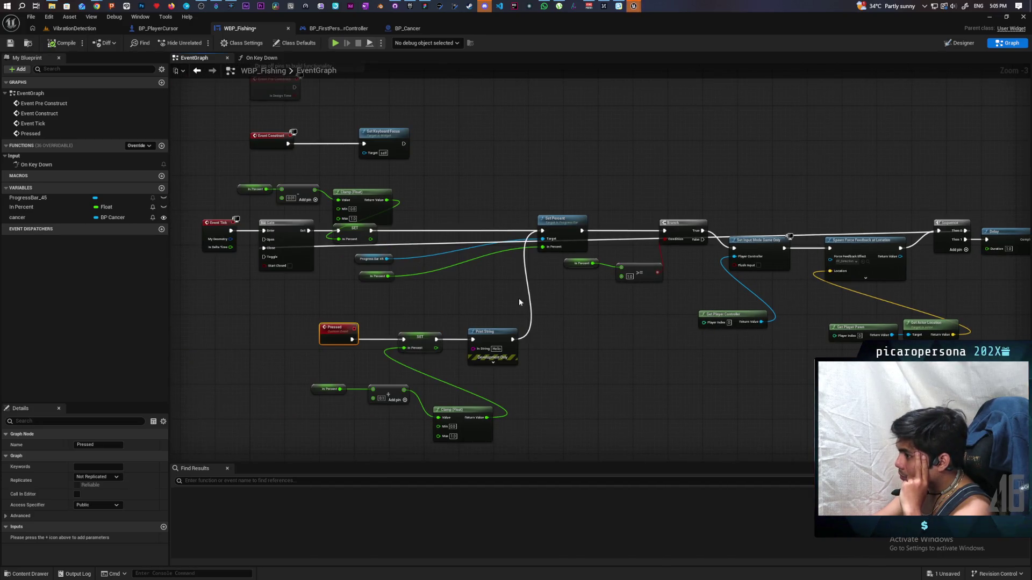
In BP_Cancer, rename the DestroyCancer event to Fish Cancer and save all blueprints.
{"action": "left_click", "coordinate": [408, 28]}
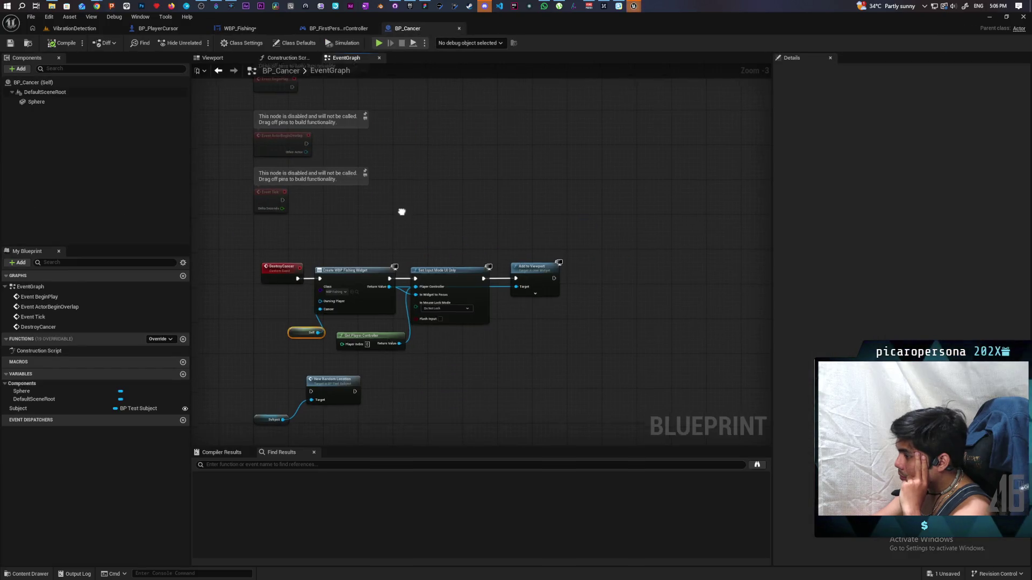
{"action": "scroll", "coordinate": [401, 212], "scroll_direction": "up", "scroll_amount": 2}
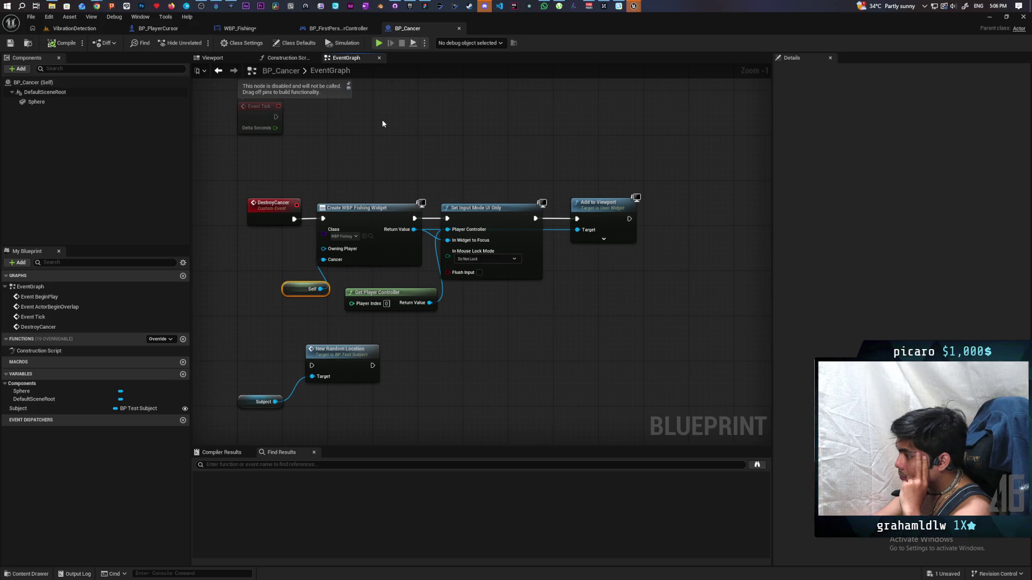
{"action": "left_click", "coordinate": [292, 202]}
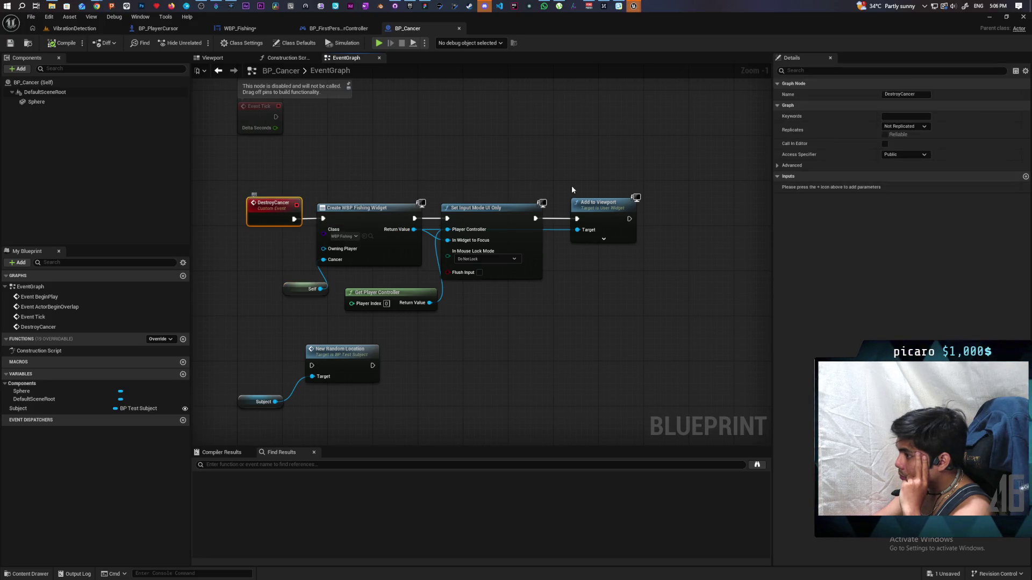
{"action": "left_click_drag", "start_coordinate": [903, 94], "coordinate": [802, 85]}
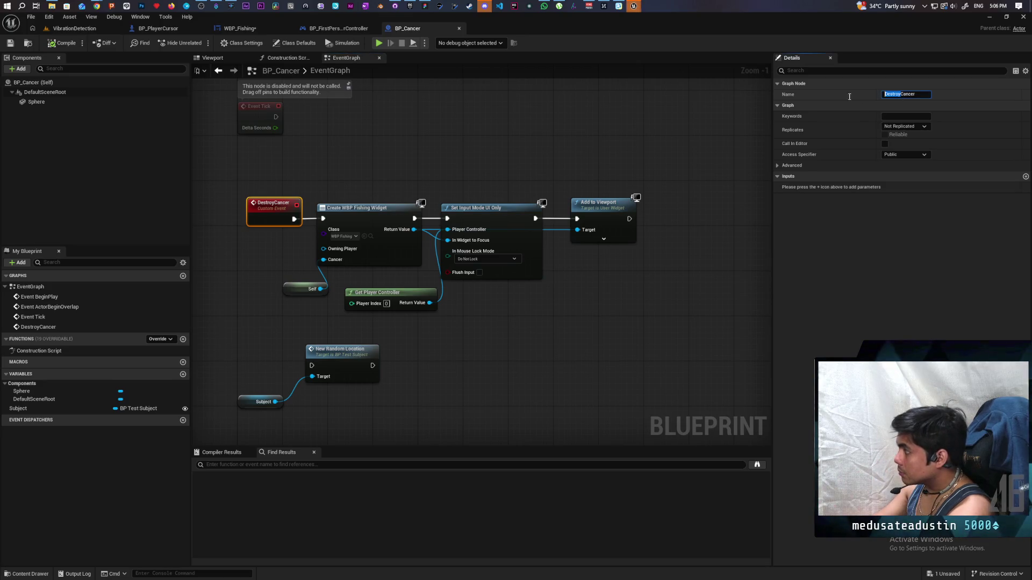
{"action": "key", "text": "BackSpace"}
{"action": "type", "text": "ish"}
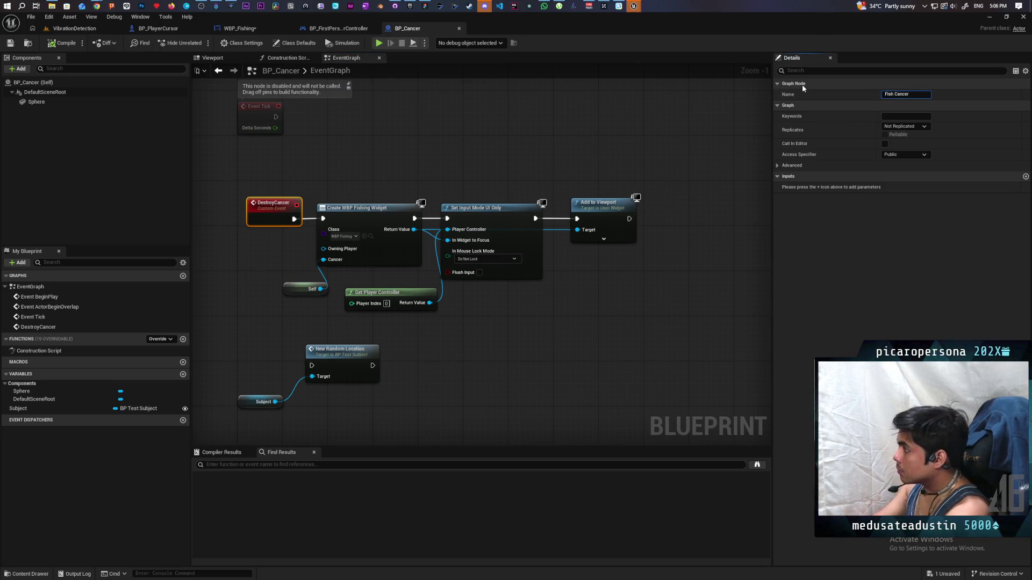
{"action": "left_click", "coordinate": [498, 126]}
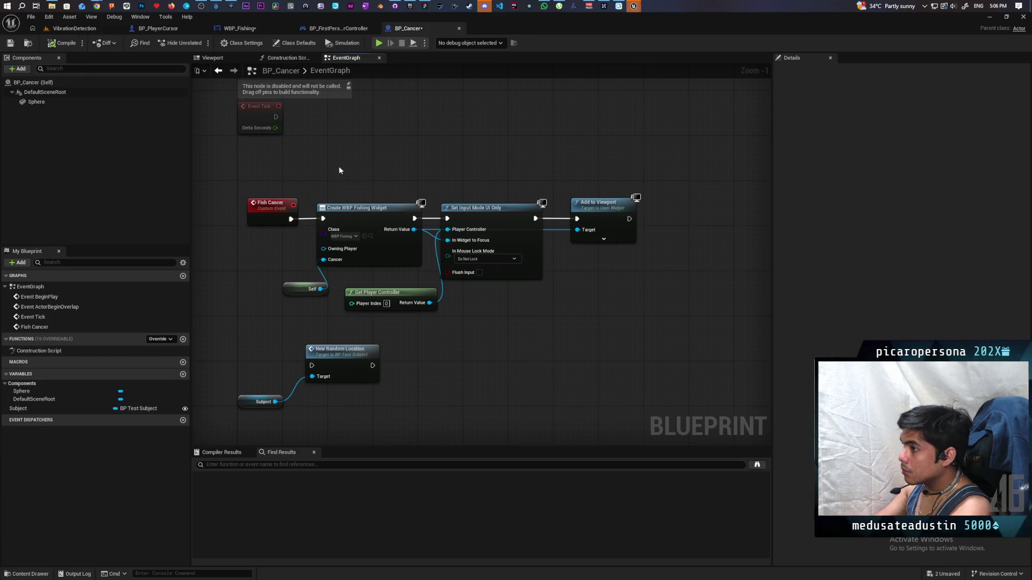
{"action": "key", "text": "ctrl+shift+s"}
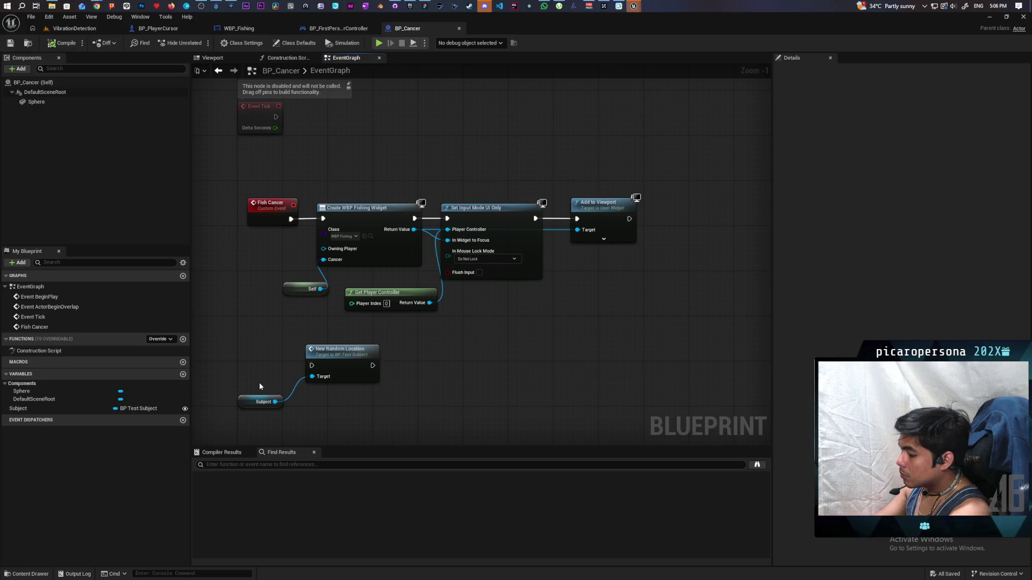
Add a New Location custom event that triggers New Random Location, and save BP_Cancer.
{"action": "key", "text": "ctrl+v"}
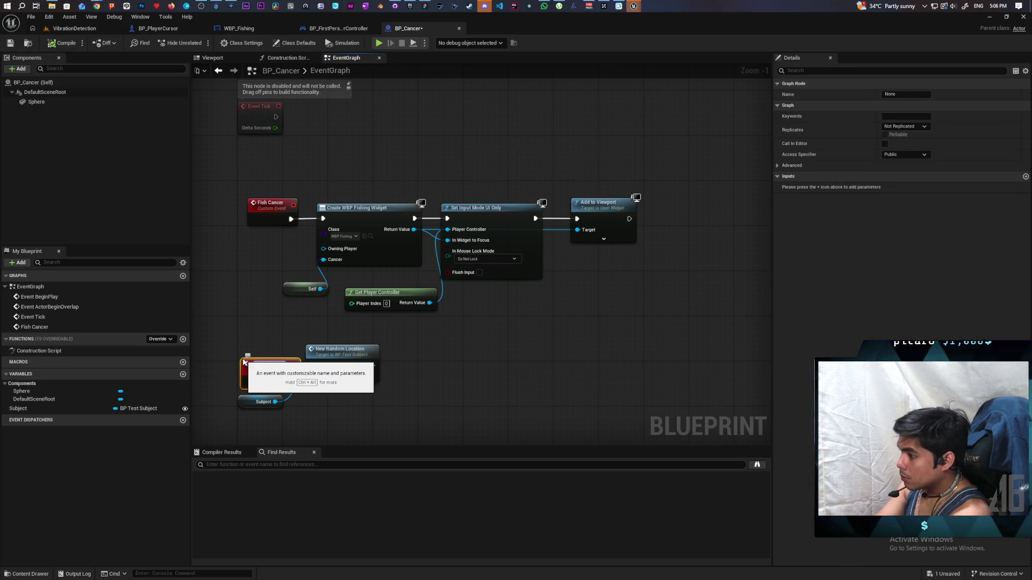
{"action": "type", "text": "New Location"}
{"action": "key", "text": "Return"}
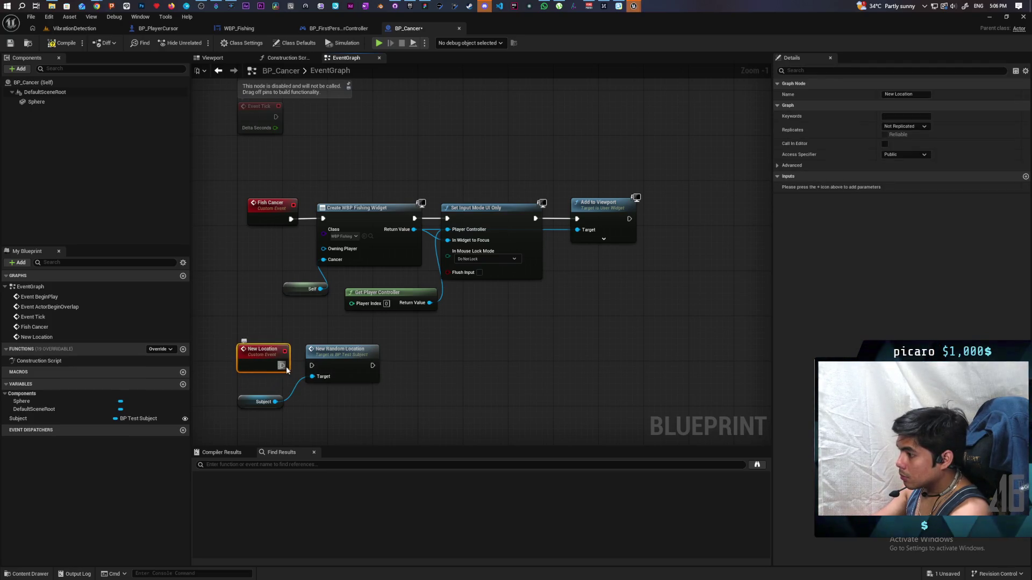
{"action": "left_click_drag", "start_coordinate": [282, 366], "coordinate": [313, 367]}
{"action": "key", "text": "ctrl+s"}
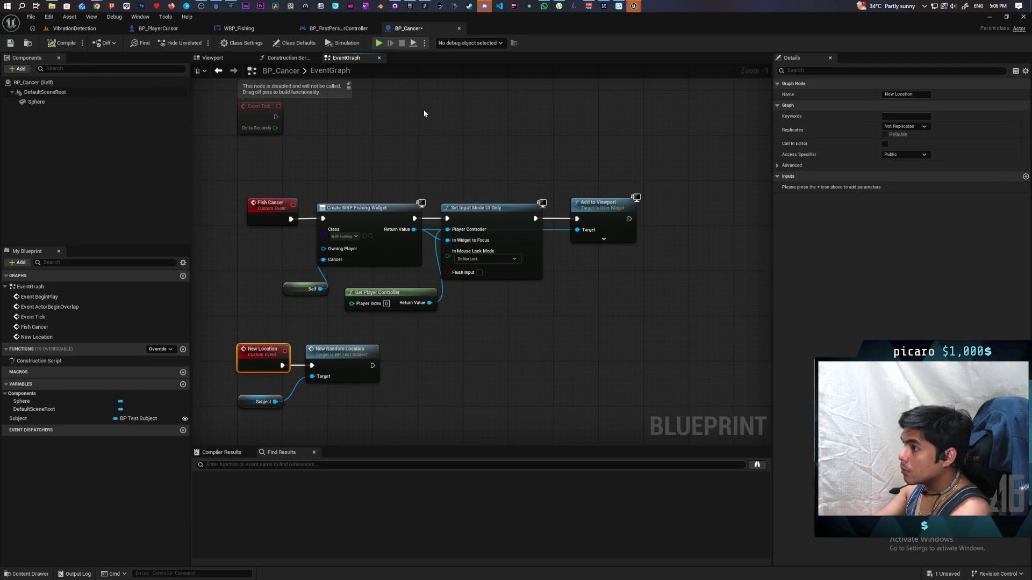
{"action": "left_click", "coordinate": [340, 30]}
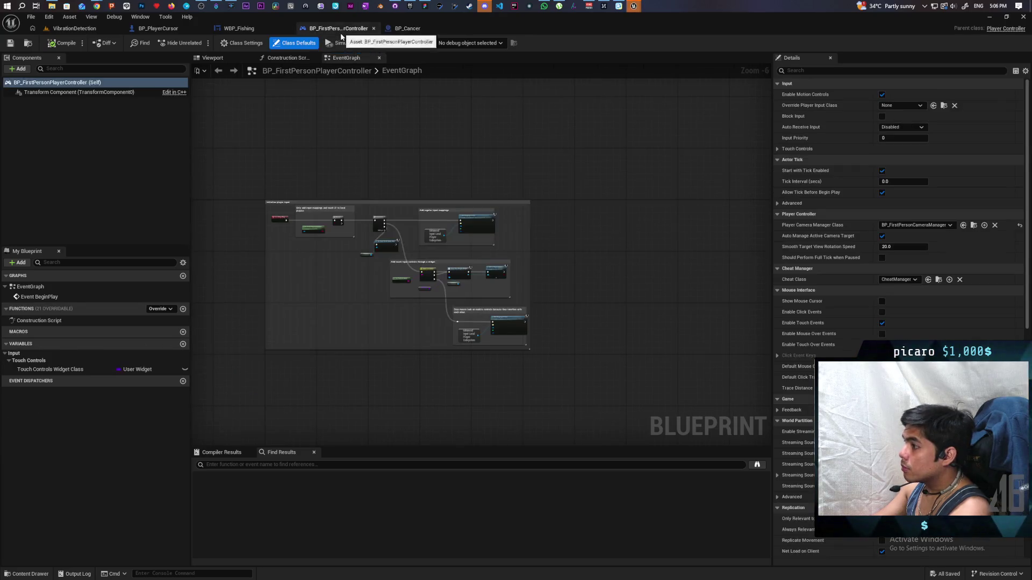
In WBP_Fishing, spread the force feedback nodes and the Sequence chain apart to make room.
{"action": "left_click", "coordinate": [239, 28]}
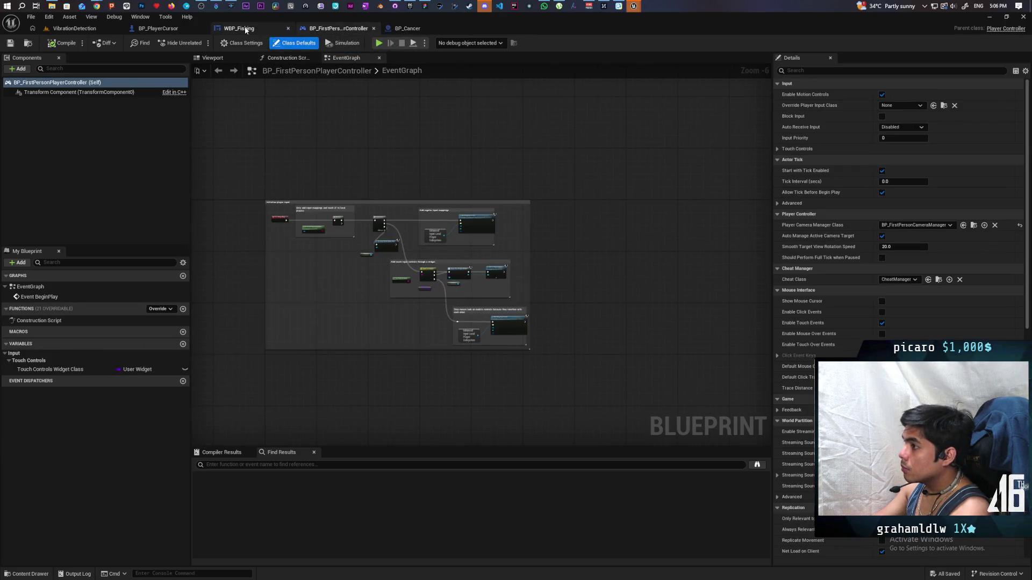
{"action": "scroll", "coordinate": [536, 317], "scroll_direction": "up", "scroll_amount": 3}
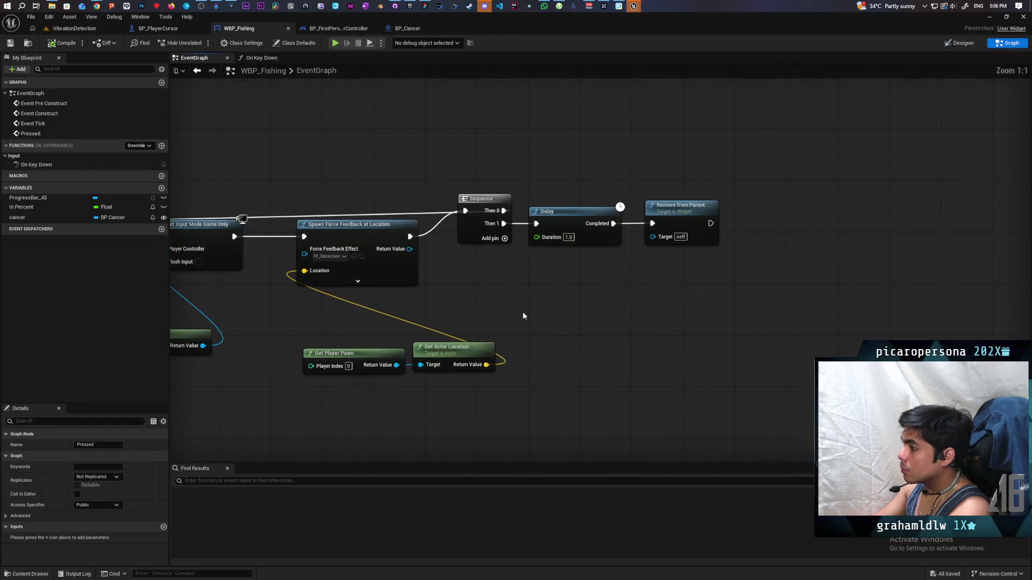
{"action": "left_click_drag", "start_coordinate": [535, 318], "coordinate": [622, 318]}
{"action": "left_click_drag", "start_coordinate": [438, 403], "coordinate": [604, 293]}
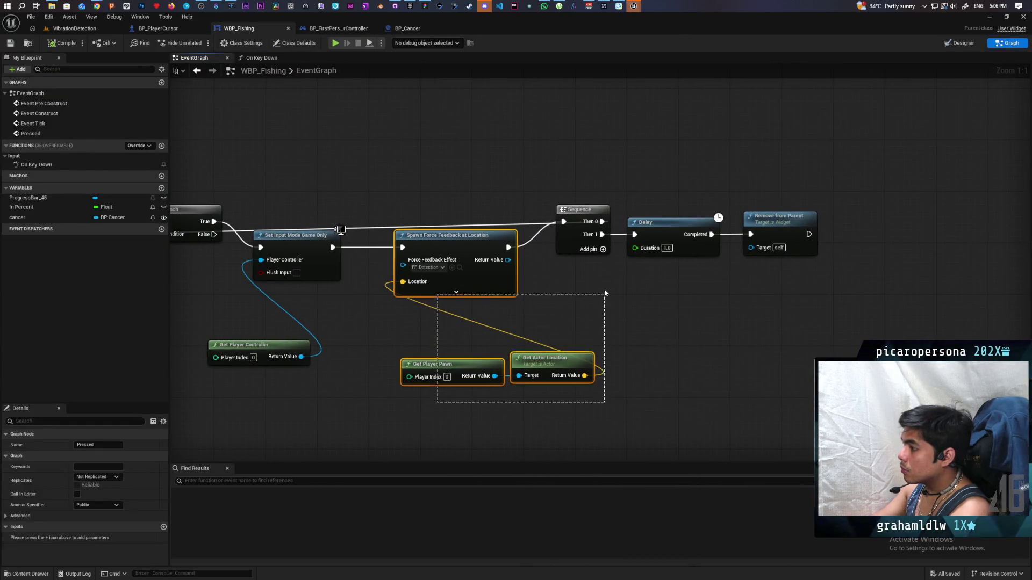
{"action": "left_click_drag", "start_coordinate": [485, 280], "coordinate": [453, 281]}
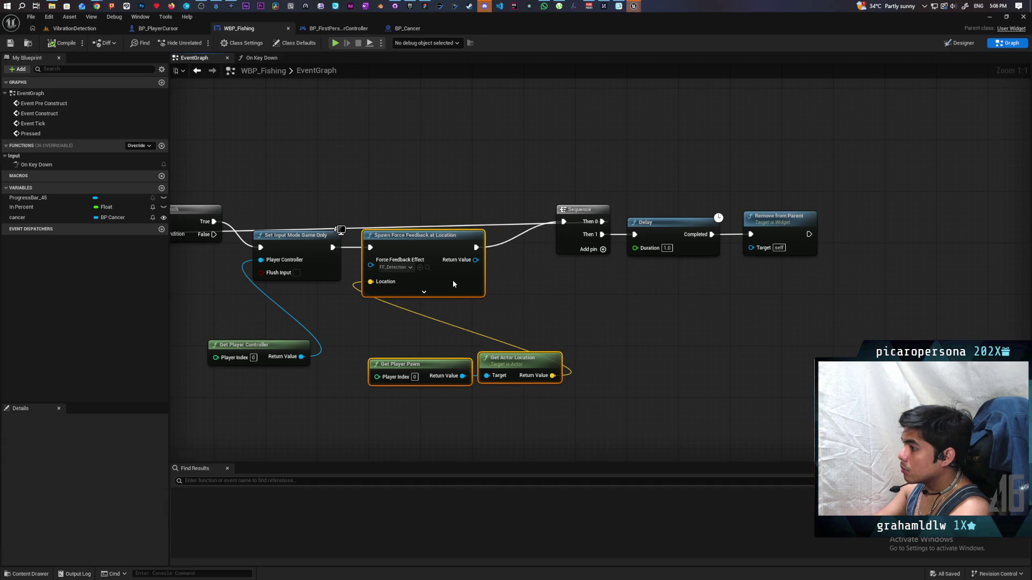
{"action": "left_click_drag", "start_coordinate": [598, 282], "coordinate": [874, 163]}
{"action": "left_click_drag", "start_coordinate": [573, 250], "coordinate": [682, 244]}
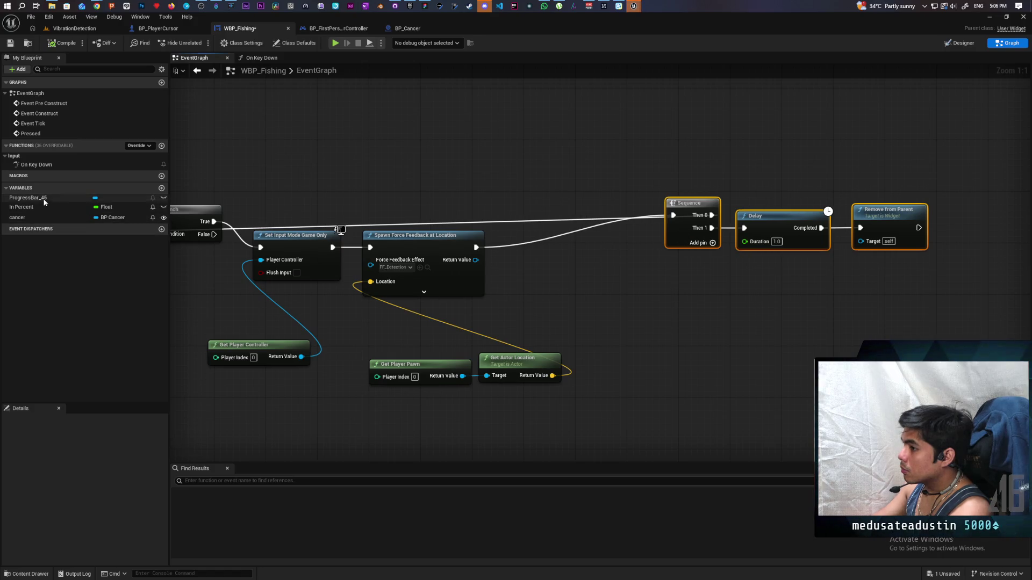
Add a Cancer getter calling New Location after Spawn Force Feedback at Location, then play-test.
{"action": "mouse_move", "coordinate": [43, 197]}
{"action": "left_mouse_down"}
{"action": "mouse_move", "coordinate": [396, 188]}
{"action": "mouse_move", "coordinate": [125, 211]}
{"action": "mouse_move", "coordinate": [16, 203]}
{"action": "mouse_move", "coordinate": [401, 184]}
{"action": "mouse_move", "coordinate": [453, 186]}
{"action": "mouse_move", "coordinate": [495, 206]}
{"action": "left_mouse_up"}
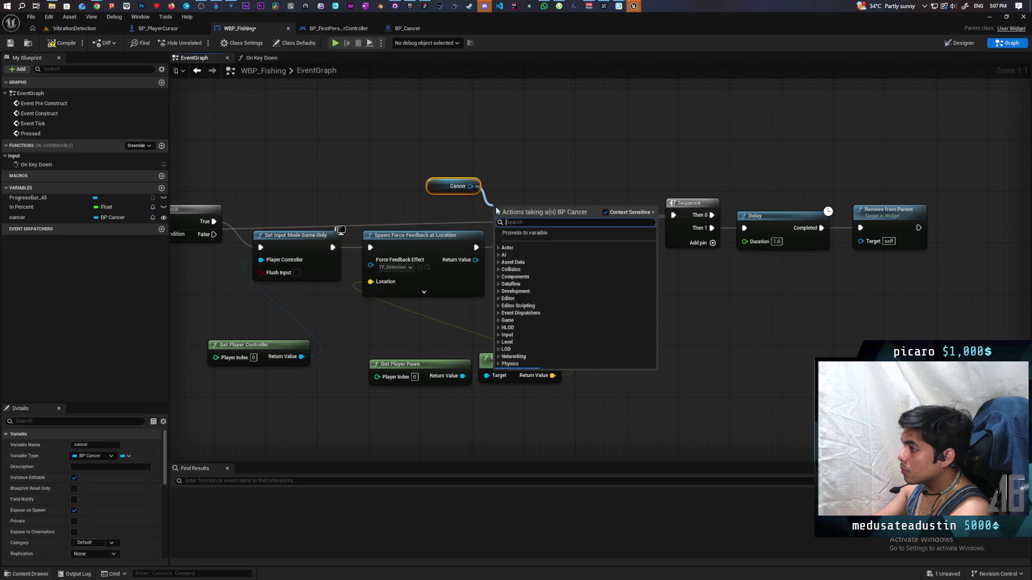
{"action": "type", "text": "new location"}
{"action": "key", "text": "Return"}
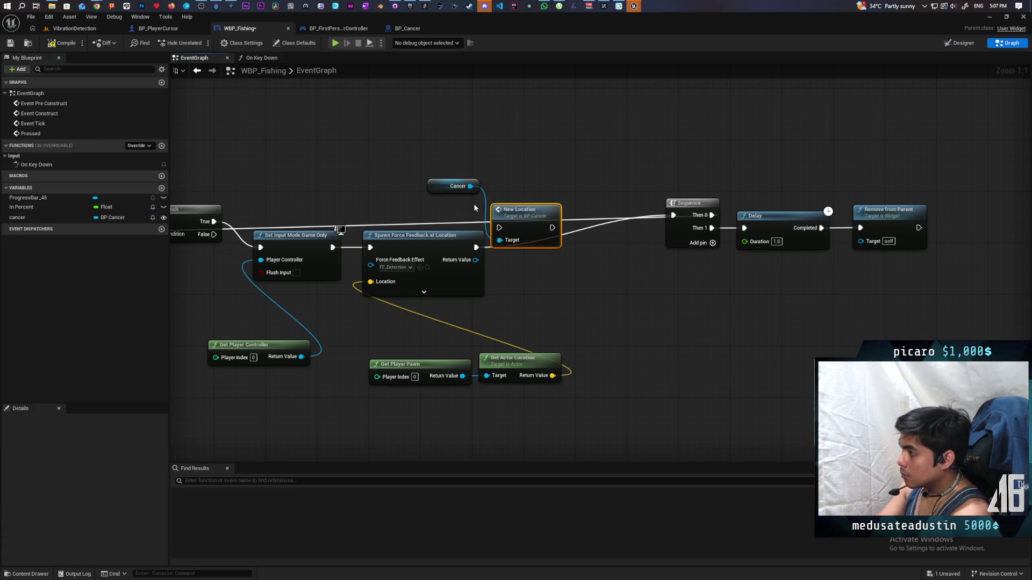
{"action": "mouse_move", "coordinate": [528, 226]}
{"action": "left_mouse_down"}
{"action": "mouse_move", "coordinate": [534, 258]}
{"action": "mouse_move", "coordinate": [559, 260]}
{"action": "mouse_move", "coordinate": [551, 236]}
{"action": "left_mouse_up"}
{"action": "mouse_move", "coordinate": [475, 247]}
{"action": "left_mouse_down"}
{"action": "mouse_move", "coordinate": [525, 253]}
{"action": "mouse_move", "coordinate": [553, 228]}
{"action": "left_mouse_up"}
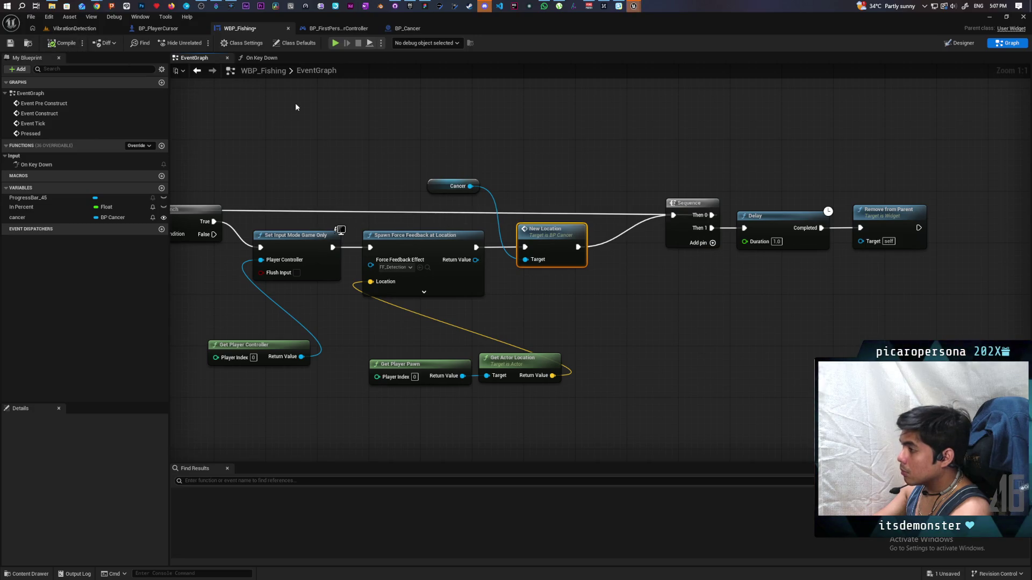
{"action": "left_click", "coordinate": [334, 43]}
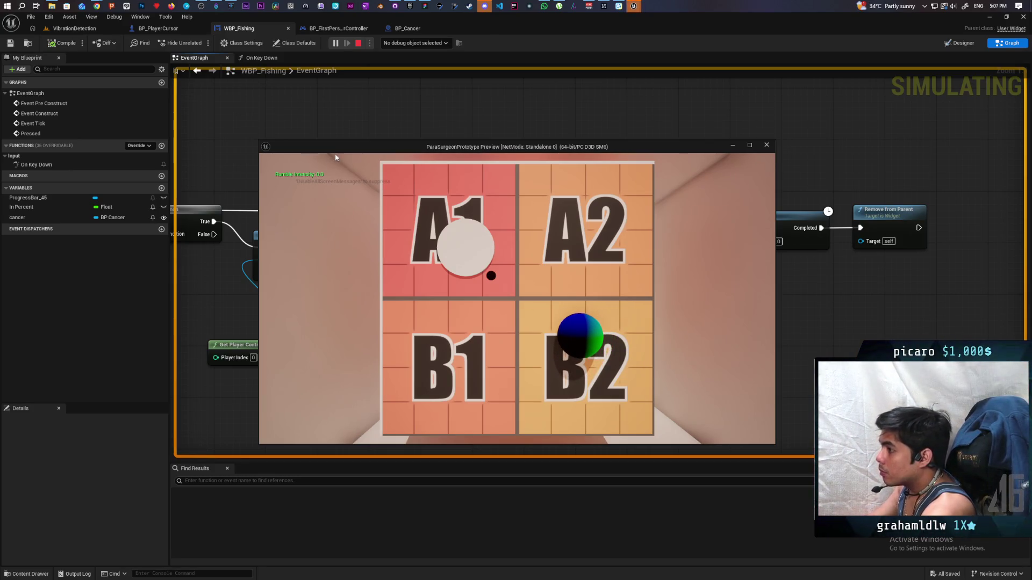
{"action": "key", "text": "Escape"}
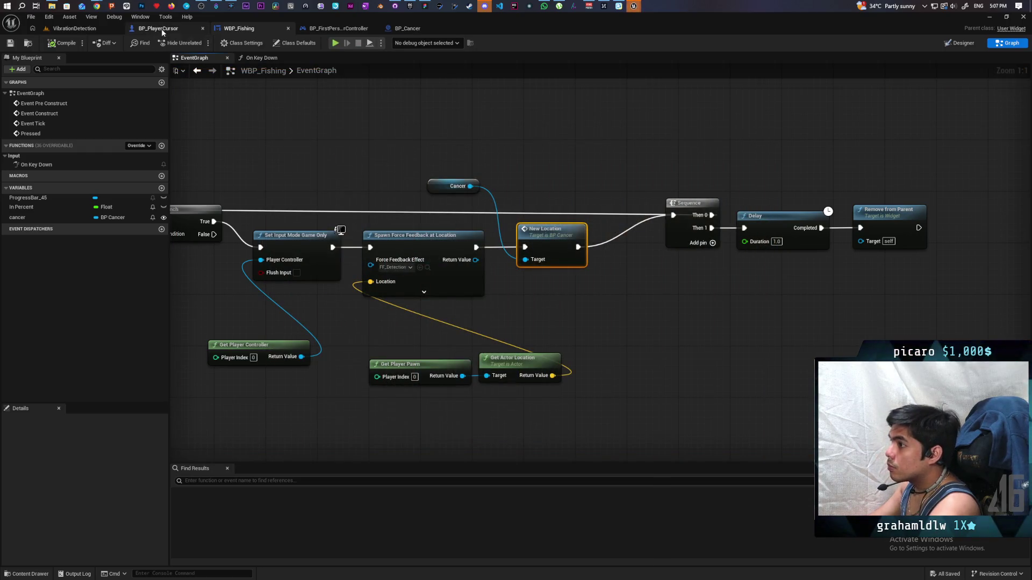
{"action": "left_click", "coordinate": [163, 31]}
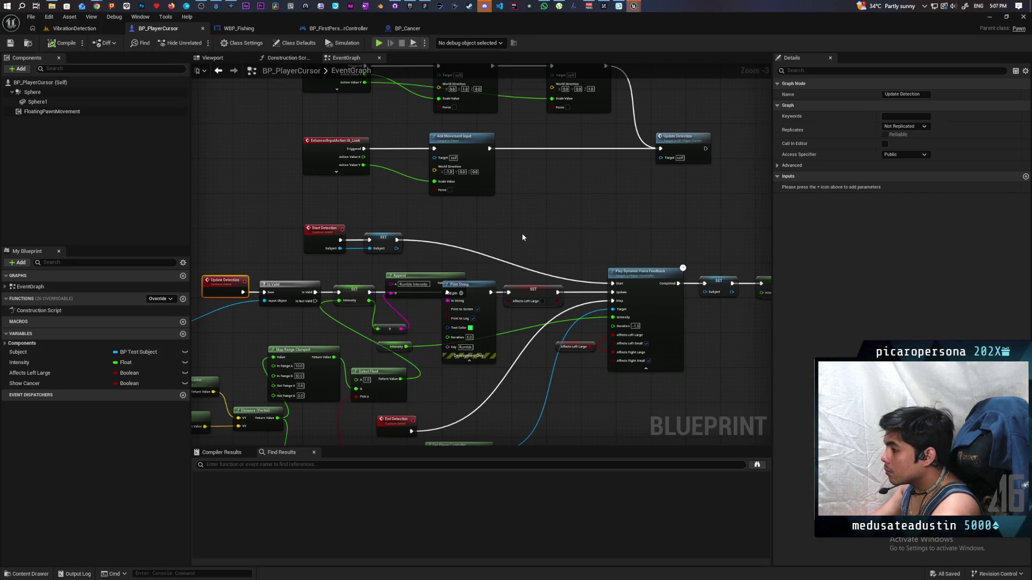
Find the Fish Cancer call in BP_PlayerCursor's trace chain and jump to its definition.
{"action": "scroll", "coordinate": [522, 237], "scroll_direction": "down", "scroll_amount": 4}
{"action": "scroll", "coordinate": [609, 316], "scroll_direction": "up", "scroll_amount": 5}
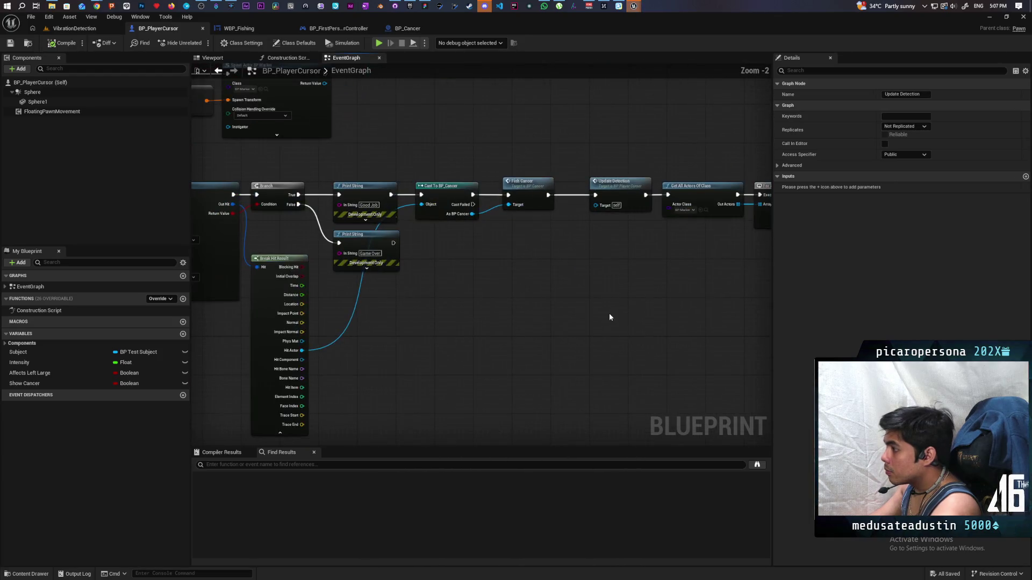
{"action": "scroll", "coordinate": [563, 312], "scroll_direction": "down", "scroll_amount": 2}
{"action": "scroll", "coordinate": [519, 340], "scroll_direction": "down", "scroll_amount": 2}
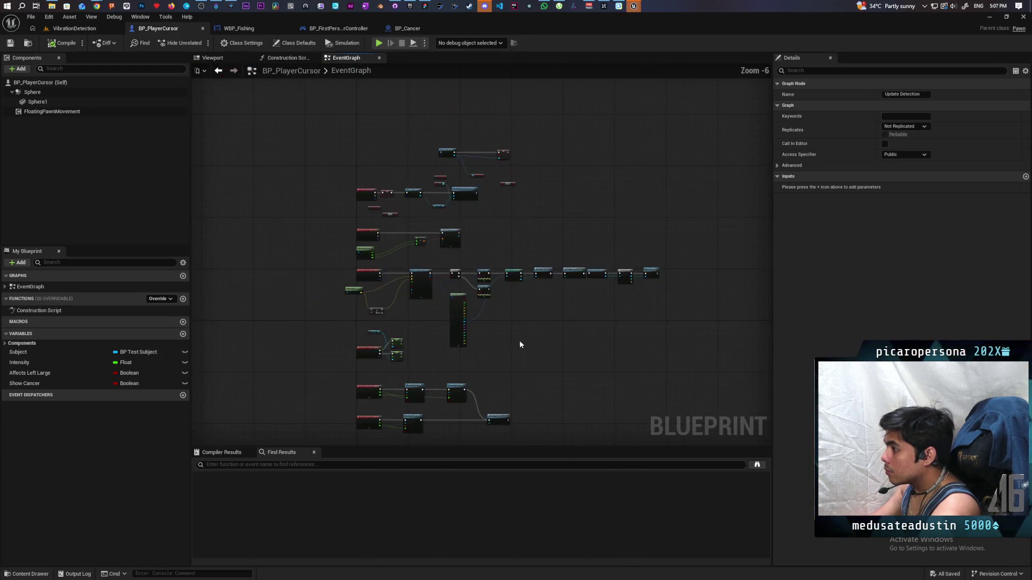
{"action": "scroll", "coordinate": [519, 340], "scroll_direction": "up", "scroll_amount": 2}
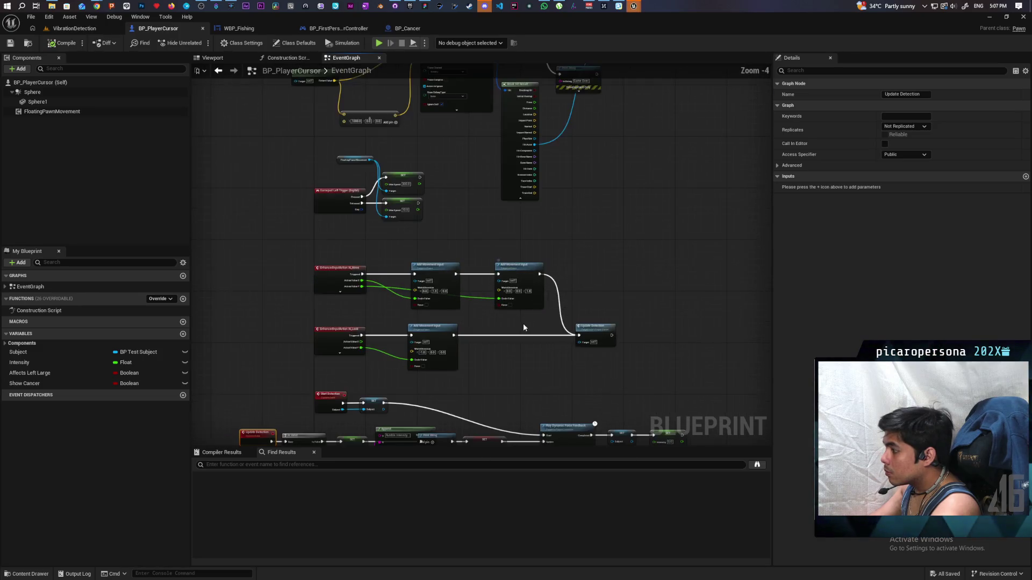
{"action": "scroll", "coordinate": [524, 327], "scroll_direction": "up", "scroll_amount": 2}
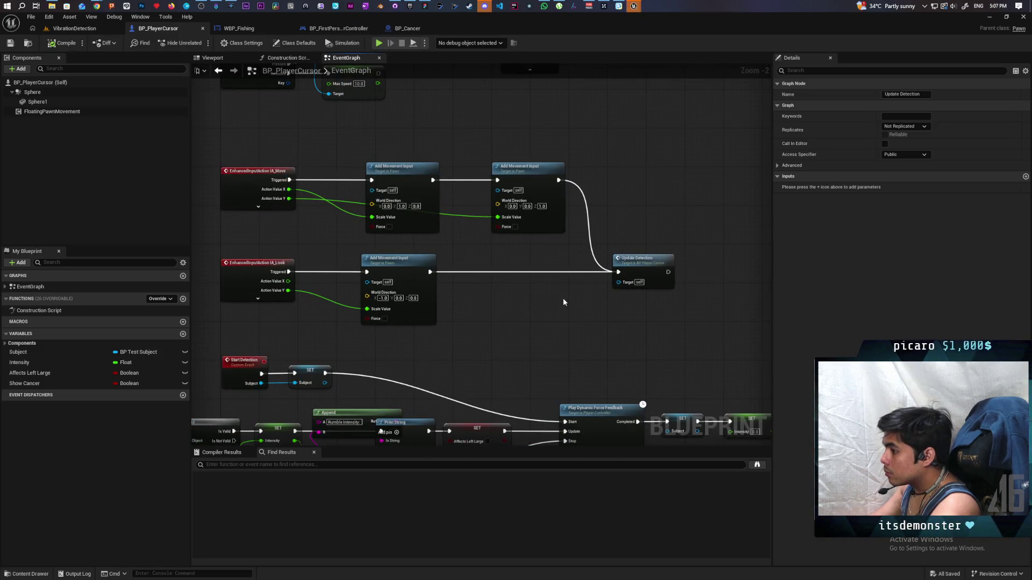
{"action": "scroll", "coordinate": [594, 210], "scroll_direction": "down", "scroll_amount": 2}
{"action": "scroll", "coordinate": [611, 195], "scroll_direction": "up", "scroll_amount": 2}
{"action": "mouse_move", "coordinate": [611, 195]}
{"action": "left_mouse_down"}
{"action": "mouse_move", "coordinate": [532, 288]}
{"action": "mouse_move", "coordinate": [502, 346]}
{"action": "mouse_move", "coordinate": [486, 348]}
{"action": "mouse_move", "coordinate": [594, 325]}
{"action": "mouse_move", "coordinate": [480, 343]}
{"action": "left_mouse_up"}
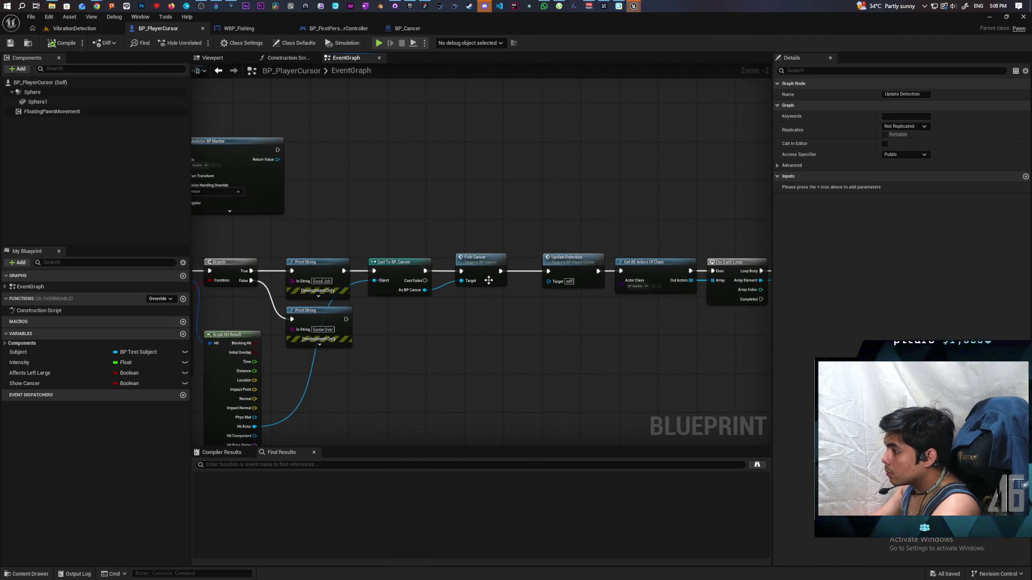
{"action": "scroll", "coordinate": [457, 327], "scroll_direction": "down", "scroll_amount": 3}
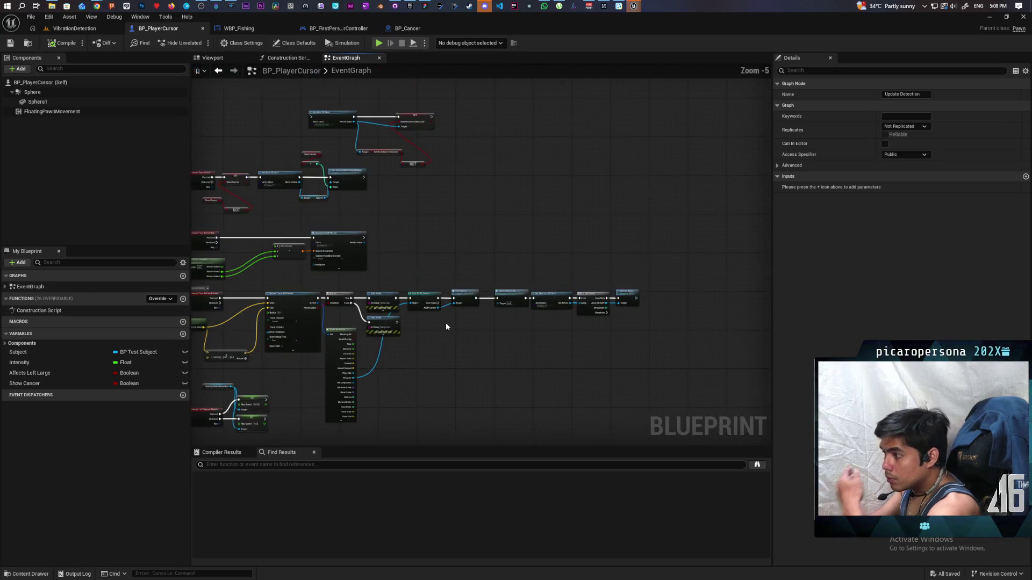
{"action": "scroll", "coordinate": [446, 322], "scroll_direction": "up", "scroll_amount": 4}
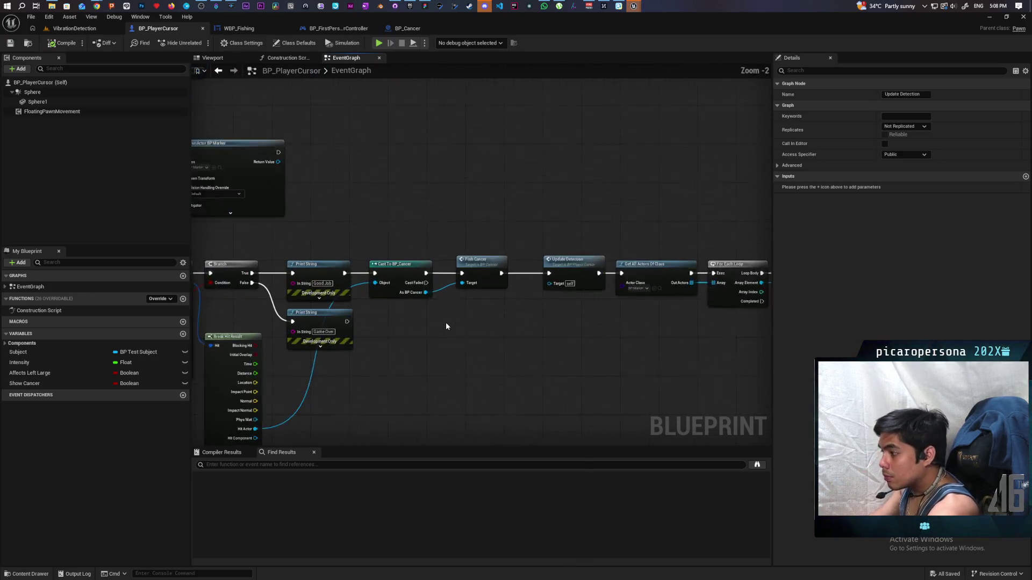
{"action": "double_click", "coordinate": [491, 276]}
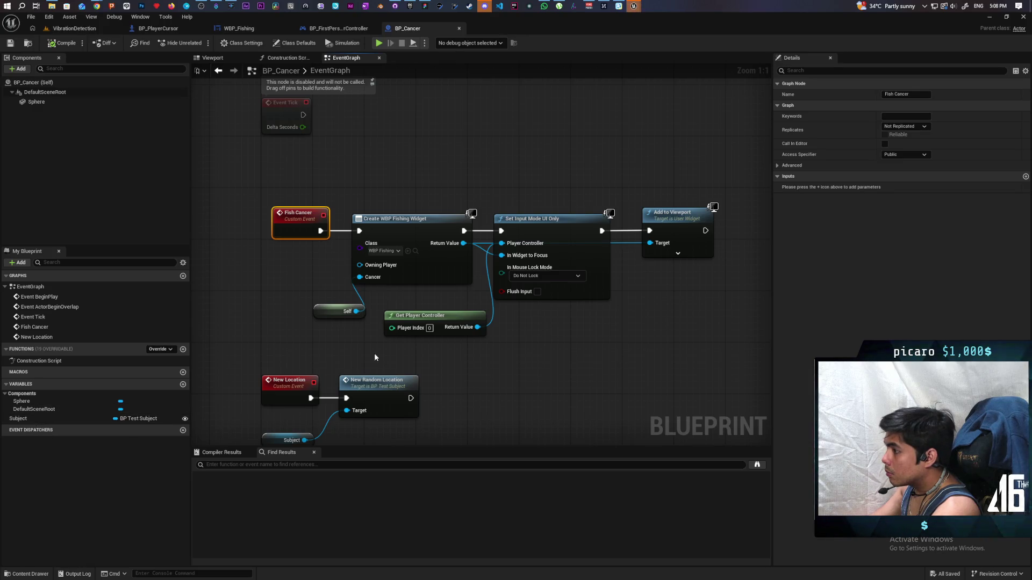
Move the widget-creation chain right and add a Get Player Pawn node near BeginPlay.
{"action": "mouse_move", "coordinate": [353, 191]}
{"action": "left_mouse_down"}
{"action": "mouse_move", "coordinate": [354, 201]}
{"action": "mouse_move", "coordinate": [644, 330]}
{"action": "mouse_move", "coordinate": [720, 330]}
{"action": "left_mouse_up"}
{"action": "mouse_move", "coordinate": [544, 229]}
{"action": "left_mouse_down"}
{"action": "mouse_move", "coordinate": [692, 229]}
{"action": "mouse_move", "coordinate": [585, 228]}
{"action": "left_mouse_up"}
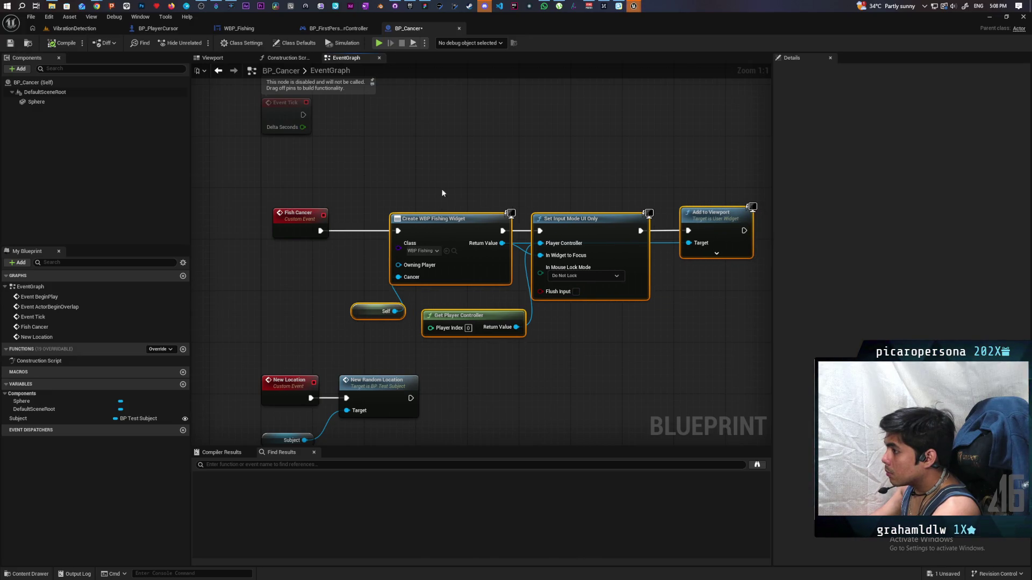
{"action": "mouse_move", "coordinate": [441, 189]}
{"action": "left_mouse_down"}
{"action": "mouse_move", "coordinate": [478, 360]}
{"action": "mouse_move", "coordinate": [472, 351]}
{"action": "mouse_move", "coordinate": [526, 354]}
{"action": "left_mouse_up"}
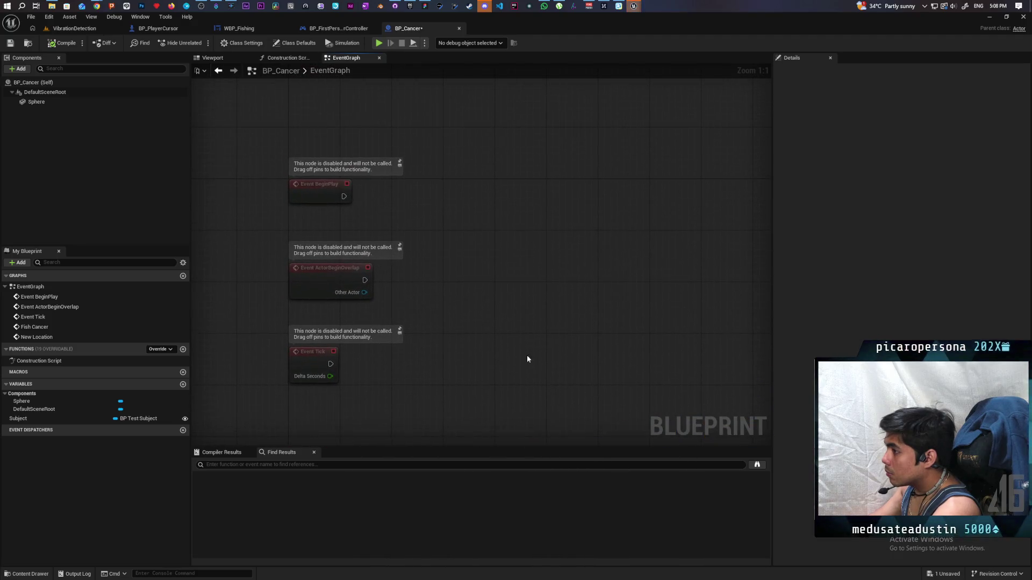
{"action": "right_click", "coordinate": [447, 206]}
{"action": "type", "text": "ge"}
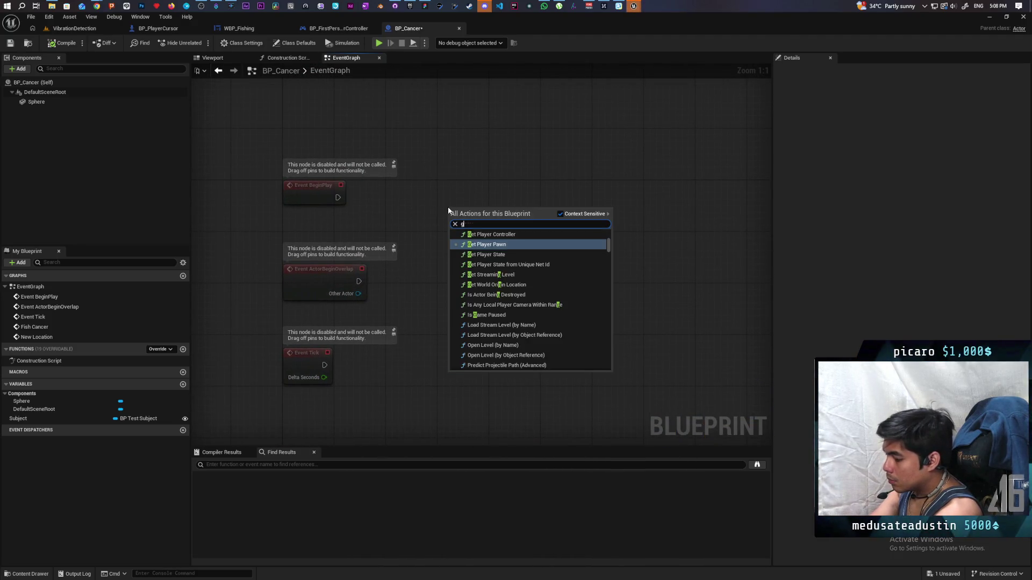
{"action": "type", "text": "t pl"}
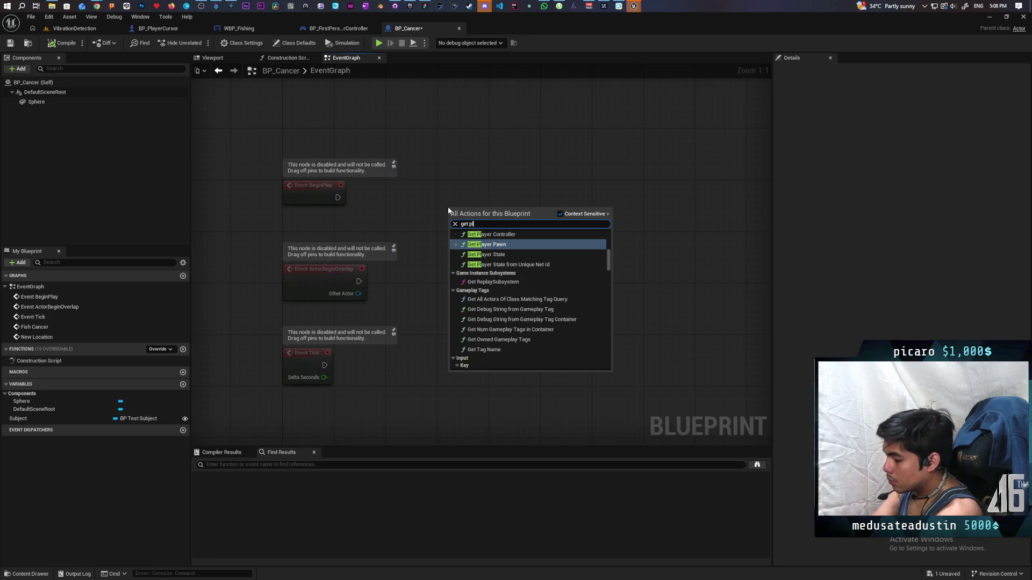
{"action": "type", "text": "ayer pawn"}
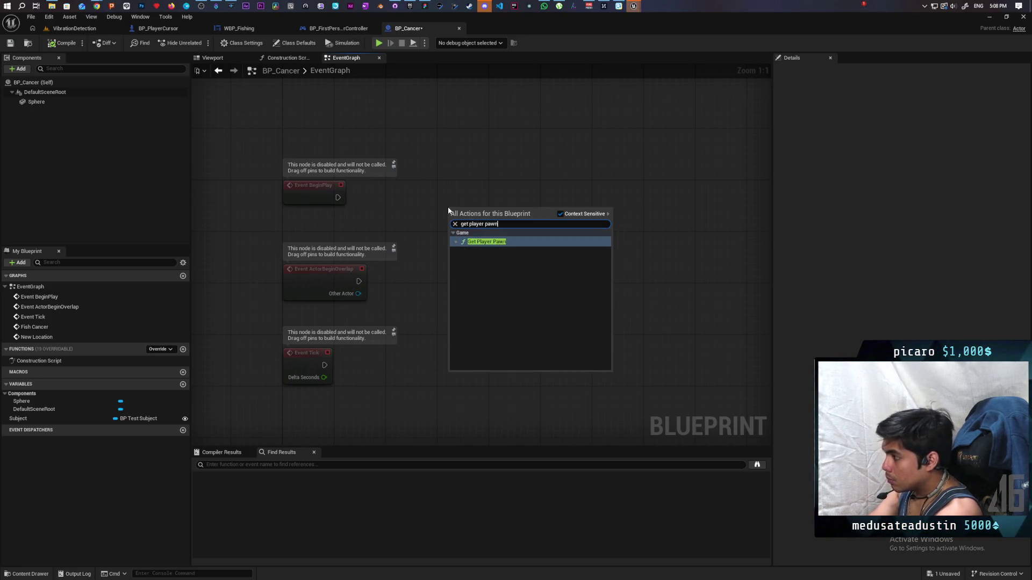
{"action": "key", "text": "Return"}
Cast the player pawn to BP_PlayerCursor from BeginPlay and promote the result to As BP Player Cursor.
{"action": "left_click_drag", "start_coordinate": [535, 224], "coordinate": [571, 210]}
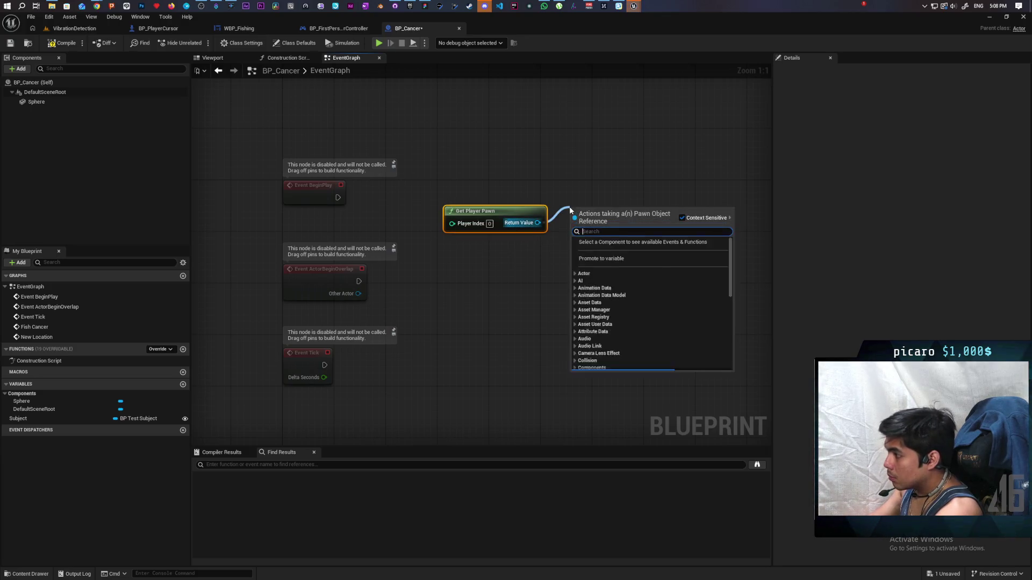
{"action": "type", "text": "cast to"}
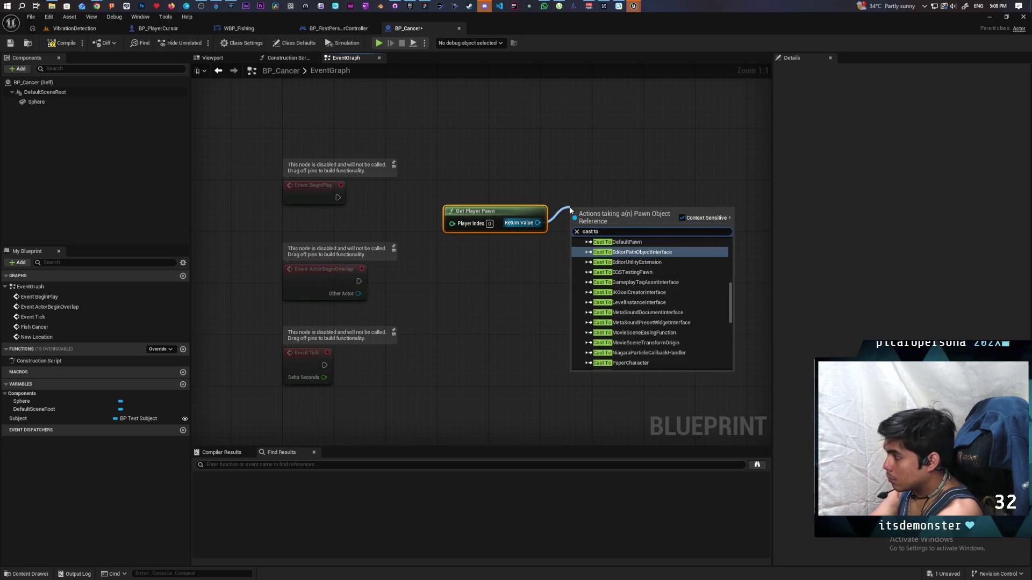
{"action": "type", "text": " pl"}
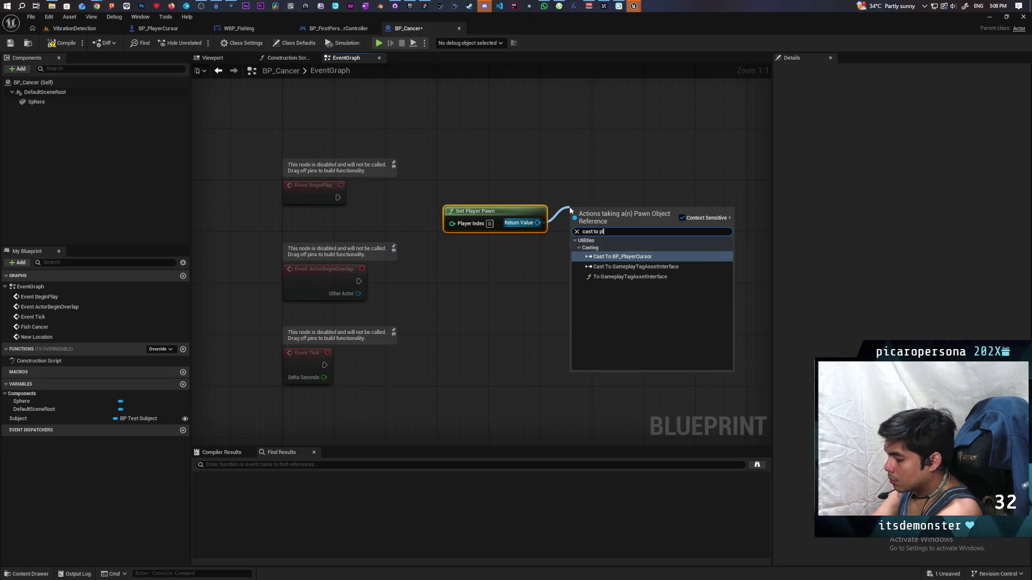
{"action": "type", "text": "ayer curson"}
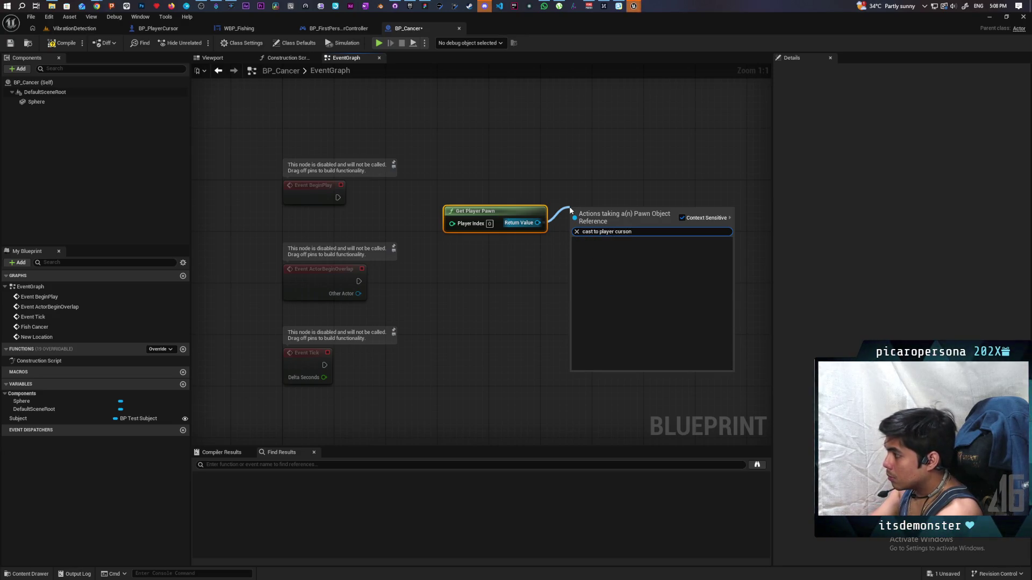
{"action": "key", "text": "BackSpace"}
{"action": "key", "text": "BackSpace"}
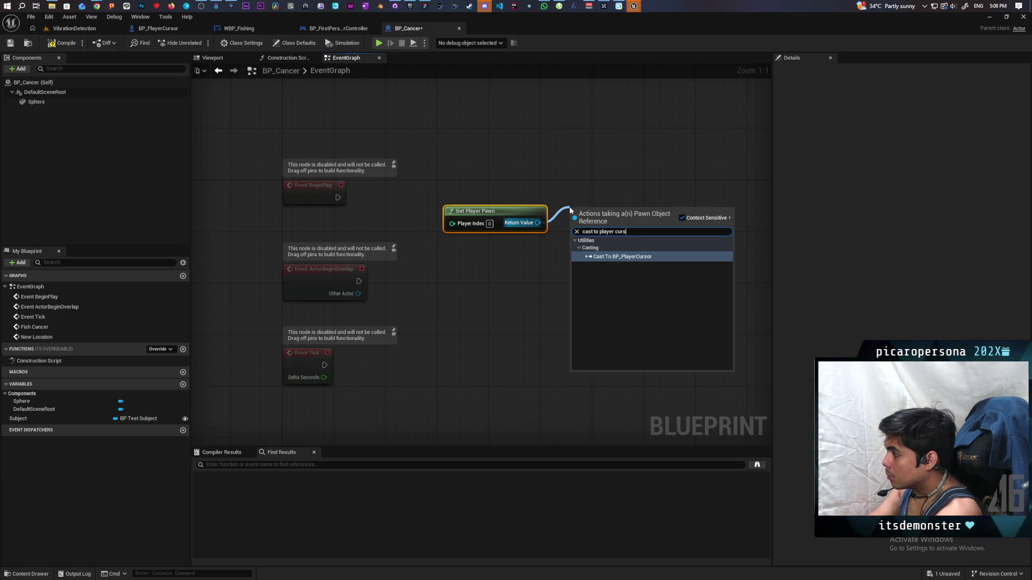
{"action": "key", "text": "Return"}
{"action": "mouse_move", "coordinate": [337, 198]}
{"action": "left_mouse_down"}
{"action": "mouse_move", "coordinate": [469, 199]}
{"action": "mouse_move", "coordinate": [574, 223]}
{"action": "mouse_move", "coordinate": [599, 192]}
{"action": "left_mouse_up"}
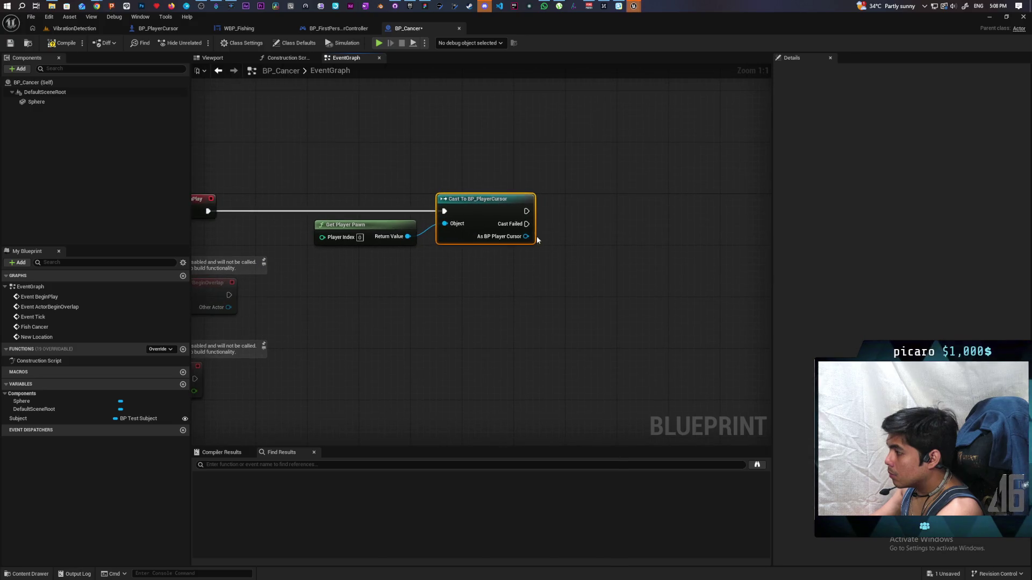
{"action": "left_click_drag", "start_coordinate": [526, 236], "coordinate": [575, 214]}
{"action": "left_click", "coordinate": [607, 267]}
{"action": "left_click", "coordinate": [602, 223]}
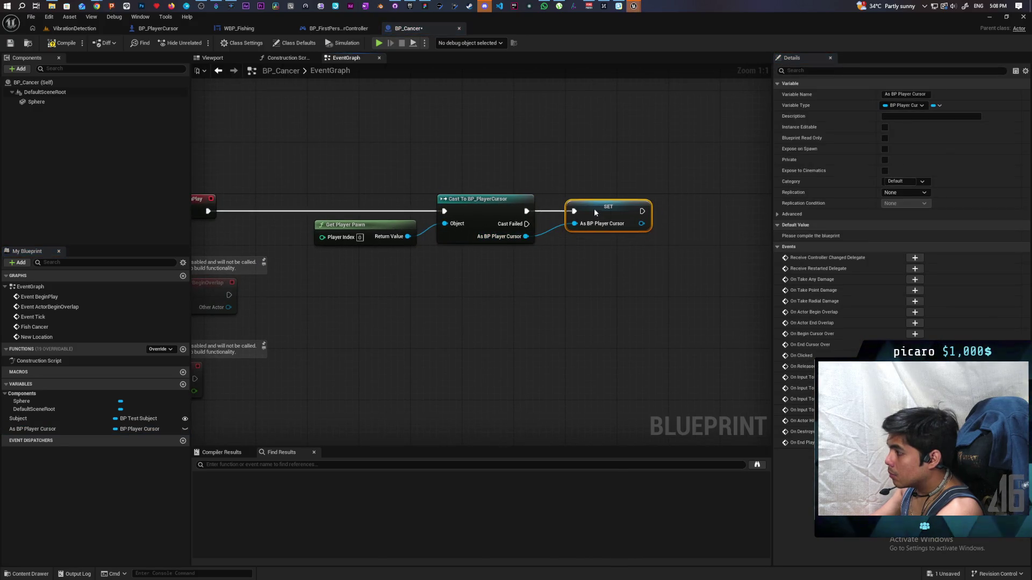
{"action": "scroll", "coordinate": [544, 104], "scroll_direction": "down", "scroll_amount": 1}
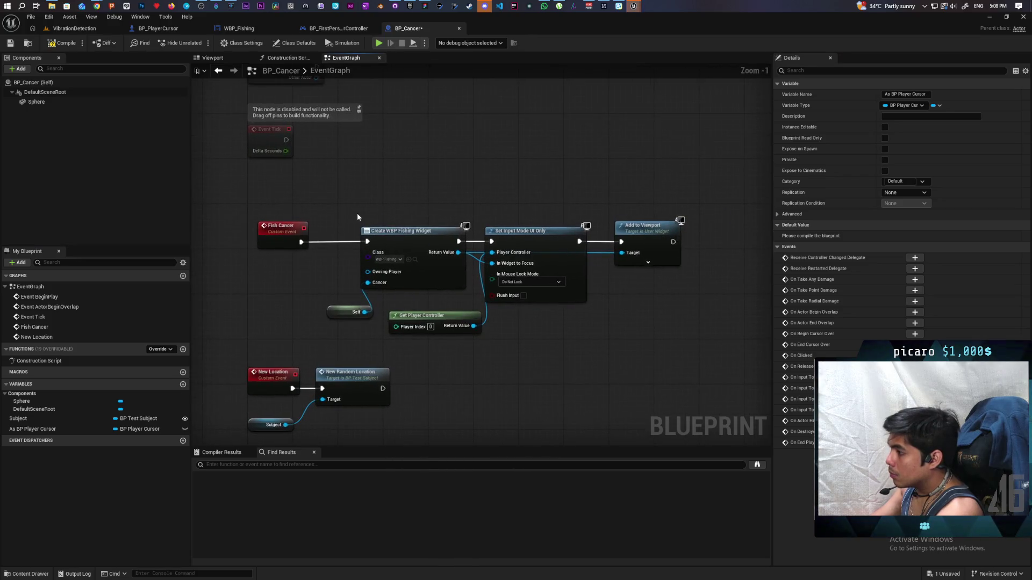
Shift the Fish Cancer widget nodes, add an As BP Player Cursor getter, then view BP_PlayerCursor's graph.
{"action": "left_click_drag", "start_coordinate": [357, 213], "coordinate": [683, 334]}
{"action": "left_click_drag", "start_coordinate": [497, 235], "coordinate": [508, 243]}
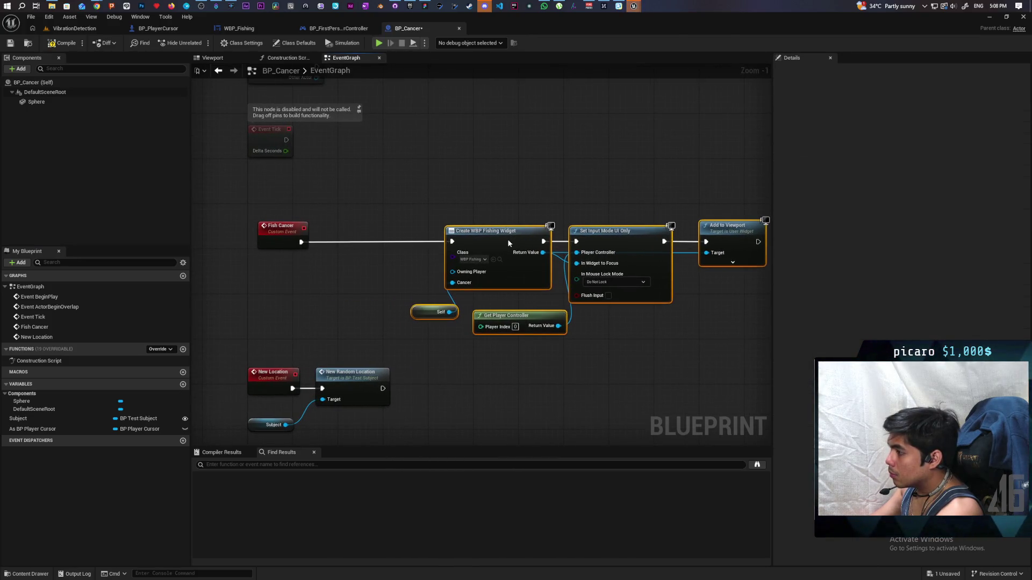
{"action": "left_click", "coordinate": [342, 275]}
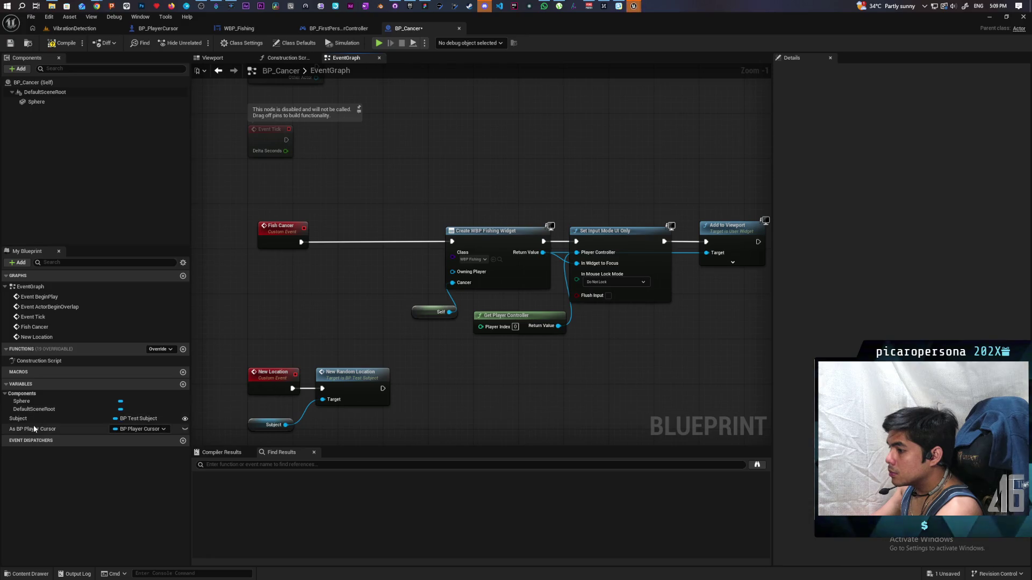
{"action": "mouse_move", "coordinate": [34, 428]}
{"action": "left_mouse_down"}
{"action": "mouse_move", "coordinate": [286, 286]}
{"action": "mouse_move", "coordinate": [249, 274]}
{"action": "mouse_move", "coordinate": [298, 301]}
{"action": "left_mouse_up"}
{"action": "left_click", "coordinate": [262, 287]}
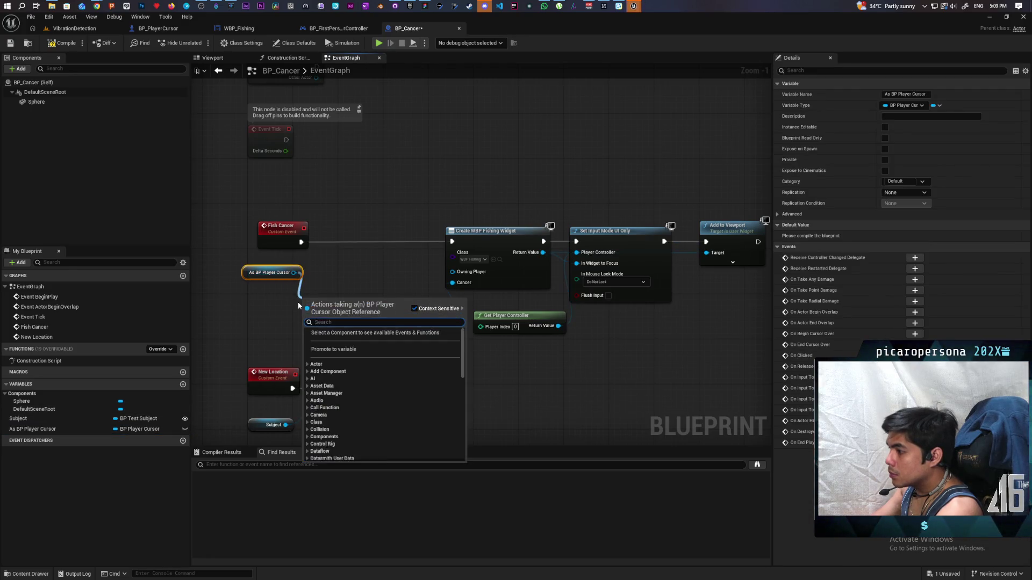
{"action": "type", "text": "stop"}
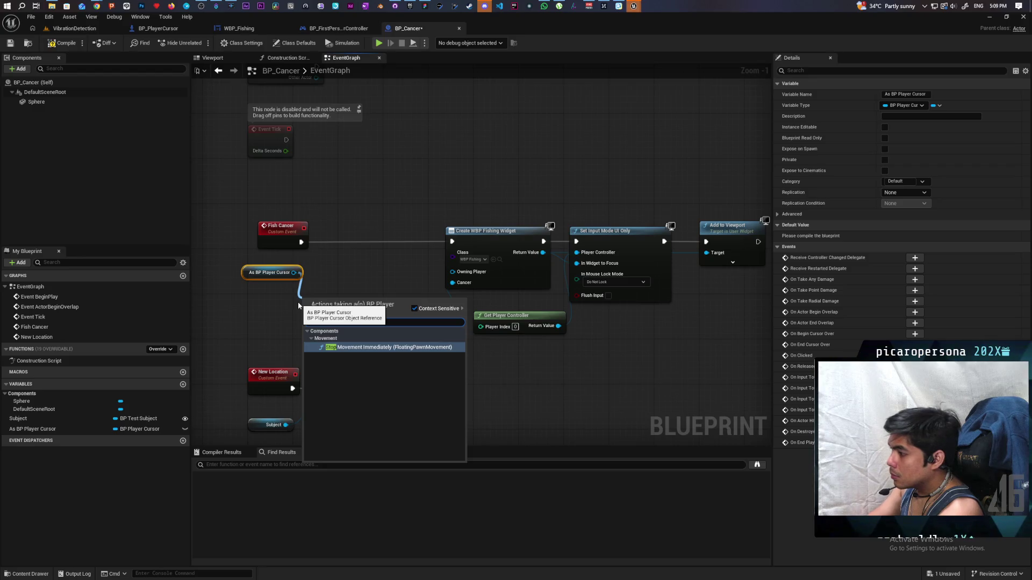
{"action": "left_click", "coordinate": [337, 288]}
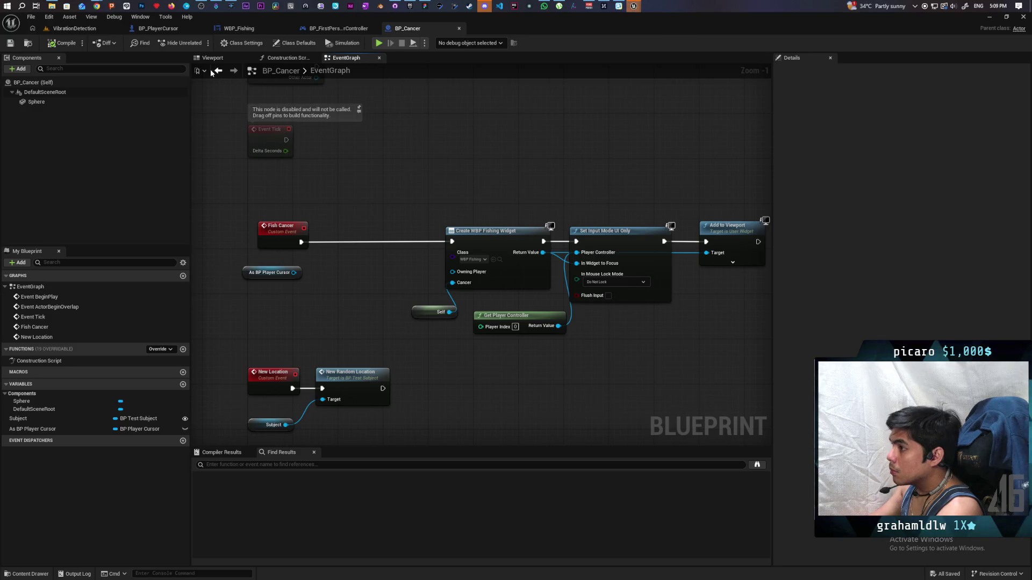
{"action": "left_click", "coordinate": [170, 33]}
{"action": "scroll", "coordinate": [335, 198], "scroll_direction": "down", "scroll_amount": 4}
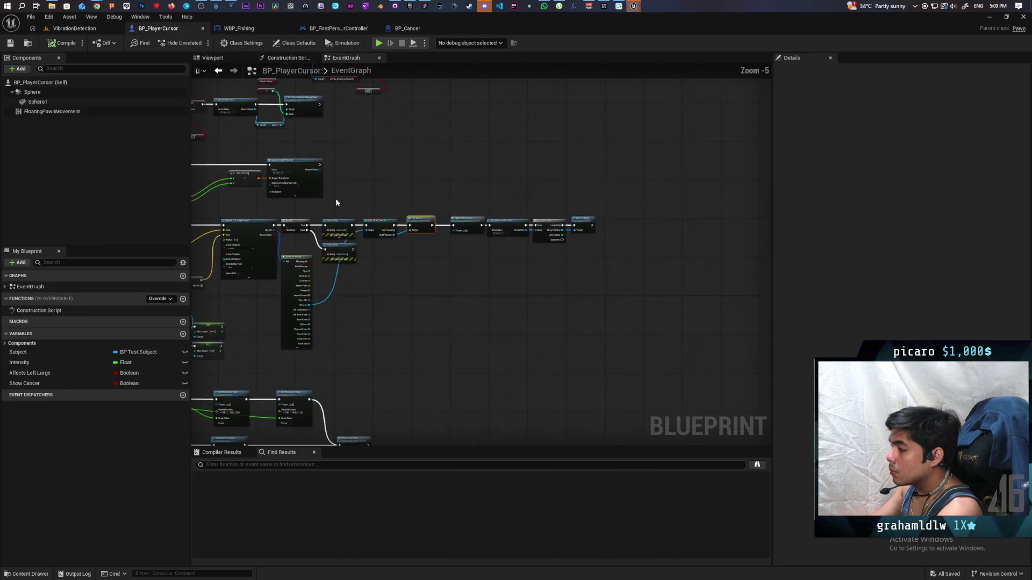
{"action": "scroll", "coordinate": [452, 260], "scroll_direction": "up", "scroll_amount": 3}
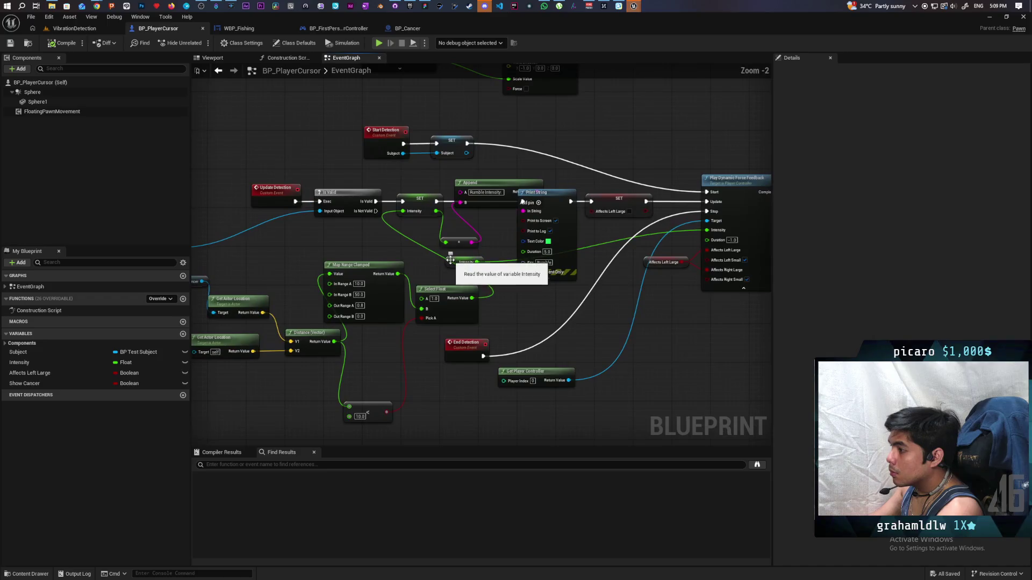
{"action": "scroll", "coordinate": [444, 330], "scroll_direction": "down", "scroll_amount": 2}
{"action": "scroll", "coordinate": [444, 323], "scroll_direction": "up", "scroll_amount": 1}
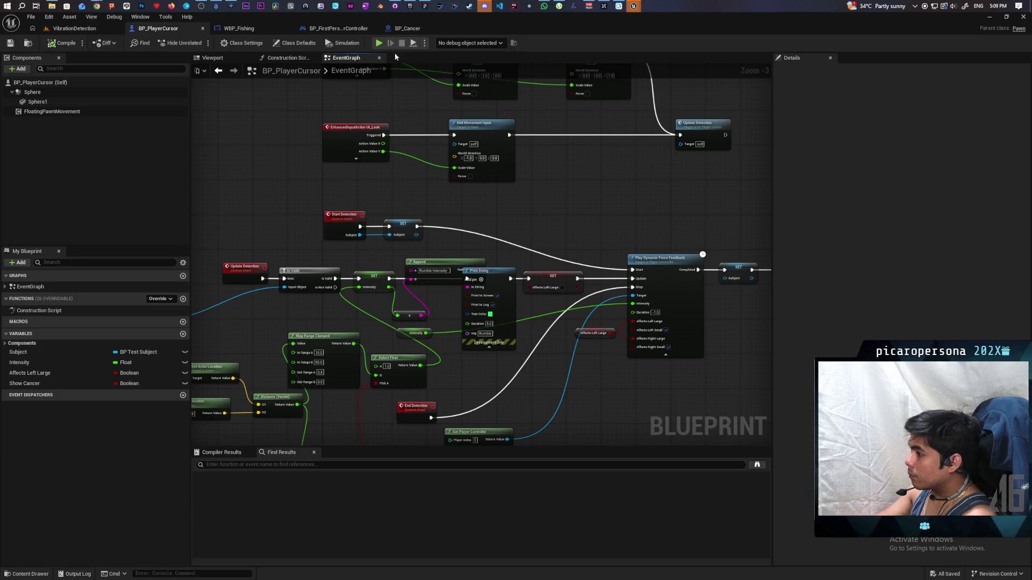
In BP_Cancer, make Fish Cancer call the cursor's End Detection before Create Widget.
{"action": "left_click", "coordinate": [254, 29]}
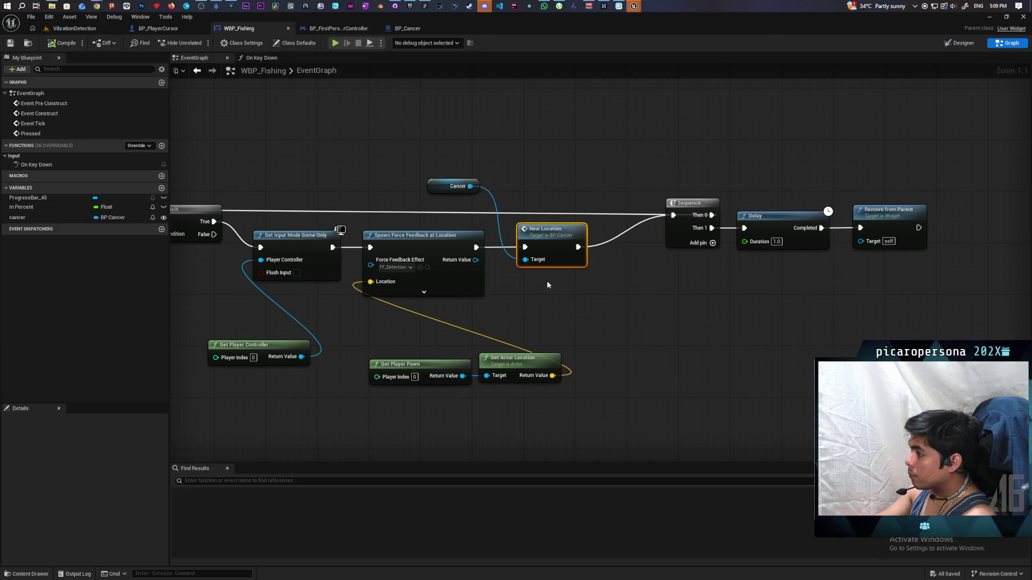
{"action": "left_click", "coordinate": [339, 29]}
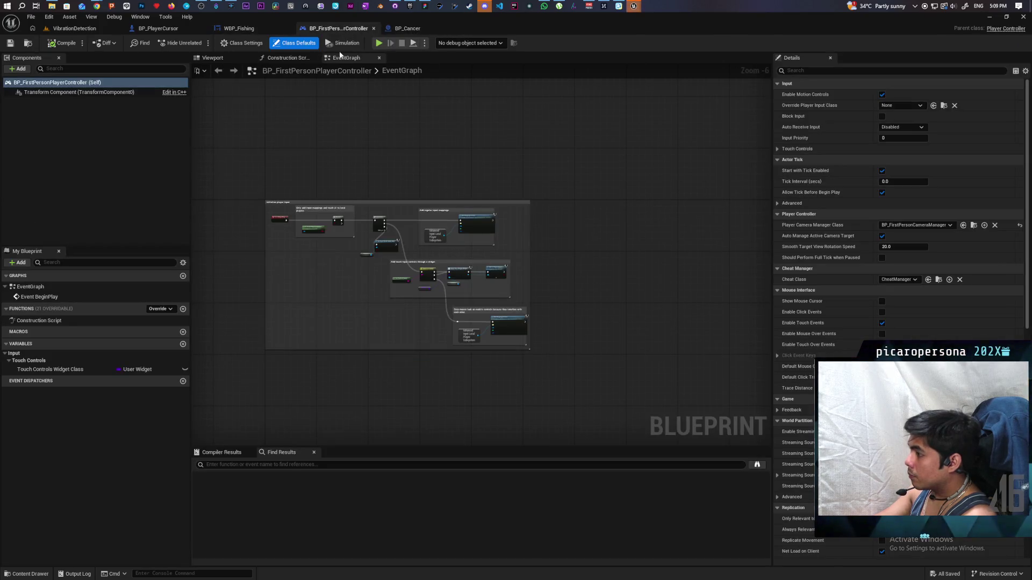
{"action": "left_click", "coordinate": [184, 31]}
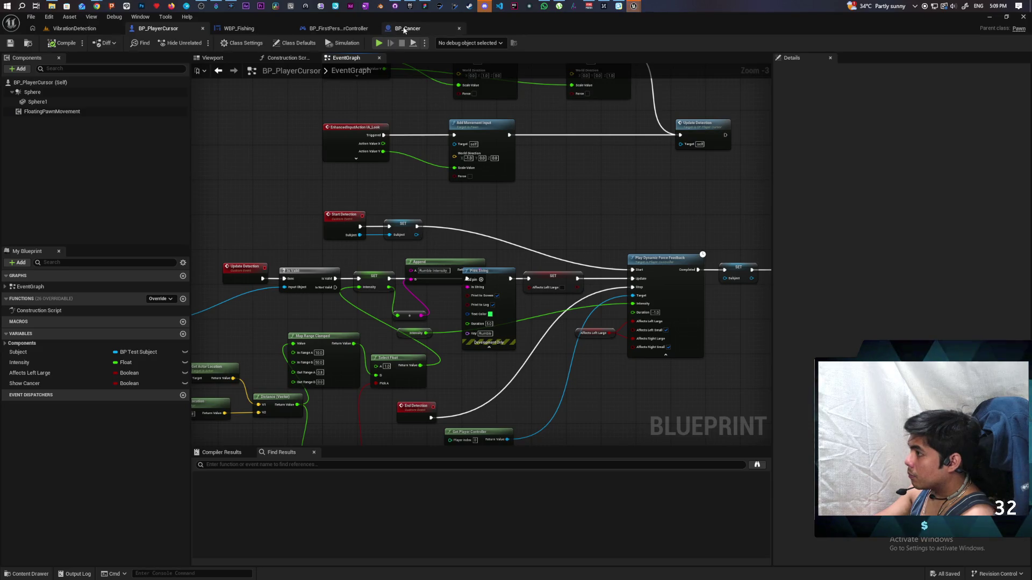
{"action": "left_click", "coordinate": [408, 28]}
{"action": "mouse_move", "coordinate": [293, 273]}
{"action": "left_mouse_down"}
{"action": "mouse_move", "coordinate": [310, 307]}
{"action": "mouse_move", "coordinate": [383, 225]}
{"action": "left_mouse_up"}
{"action": "type", "text": "end detection"}
{"action": "key", "text": "Return"}
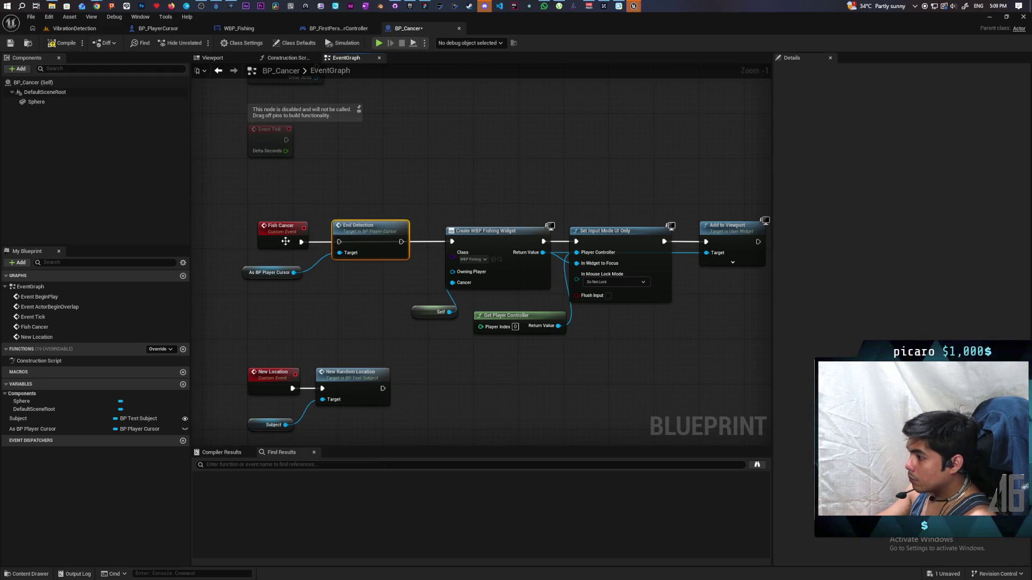
{"action": "left_click_drag", "start_coordinate": [301, 242], "coordinate": [338, 242]}
{"action": "left_click_drag", "start_coordinate": [401, 242], "coordinate": [452, 242]}
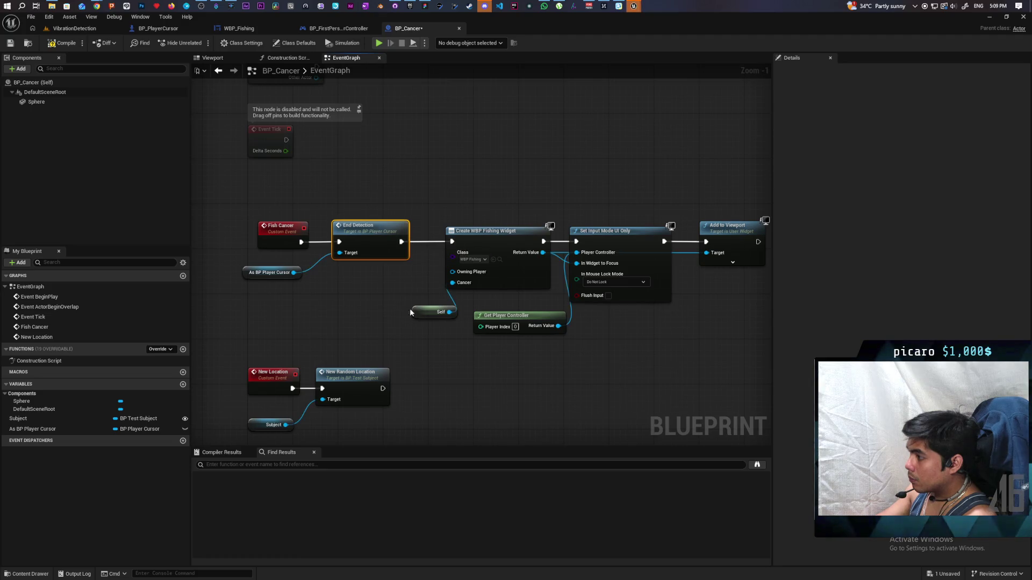
Add the cursor's Start Detection after New Random Location in the New Location event.
{"action": "left_click_drag", "start_coordinate": [285, 214], "coordinate": [384, 299]}
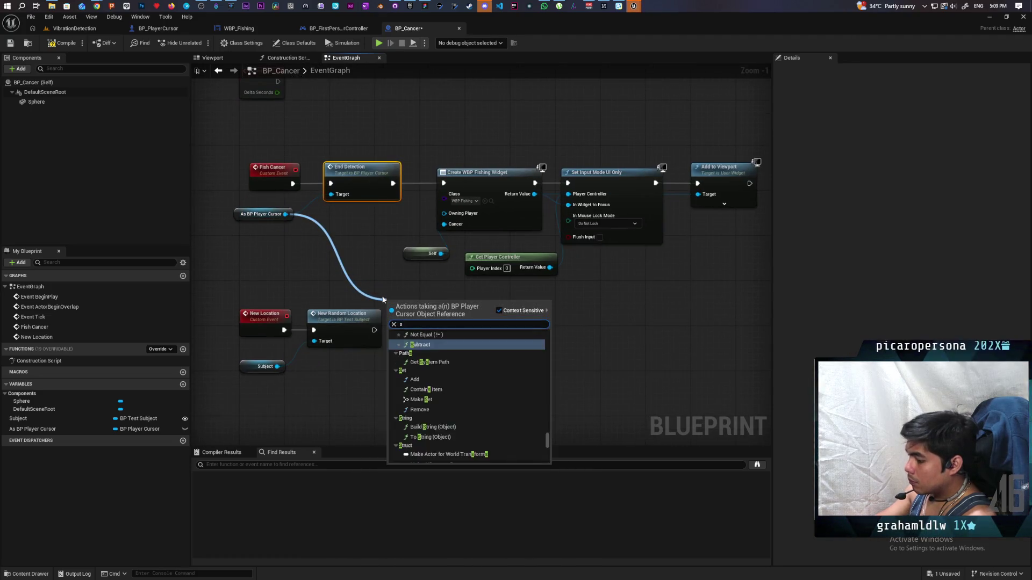
{"action": "type", "text": "start dete"}
{"action": "key", "text": "Return"}
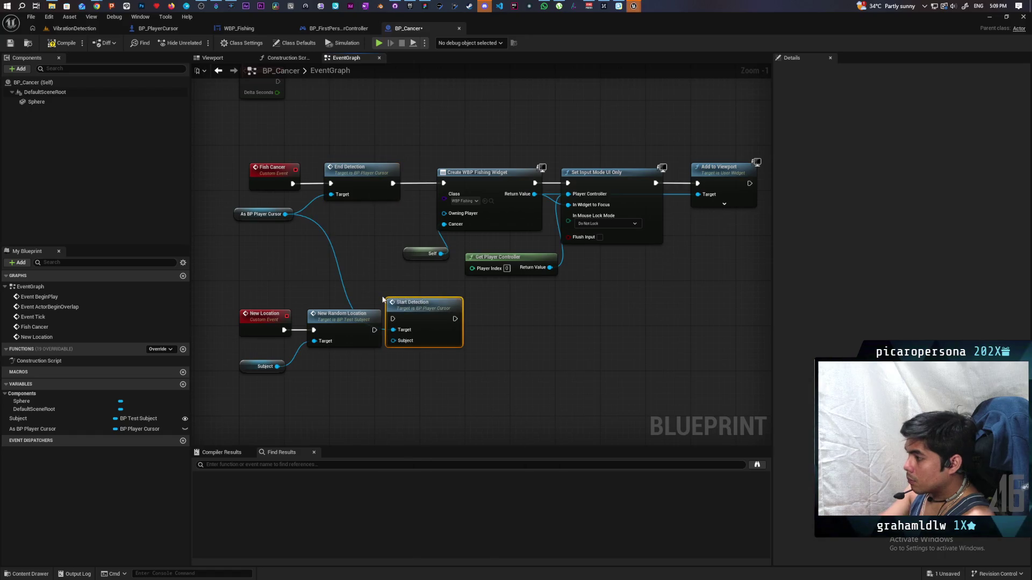
{"action": "mouse_move", "coordinate": [375, 329]}
{"action": "left_mouse_down"}
{"action": "mouse_move", "coordinate": [393, 318]}
{"action": "mouse_move", "coordinate": [449, 335]}
{"action": "left_mouse_up"}
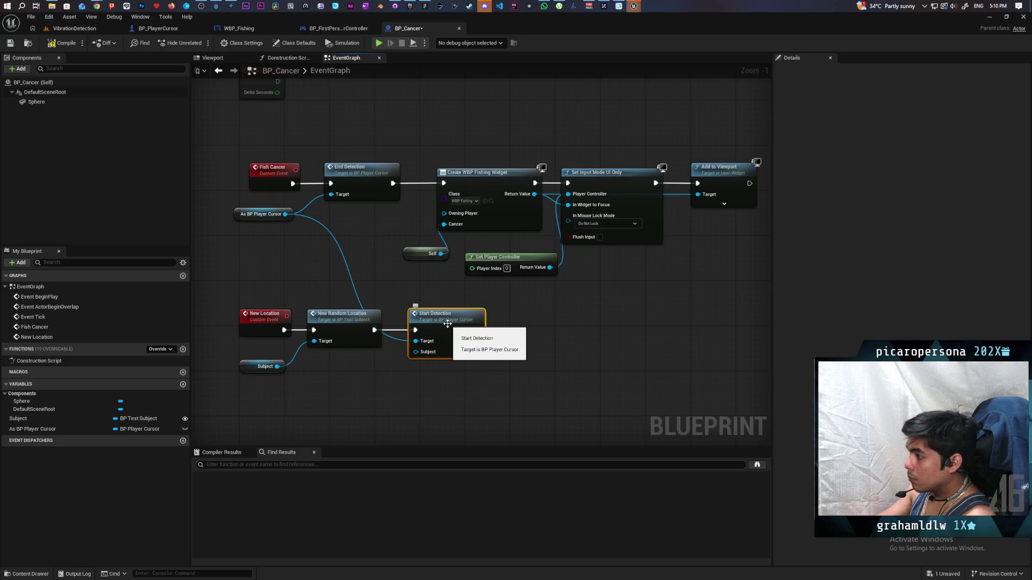
Go to the Start Detection event definition in BP_PlayerCursor's graph.
{"action": "double_click", "coordinate": [447, 324]}
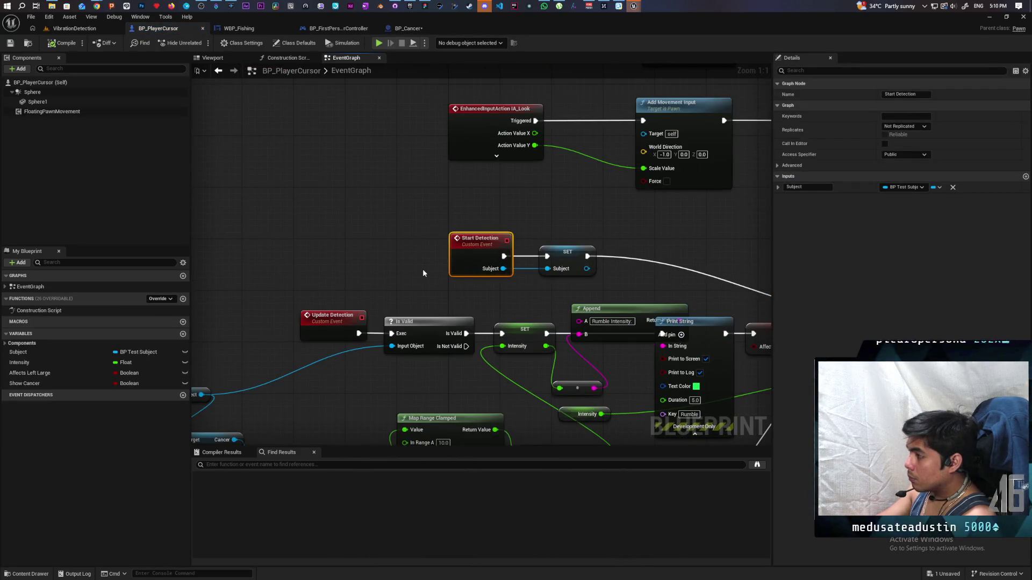
{"action": "scroll", "coordinate": [423, 268], "scroll_direction": "down", "scroll_amount": 1}
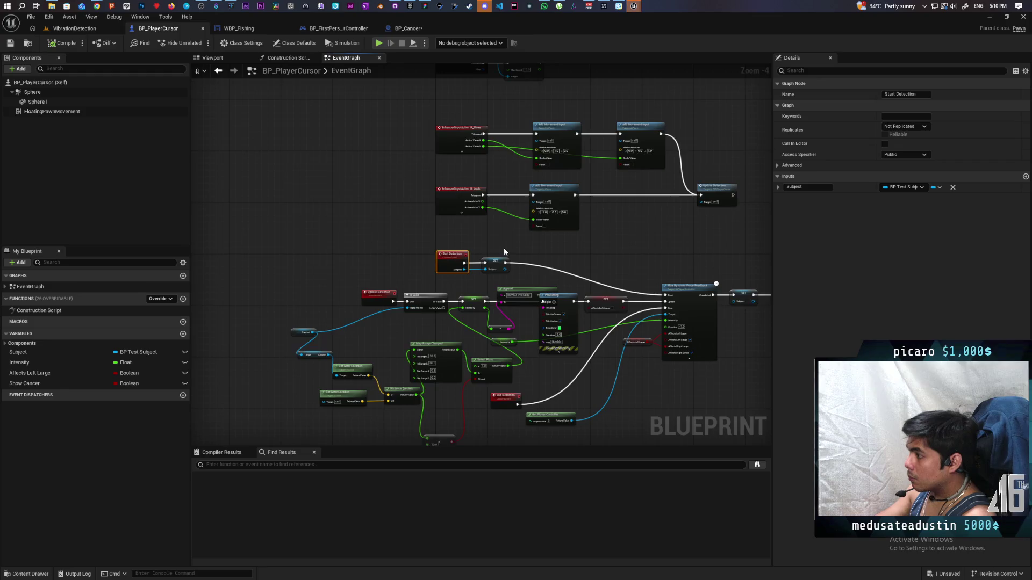
{"action": "scroll", "coordinate": [514, 247], "scroll_direction": "down", "scroll_amount": 1}
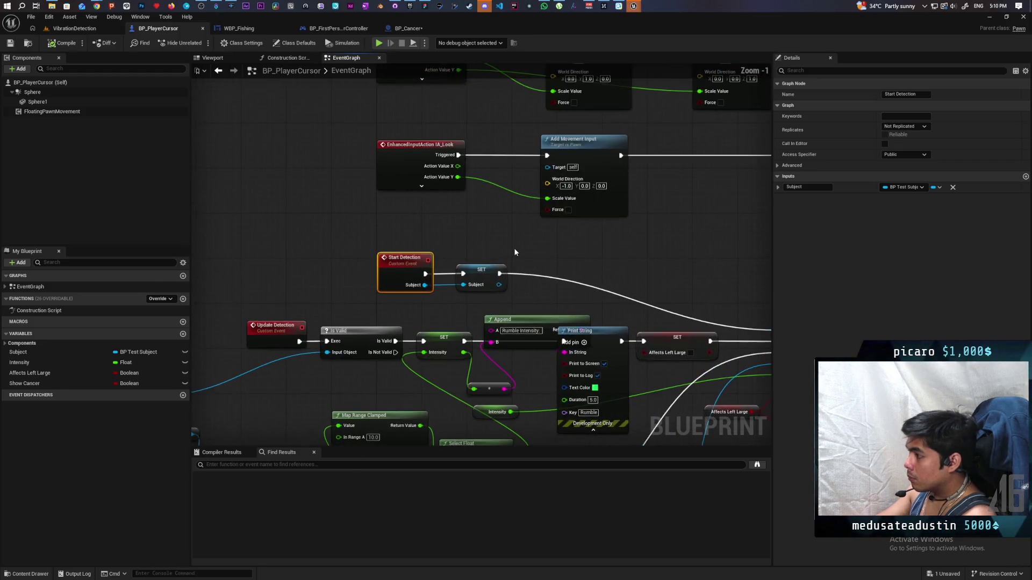
{"action": "scroll", "coordinate": [559, 302], "scroll_direction": "up", "scroll_amount": 3}
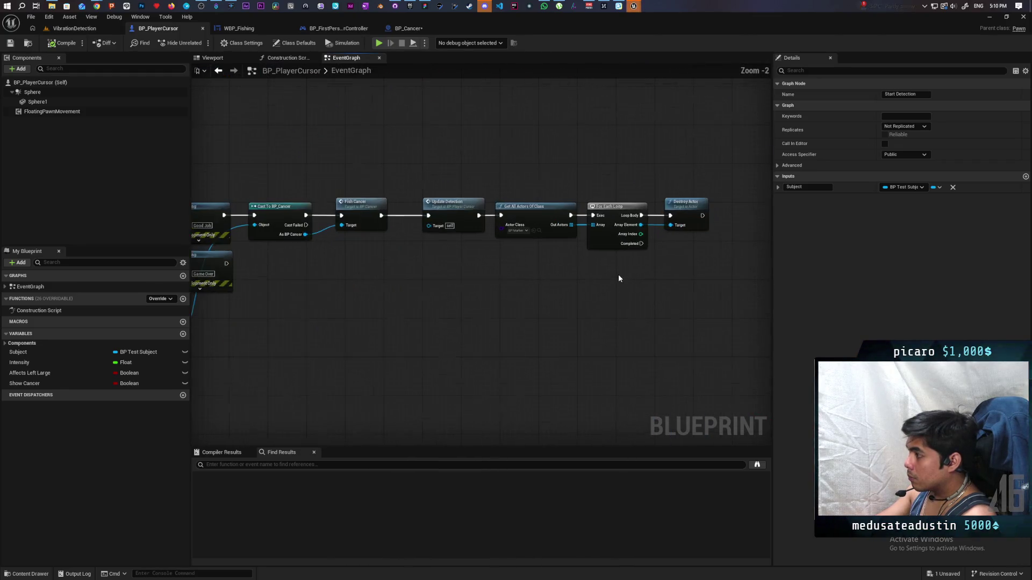
{"action": "scroll", "coordinate": [580, 285], "scroll_direction": "down", "scroll_amount": 2}
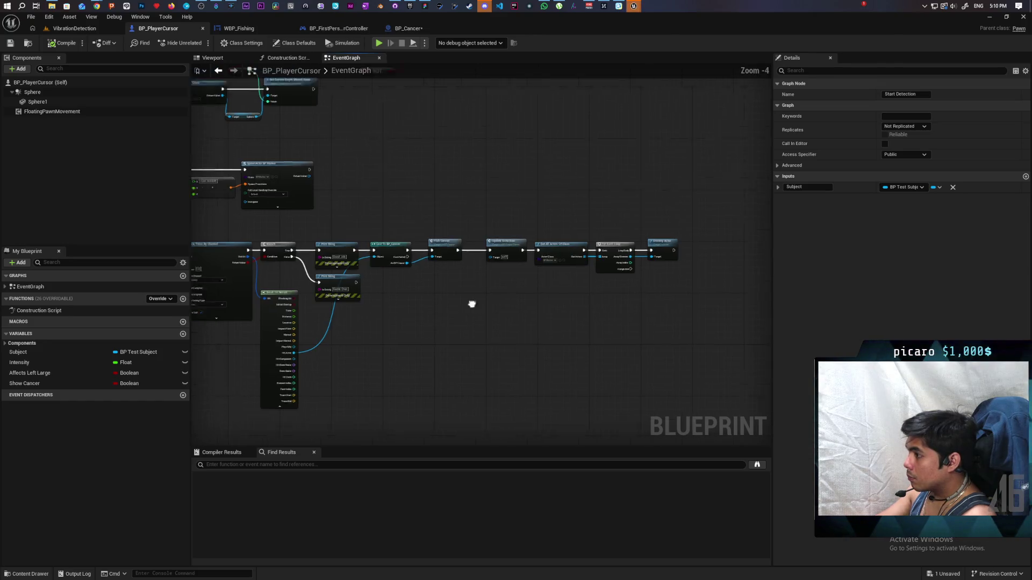
{"action": "left_click_drag", "start_coordinate": [573, 277], "coordinate": [593, 364]}
{"action": "scroll", "coordinate": [560, 399], "scroll_direction": "up", "scroll_amount": 3}
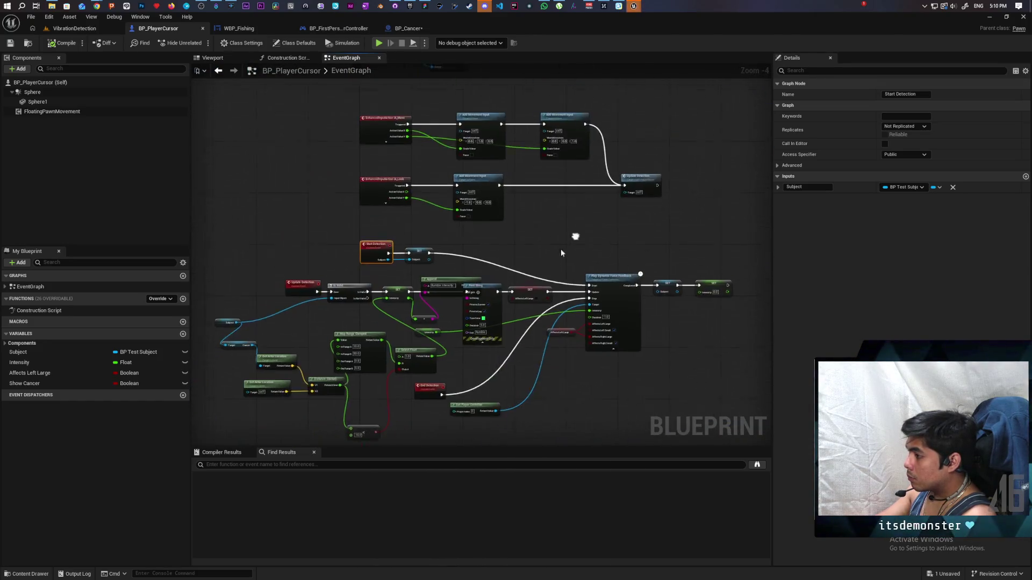
Find Start Detection references by class member and search across all blueprints.
{"action": "right_click", "coordinate": [360, 224]}
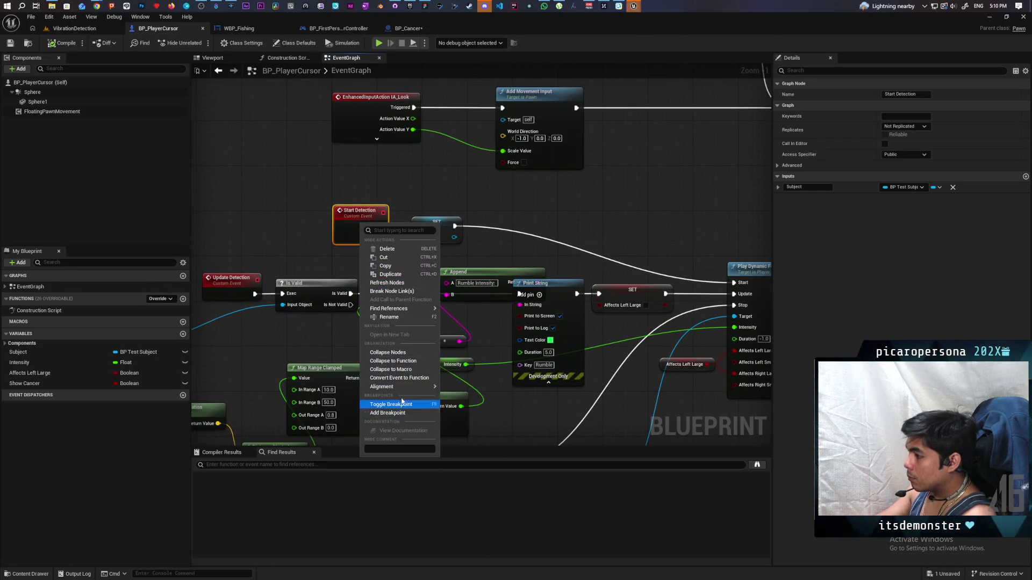
{"action": "mouse_move", "coordinate": [409, 308]}
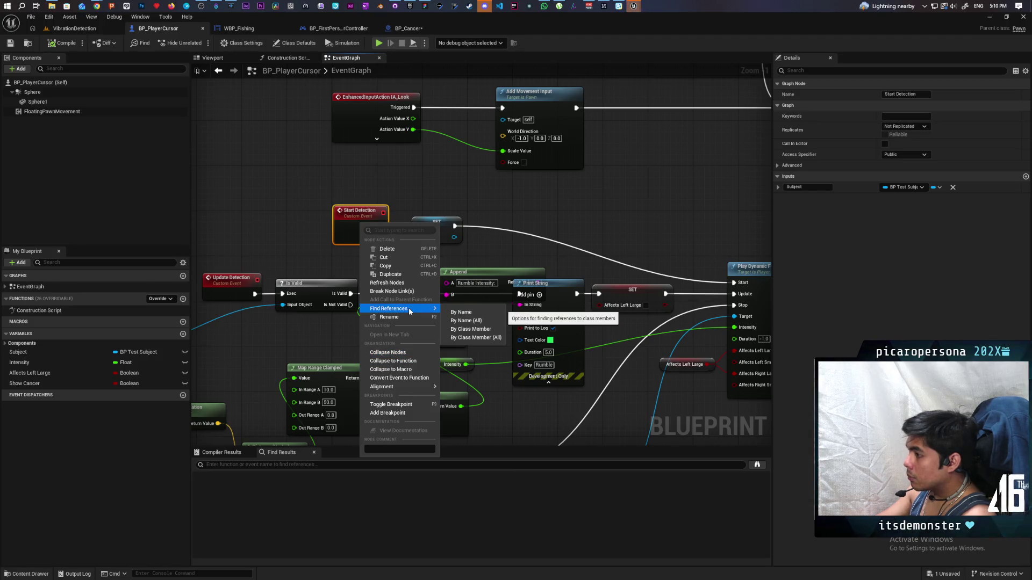
{"action": "left_click", "coordinate": [489, 333]}
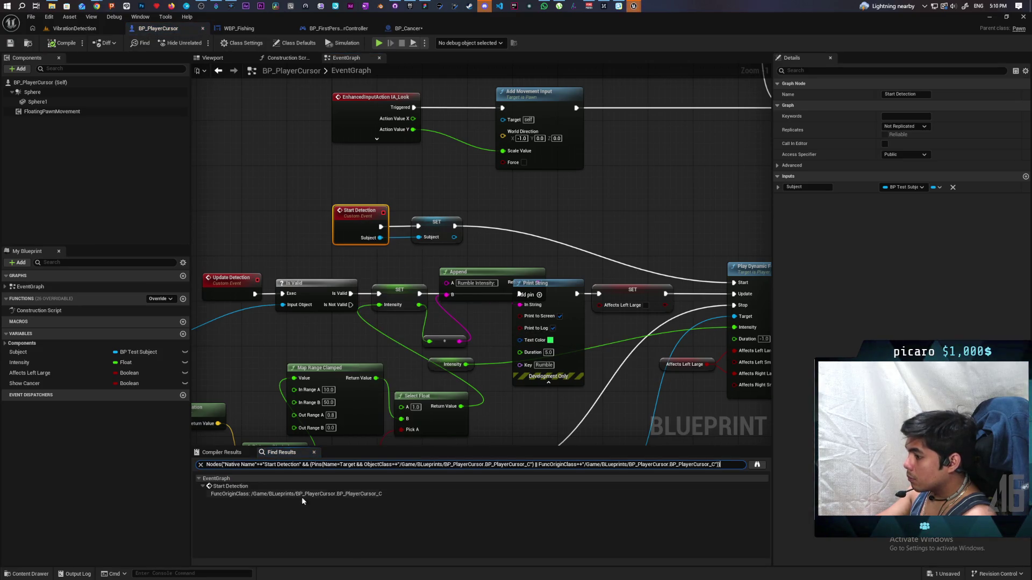
{"action": "left_click", "coordinate": [756, 466]}
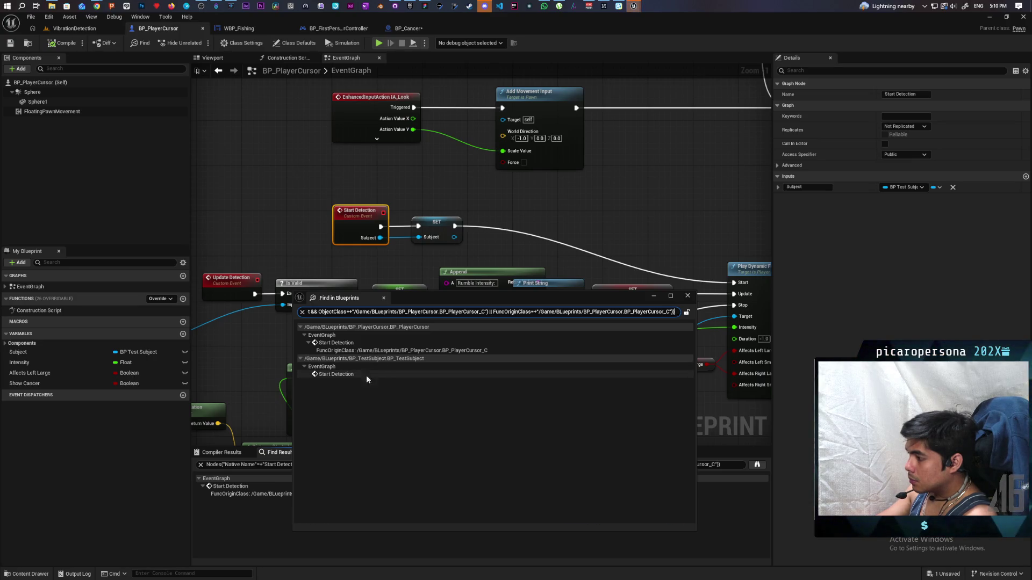
Open BP_TestSubject at its Start Detection call and close the search results.
{"action": "left_click", "coordinate": [355, 374]}
{"action": "double_click", "coordinate": [355, 376]}
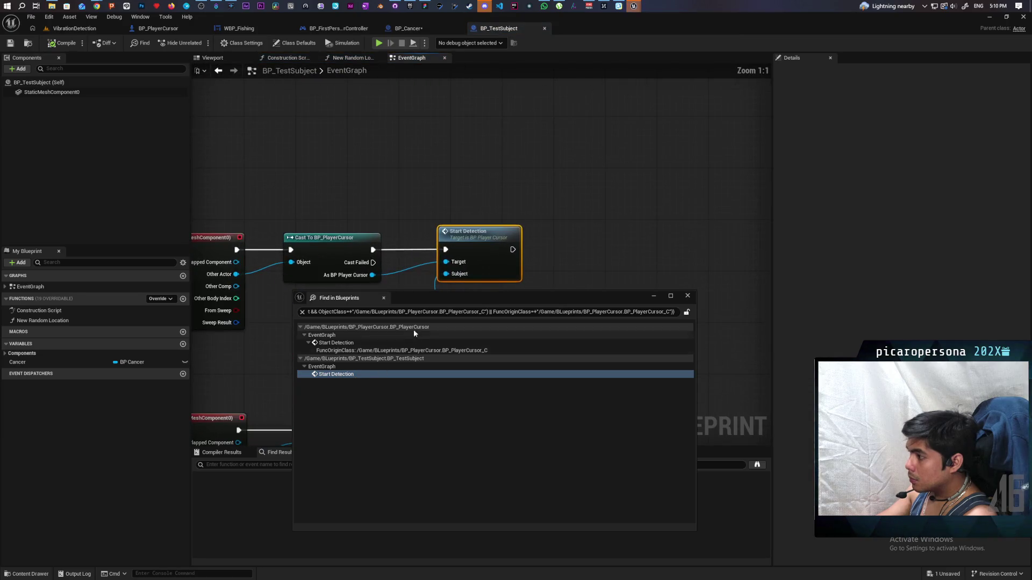
{"action": "left_click", "coordinate": [688, 296]}
{"action": "scroll", "coordinate": [614, 320], "scroll_direction": "down", "scroll_amount": 2}
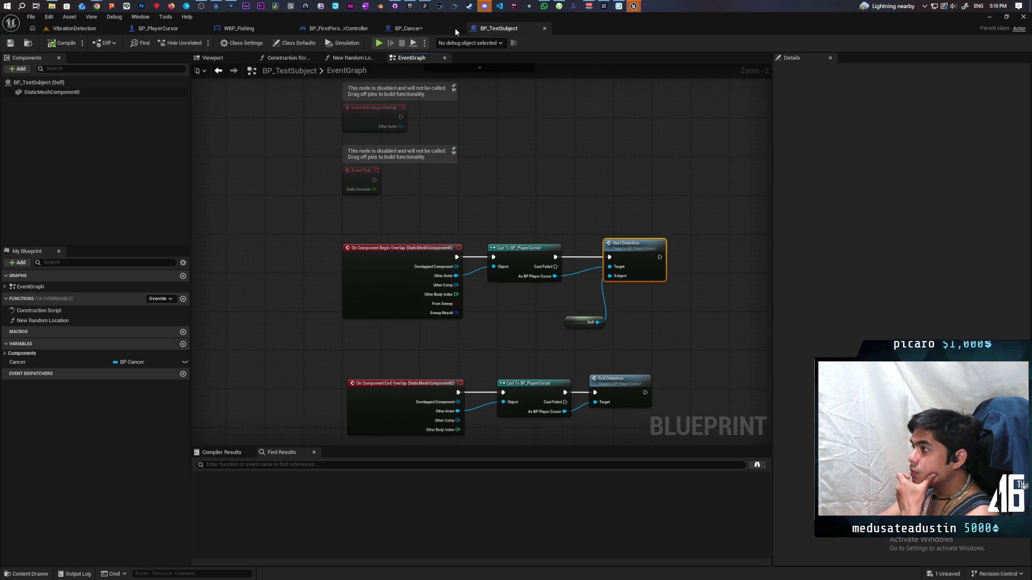
Back in BP_Cancer, drag the Subject variable into the event graph.
{"action": "left_click", "coordinate": [407, 29]}
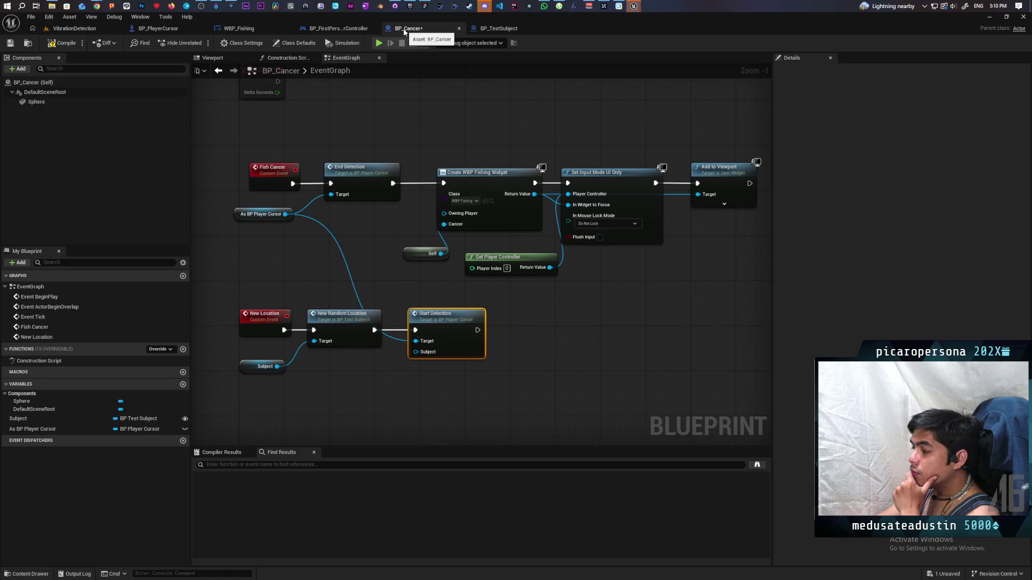
{"action": "scroll", "coordinate": [320, 142], "scroll_direction": "down", "scroll_amount": 2}
{"action": "scroll", "coordinate": [320, 142], "scroll_direction": "up", "scroll_amount": 3}
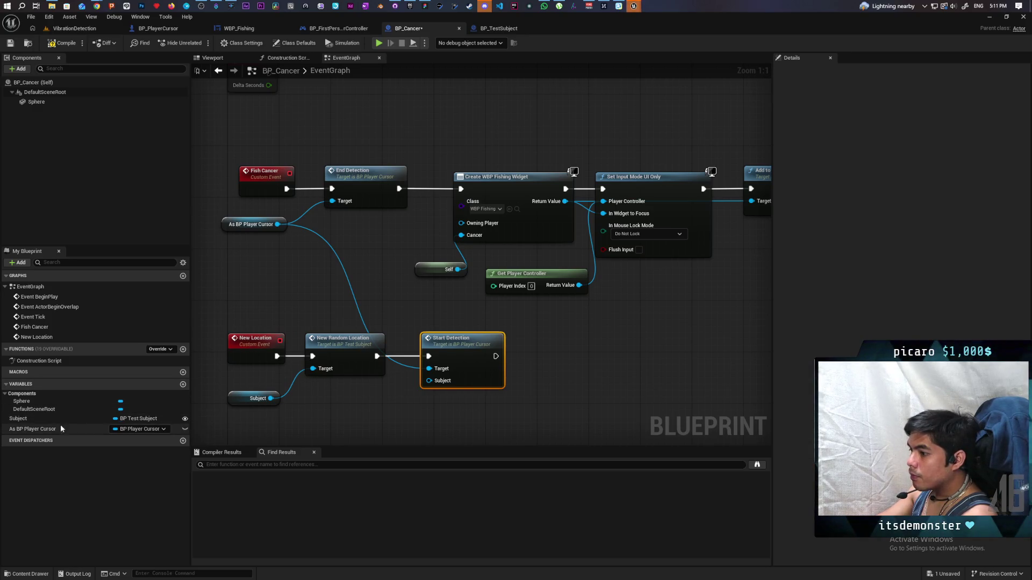
{"action": "mouse_move", "coordinate": [54, 419]}
{"action": "left_mouse_down"}
{"action": "mouse_move", "coordinate": [343, 412]}
{"action": "mouse_move", "coordinate": [322, 414]}
{"action": "left_mouse_up"}
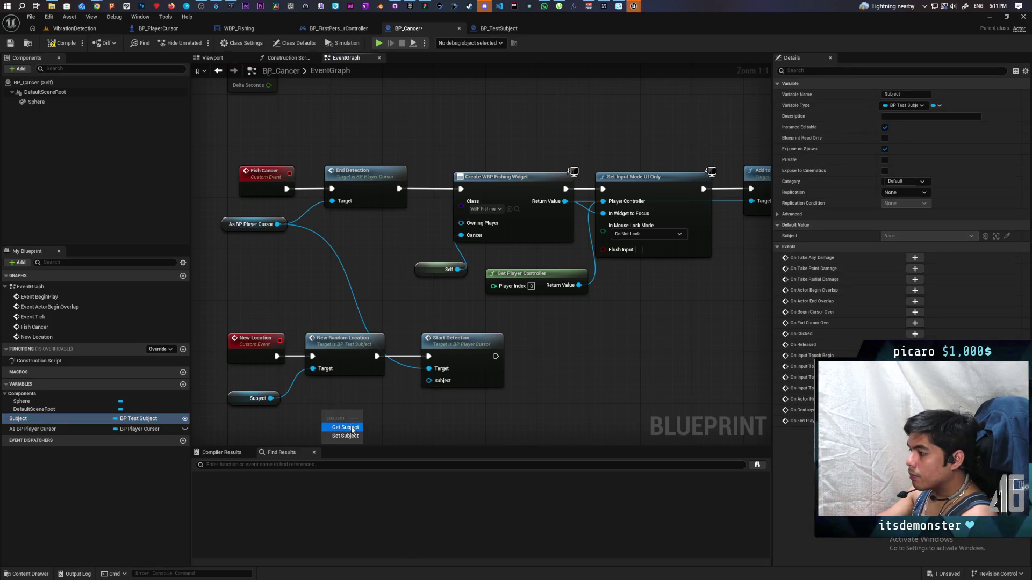
Add a Subject getter, the cursor's Get Subject node, and an Is Valid check before Start Detection.
{"action": "left_click", "coordinate": [338, 423]}
{"action": "left_click_drag", "start_coordinate": [277, 224], "coordinate": [314, 259]}
{"action": "type", "text": "get subject"}
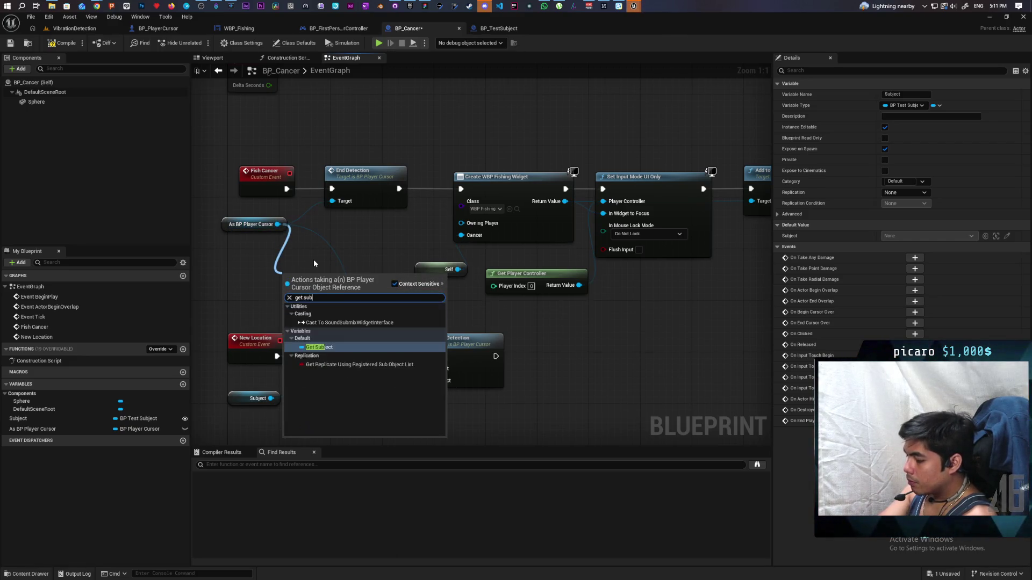
{"action": "key", "text": "Return"}
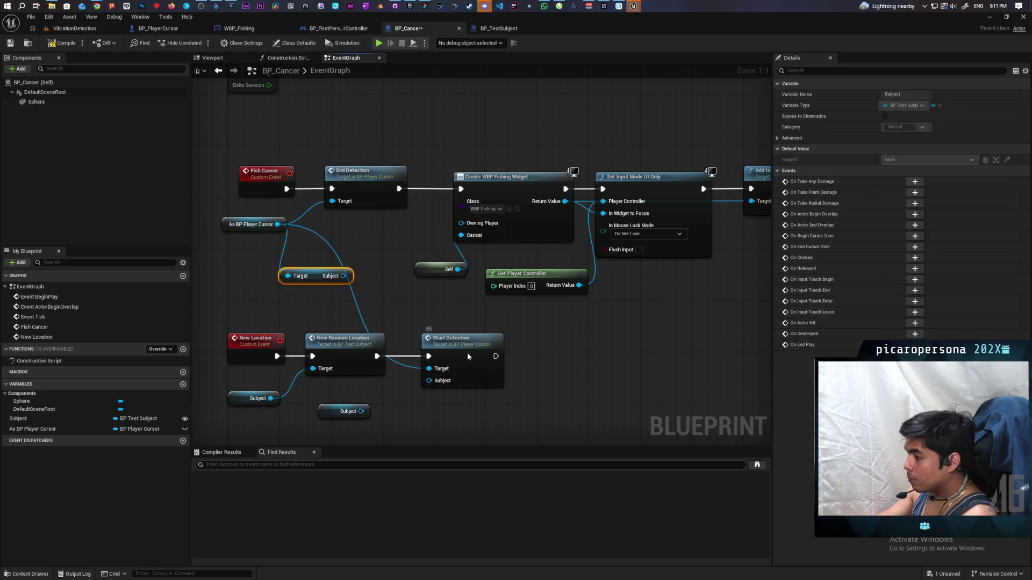
{"action": "left_click_drag", "start_coordinate": [466, 352], "coordinate": [608, 352]}
{"action": "left_click", "coordinate": [454, 333]}
Route New Location through Is Valid on the cursor's Subject into Start Detection, deleting the unused getter.
{"action": "mouse_move", "coordinate": [342, 275]}
{"action": "left_mouse_down"}
{"action": "mouse_move", "coordinate": [462, 363]}
{"action": "mouse_move", "coordinate": [452, 354]}
{"action": "left_mouse_up"}
{"action": "left_click_drag", "start_coordinate": [375, 356], "coordinate": [428, 356]}
{"action": "left_click_drag", "start_coordinate": [503, 356], "coordinate": [571, 356]}
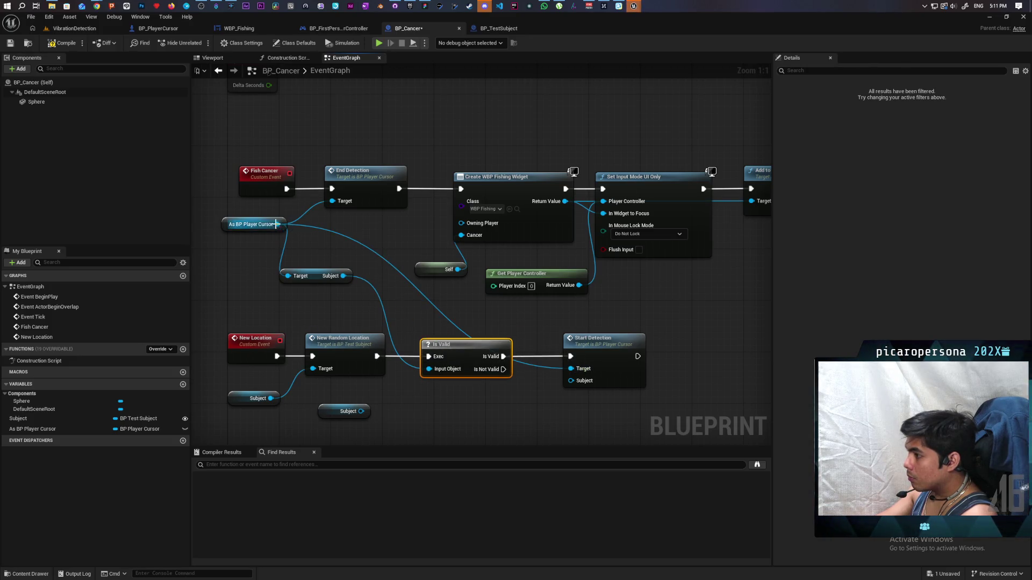
{"action": "mouse_move", "coordinate": [343, 276]}
{"action": "left_mouse_down"}
{"action": "mouse_move", "coordinate": [569, 370]}
{"action": "mouse_move", "coordinate": [571, 380]}
{"action": "left_mouse_up"}
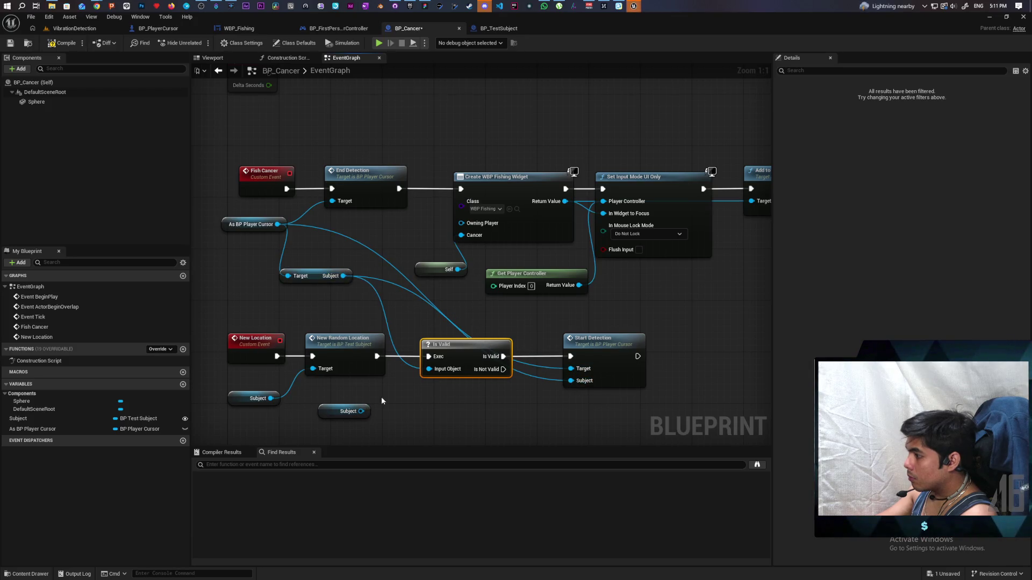
{"action": "left_click", "coordinate": [346, 411]}
{"action": "key", "text": "Delete"}
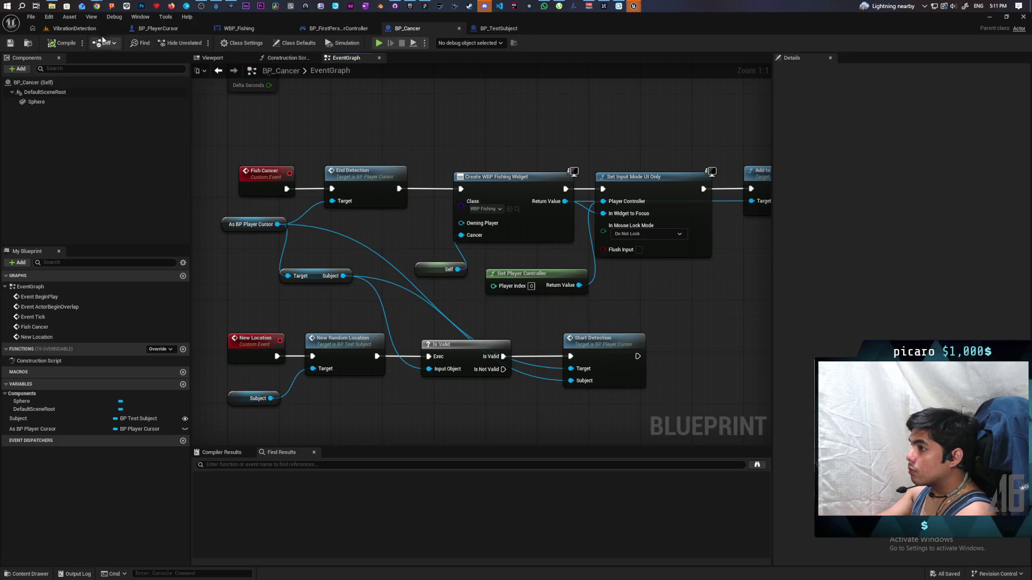
{"action": "left_click", "coordinate": [74, 28]}
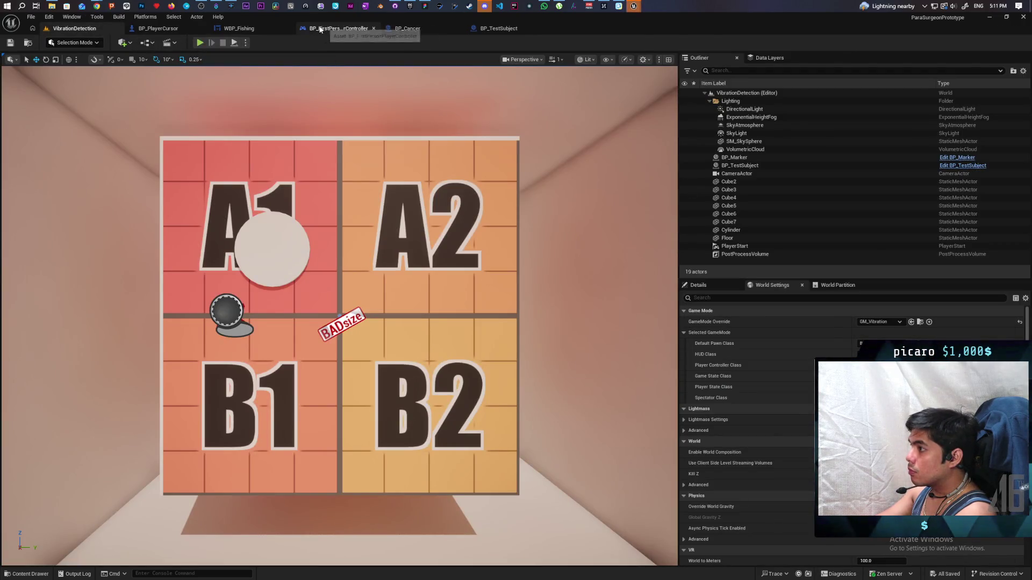
Play-test the level in a preview window, stop it, then view BP_TestSubject's graph.
{"action": "left_click", "coordinate": [336, 29]}
{"action": "left_click", "coordinate": [379, 43]}
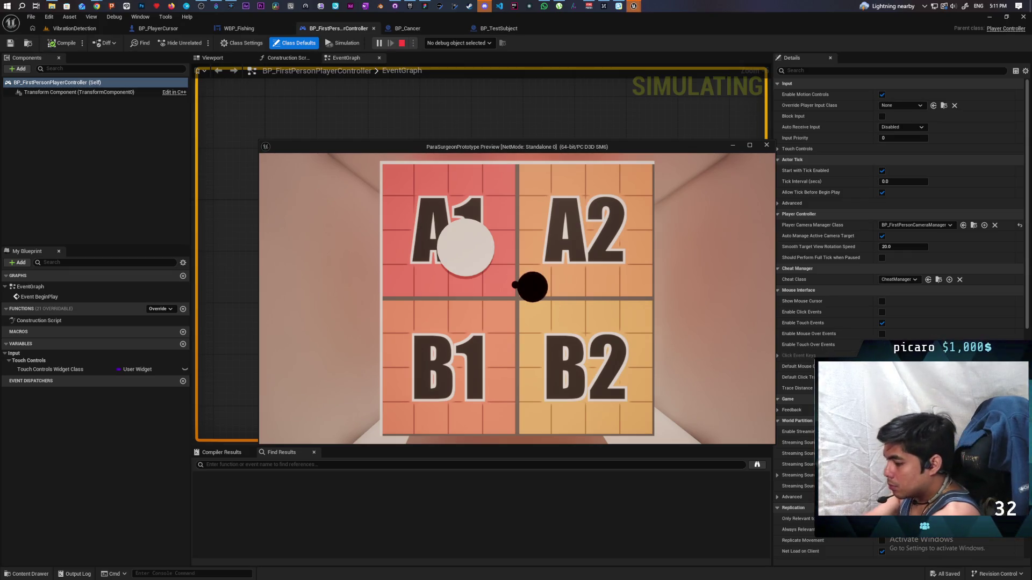
{"action": "key", "text": "Escape"}
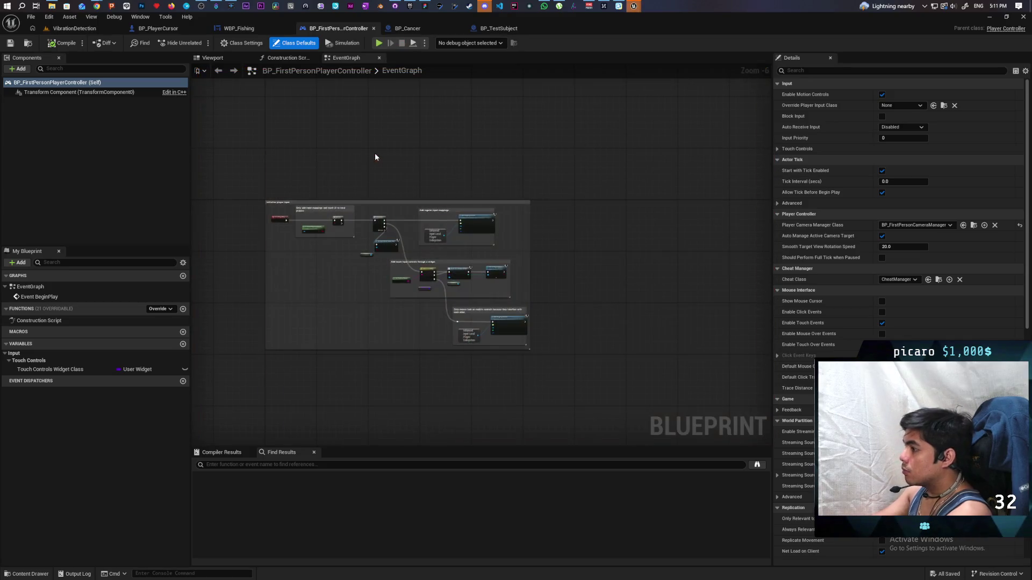
{"action": "left_click", "coordinate": [478, 29]}
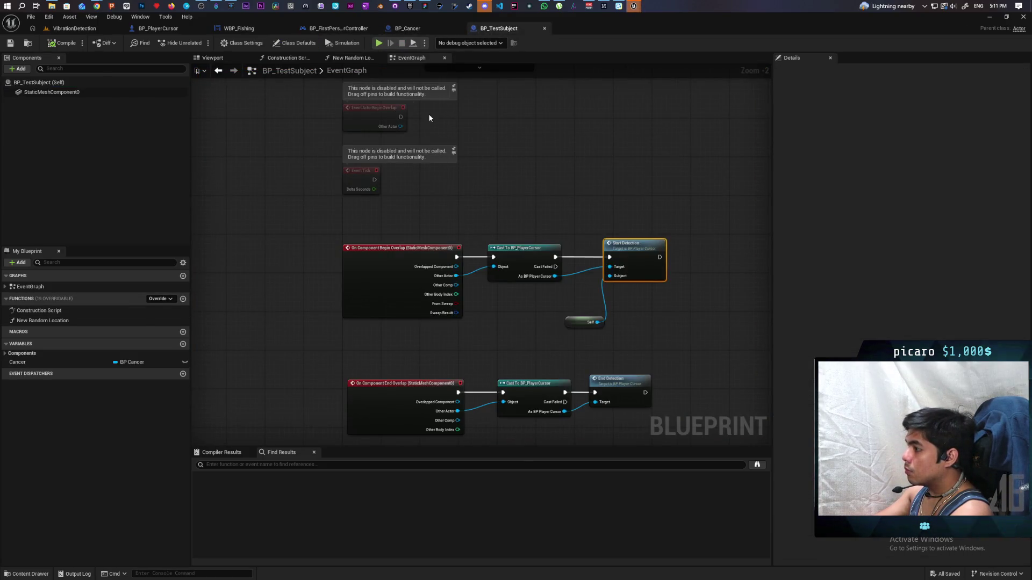
Check the BP_PlayerCursor, player controller and BP_TestSubject blueprints, then reposition BP_Cancer's graph.
{"action": "left_click", "coordinate": [165, 33]}
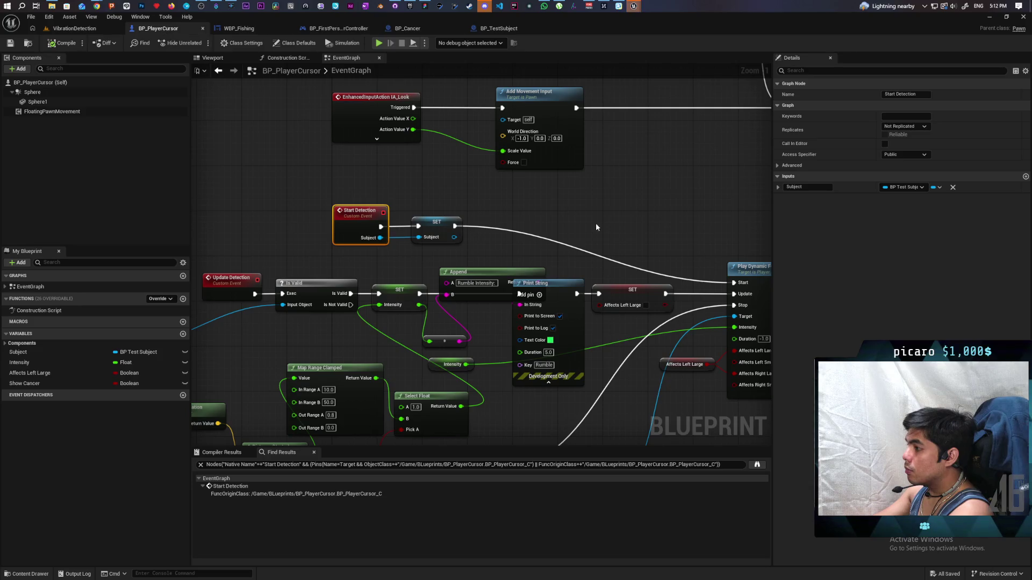
{"action": "mouse_move", "coordinate": [596, 227]}
{"action": "left_mouse_down"}
{"action": "mouse_move", "coordinate": [495, 177]}
{"action": "mouse_move", "coordinate": [596, 159]}
{"action": "mouse_move", "coordinate": [409, 193]}
{"action": "mouse_move", "coordinate": [529, 196]}
{"action": "mouse_move", "coordinate": [536, 208]}
{"action": "left_mouse_up"}
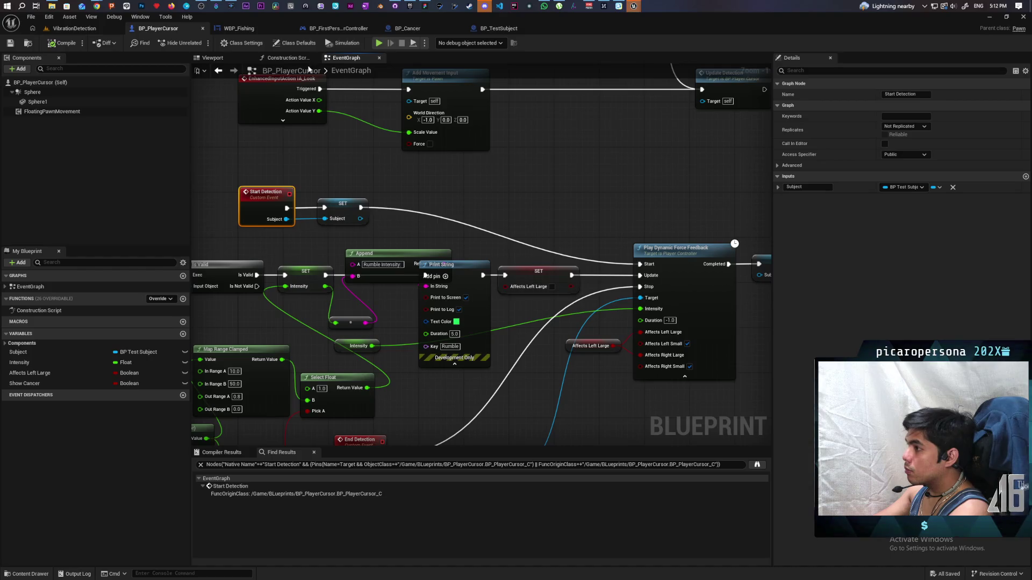
{"action": "left_click", "coordinate": [339, 28]}
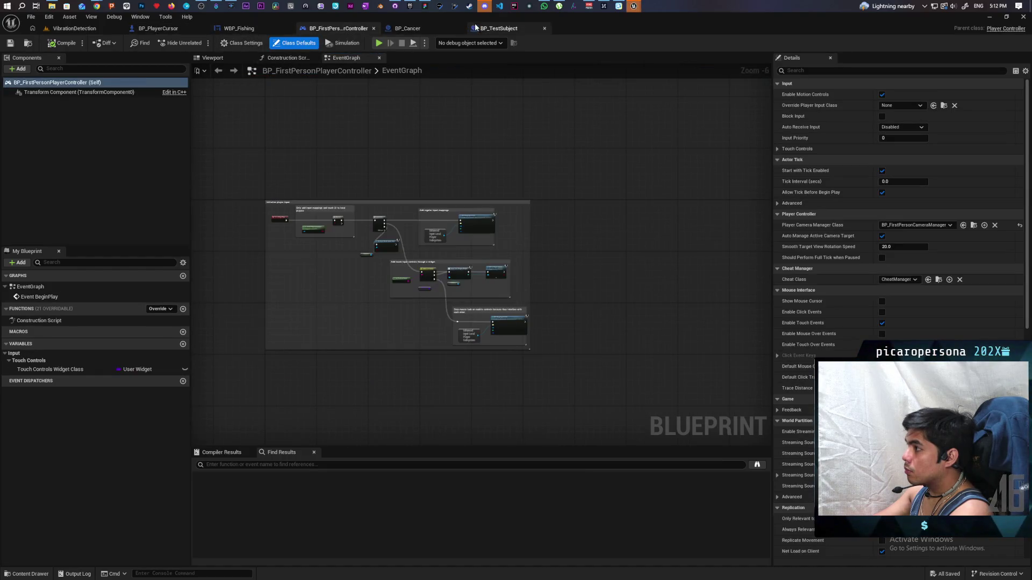
{"action": "left_click", "coordinate": [498, 29]}
{"action": "left_click", "coordinate": [430, 29]}
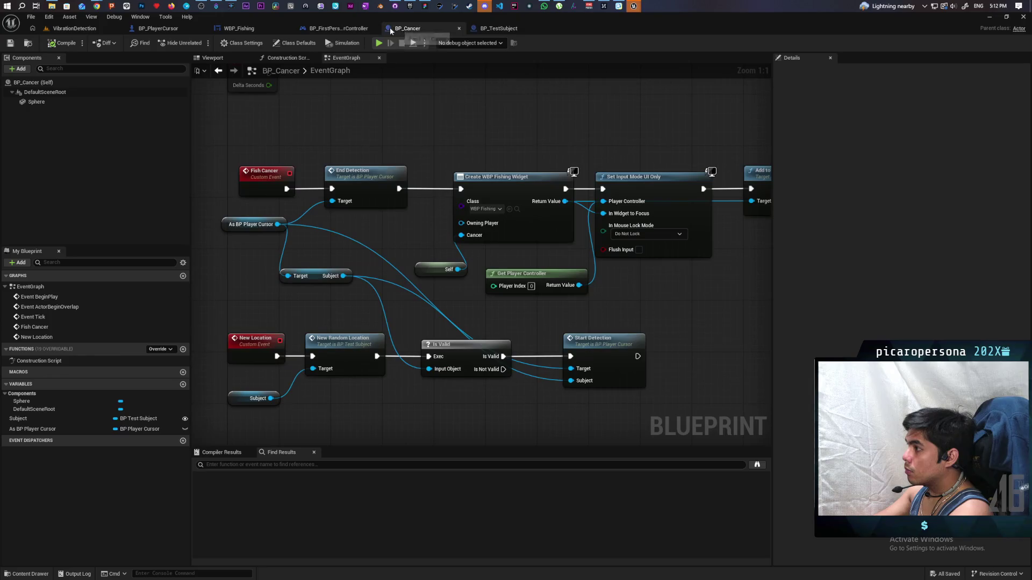
{"action": "left_click_drag", "start_coordinate": [502, 294], "coordinate": [461, 262]}
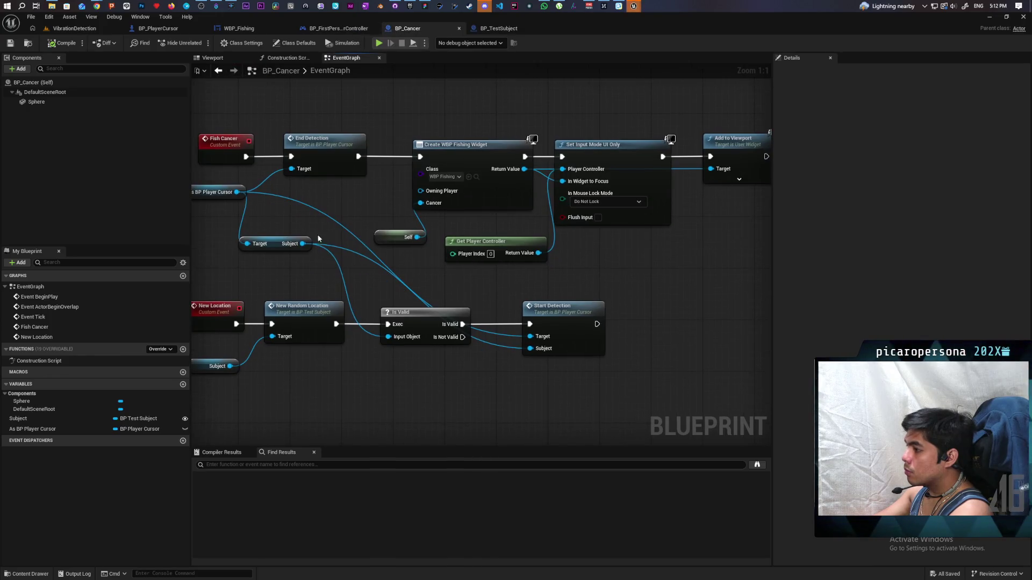
Add an Update Detection call on As BP Player Cursor, run after Start Detection, then return to the level.
{"action": "left_click_drag", "start_coordinate": [236, 192], "coordinate": [655, 302]}
{"action": "type", "text": "update"}
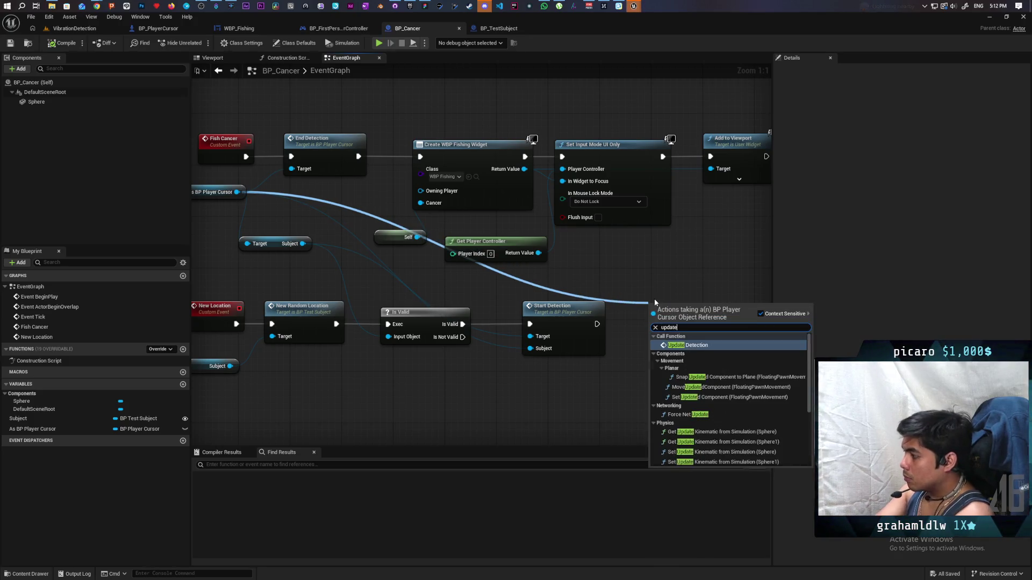
{"action": "key", "text": "Return"}
{"action": "mouse_move", "coordinate": [597, 323]}
{"action": "left_mouse_down"}
{"action": "mouse_move", "coordinate": [656, 332]}
{"action": "mouse_move", "coordinate": [653, 324]}
{"action": "left_mouse_up"}
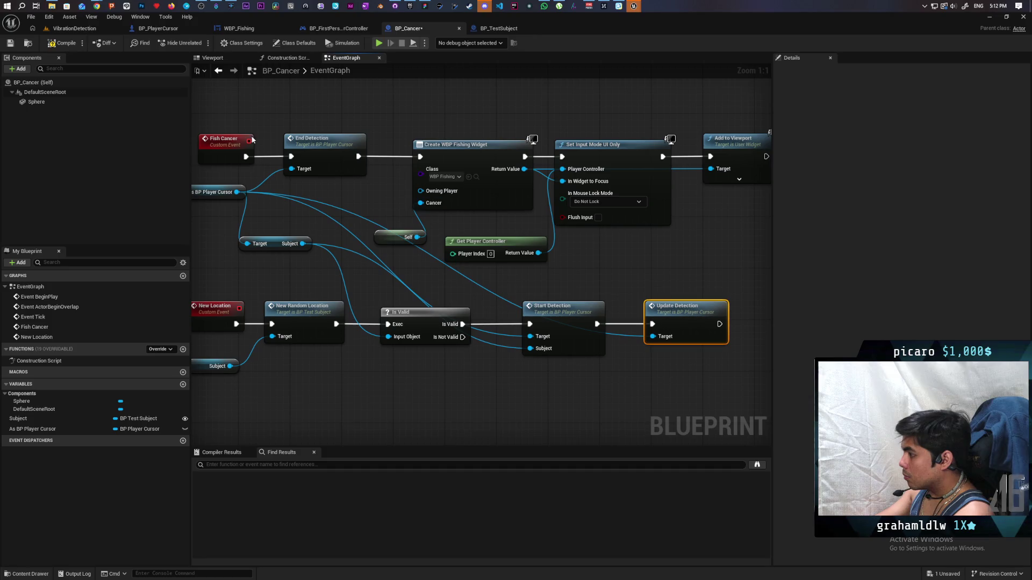
{"action": "left_click", "coordinate": [76, 28]}
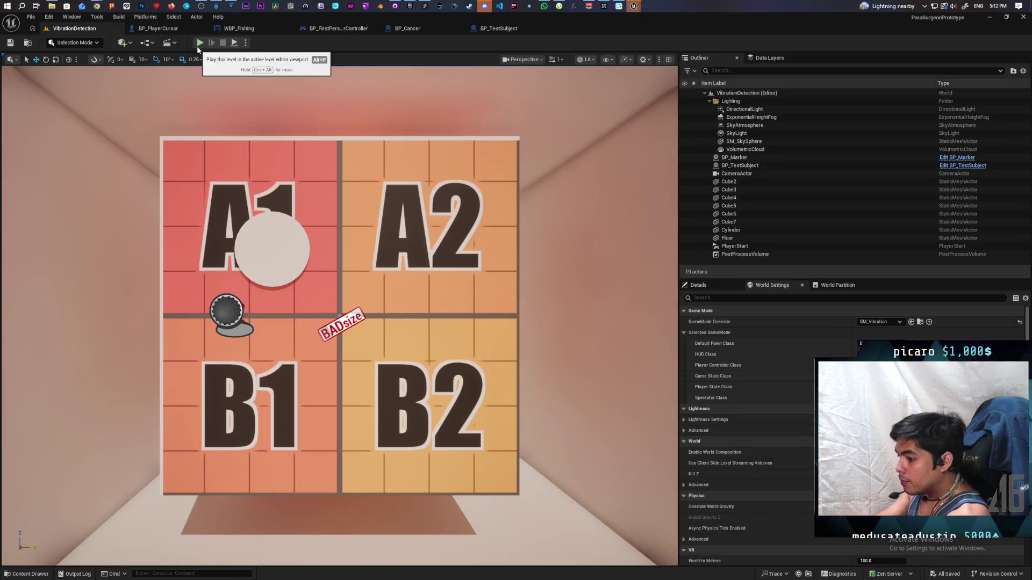
Play-test the level, freeing the cursor with Shift+F1, then stop and open BP_PlayerCursor.
{"action": "left_click", "coordinate": [198, 44]}
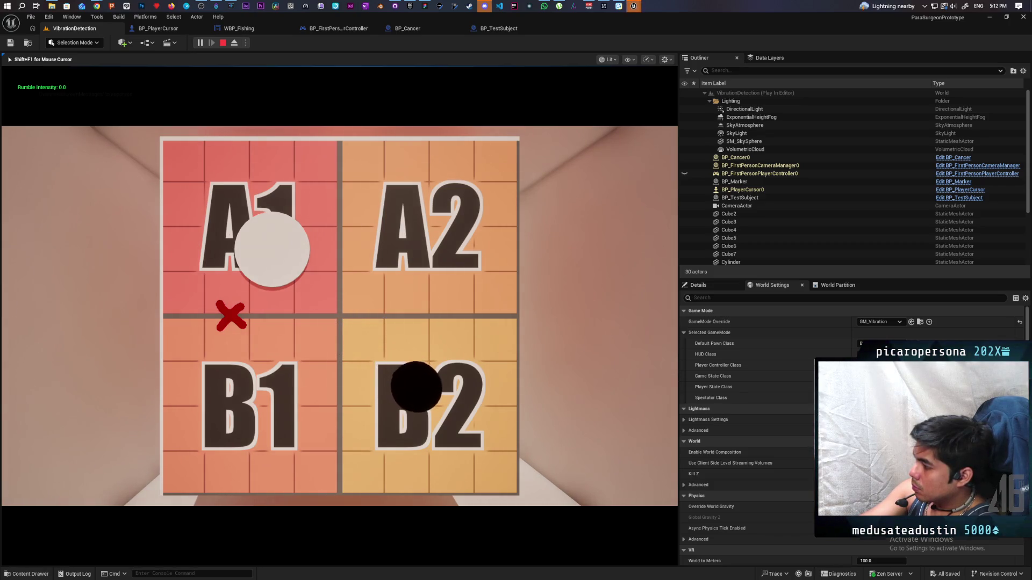
{"action": "key", "text": "shift+F1"}
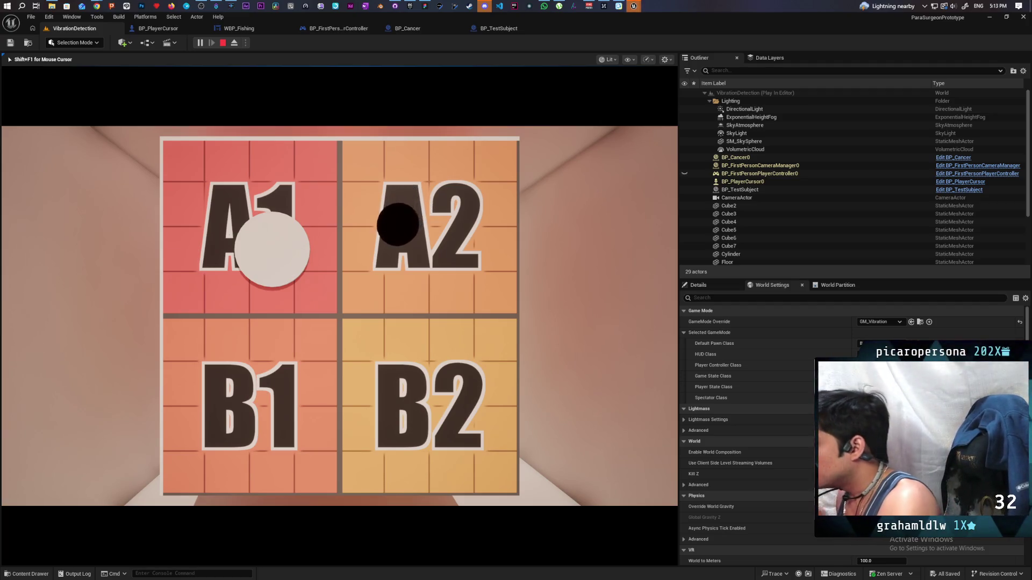
{"action": "key", "text": "Escape"}
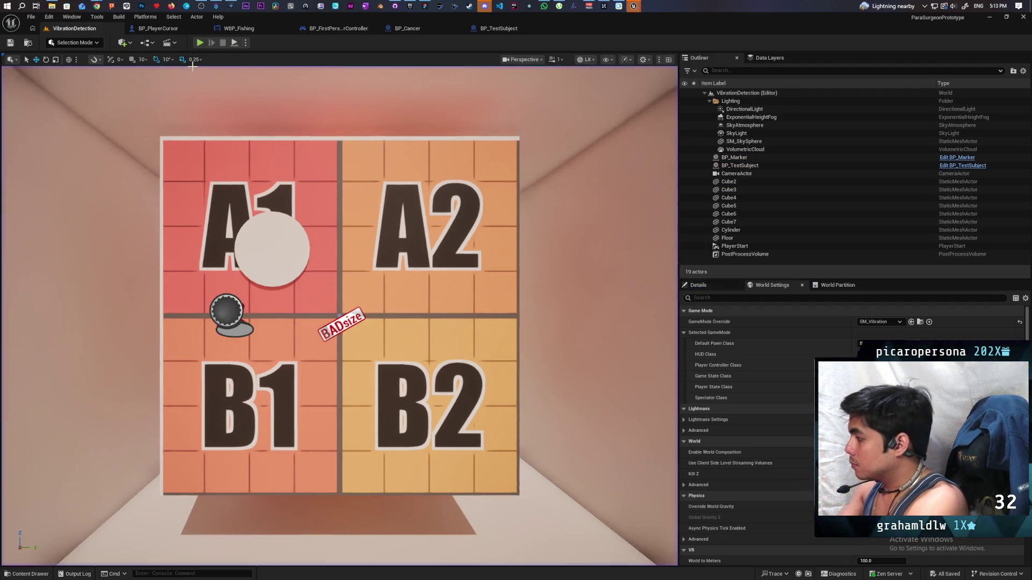
{"action": "left_click", "coordinate": [157, 28]}
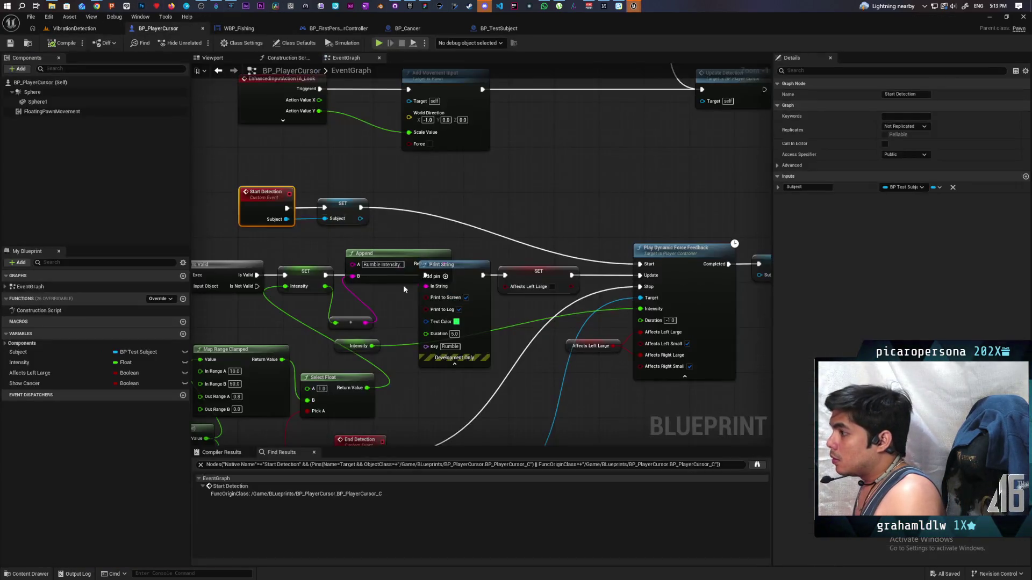
Look over BP_PlayerCursor's graph, then bring BP_TestSubject's overlap event nodes into view.
{"action": "scroll", "coordinate": [423, 252], "scroll_direction": "down", "scroll_amount": 4}
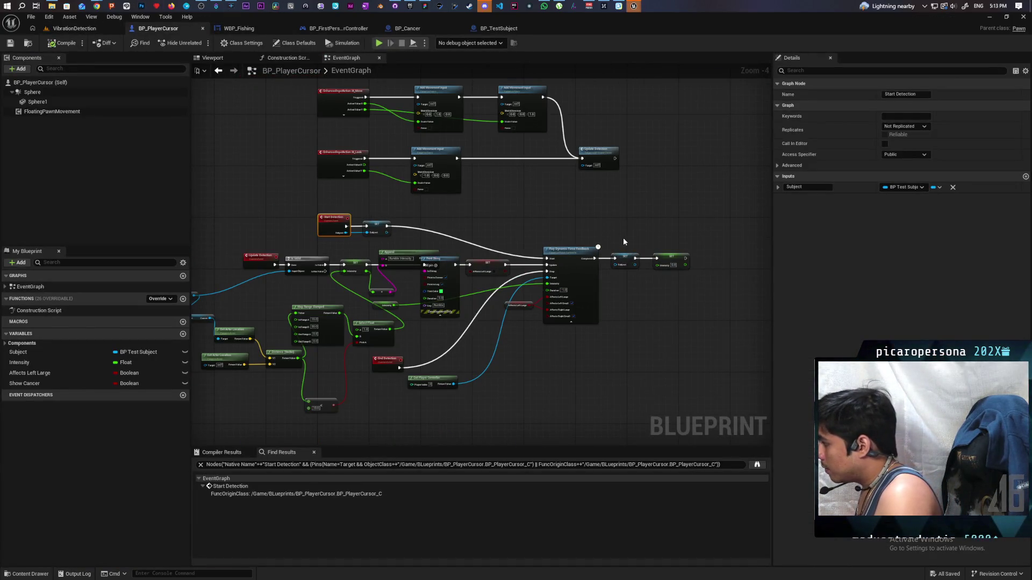
{"action": "scroll", "coordinate": [624, 241], "scroll_direction": "up", "scroll_amount": 3}
{"action": "scroll", "coordinate": [622, 237], "scroll_direction": "down", "scroll_amount": 1}
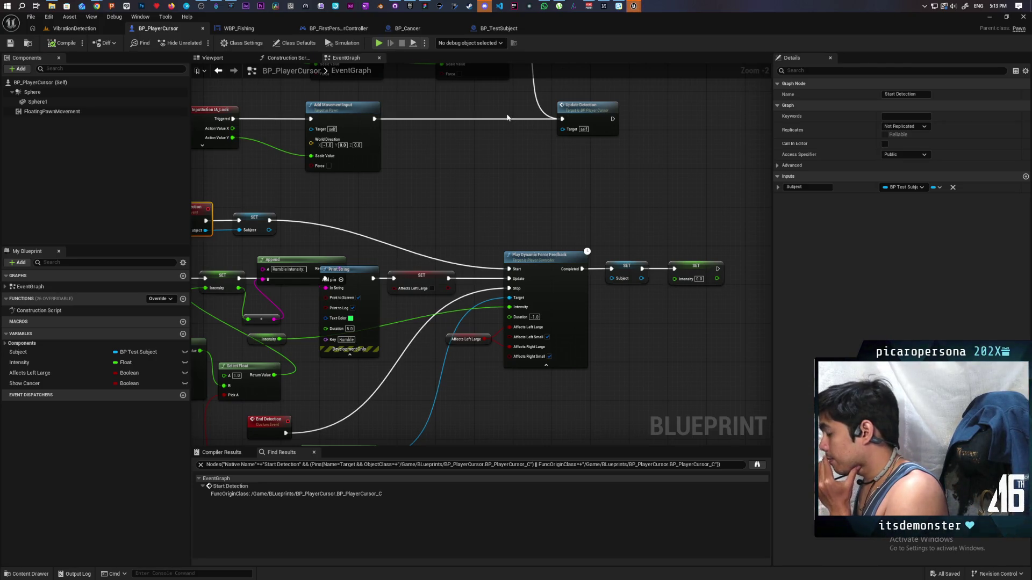
{"action": "left_click", "coordinate": [504, 29]}
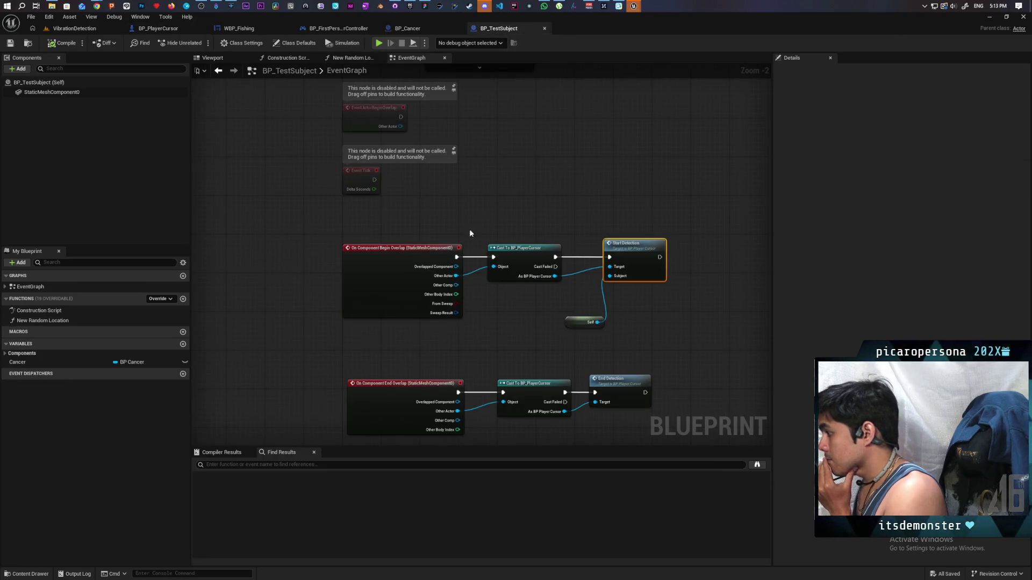
{"action": "scroll", "coordinate": [471, 214], "scroll_direction": "down", "scroll_amount": 5}
{"action": "scroll", "coordinate": [471, 217], "scroll_direction": "up", "scroll_amount": 3}
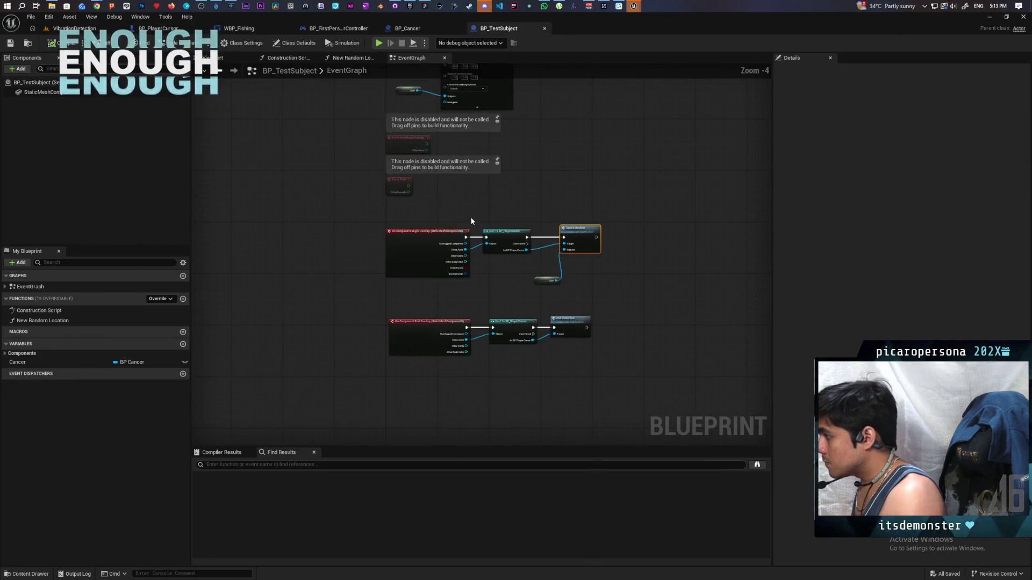
{"action": "scroll", "coordinate": [471, 221], "scroll_direction": "up", "scroll_amount": 2}
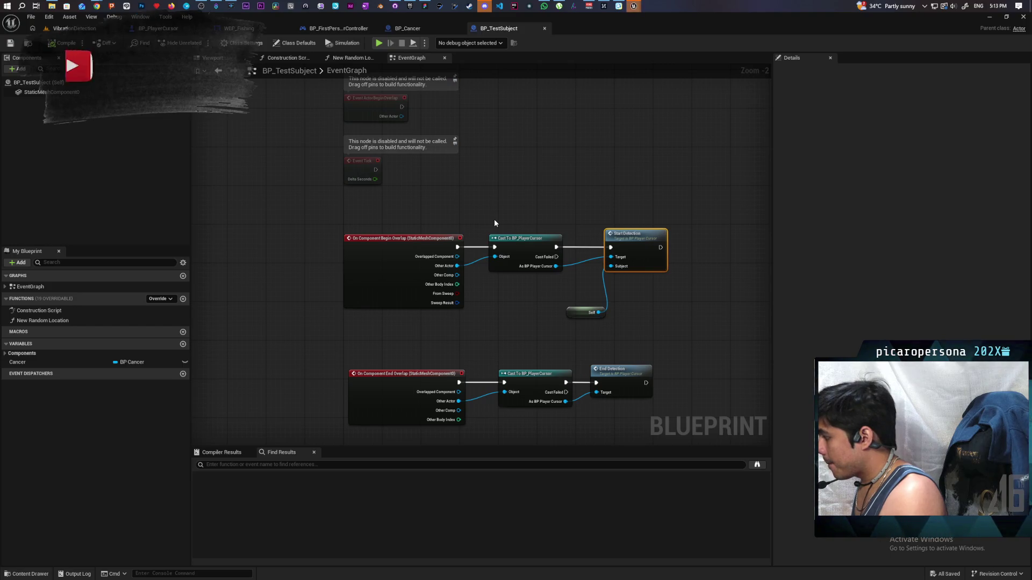
{"action": "mouse_move", "coordinate": [495, 224]}
{"action": "left_mouse_down"}
{"action": "mouse_move", "coordinate": [495, 182]}
{"action": "mouse_move", "coordinate": [453, 149]}
{"action": "left_mouse_up"}
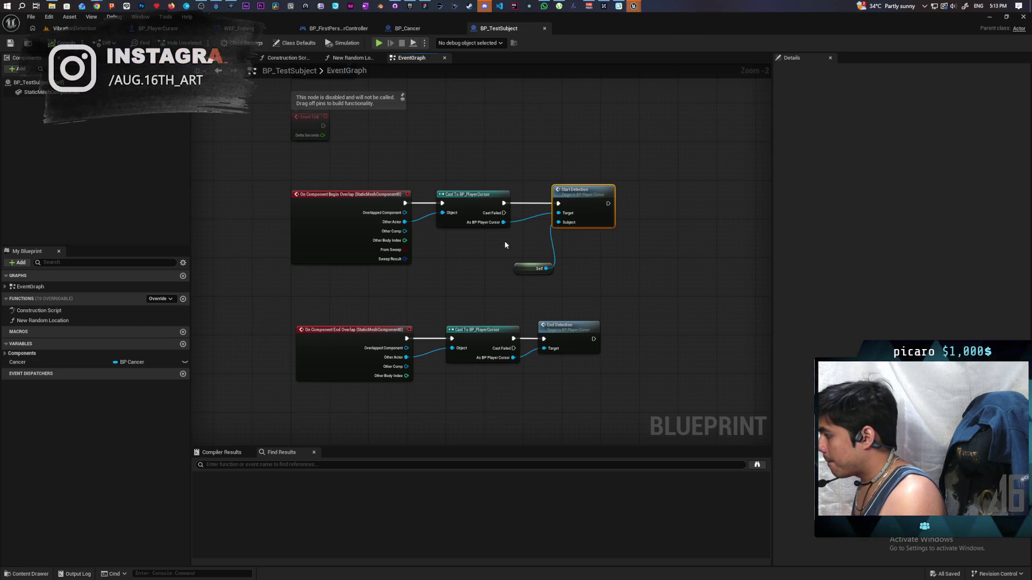
Promote the cast's As BP Player Cursor to a variable, set it after End Detection, and save.
{"action": "mouse_move", "coordinate": [503, 222]}
{"action": "left_mouse_down"}
{"action": "mouse_move", "coordinate": [679, 221]}
{"action": "mouse_move", "coordinate": [677, 210]}
{"action": "mouse_move", "coordinate": [641, 198]}
{"action": "mouse_move", "coordinate": [668, 208]}
{"action": "left_mouse_up"}
{"action": "left_click", "coordinate": [709, 259]}
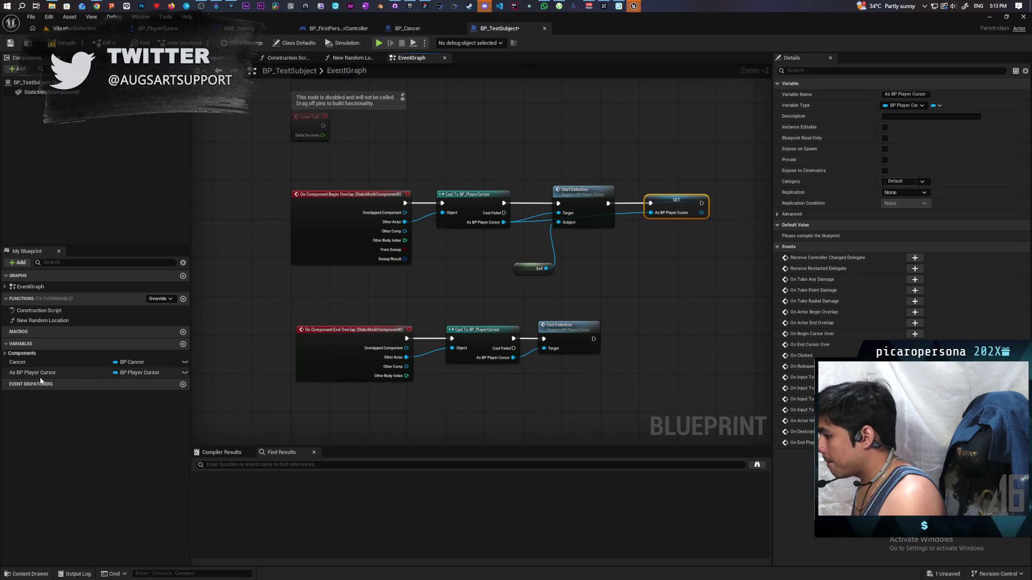
{"action": "mouse_move", "coordinate": [38, 373]}
{"action": "left_mouse_down"}
{"action": "mouse_move", "coordinate": [505, 390]}
{"action": "mouse_move", "coordinate": [604, 343]}
{"action": "left_mouse_up"}
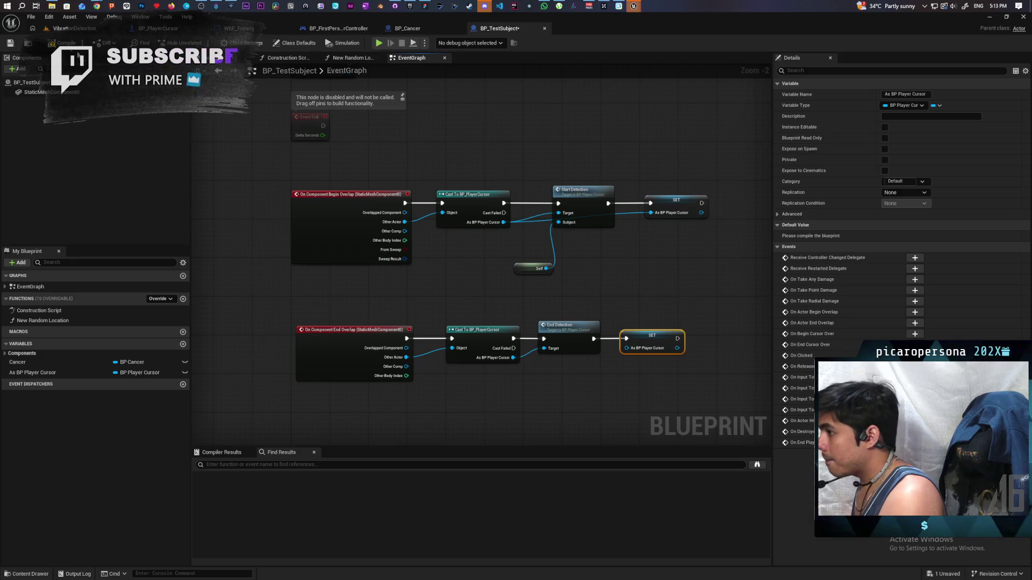
{"action": "key", "text": "ctrl+s"}
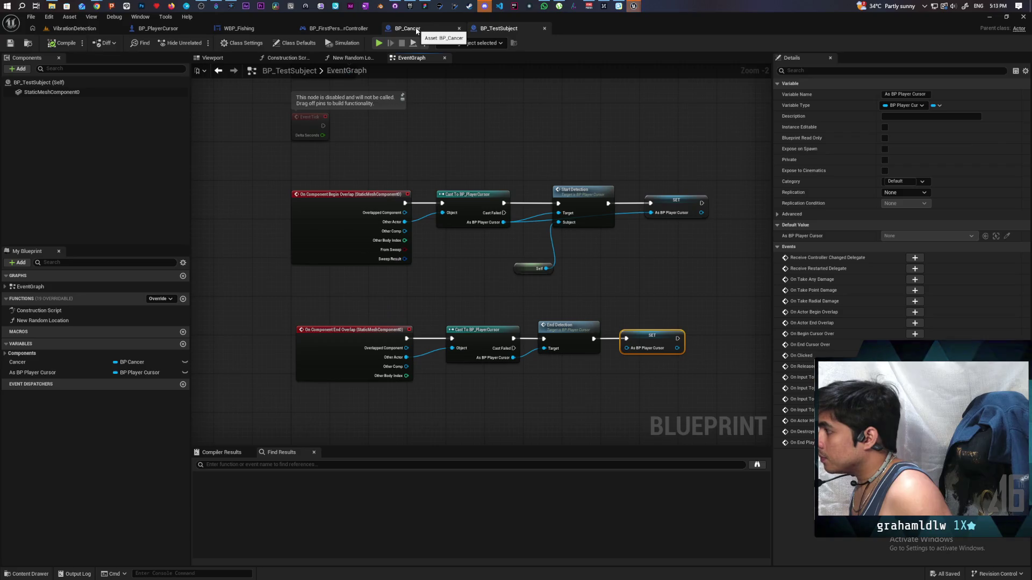
{"action": "left_click", "coordinate": [434, 28]}
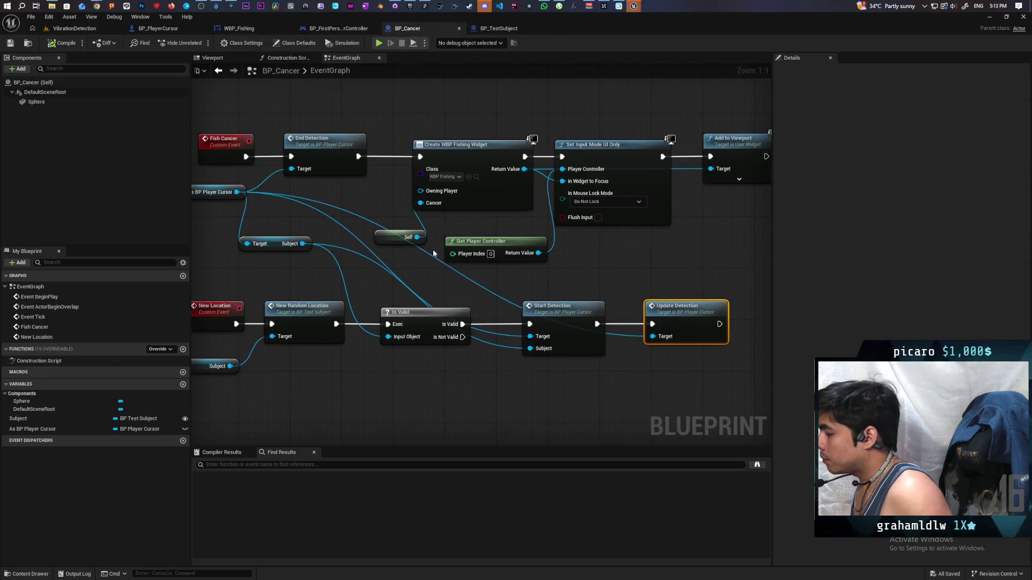
Get Subject's As BP Player Cursor and wire it into the Is Valid check.
{"action": "scroll", "coordinate": [434, 254], "scroll_direction": "down", "scroll_amount": 1}
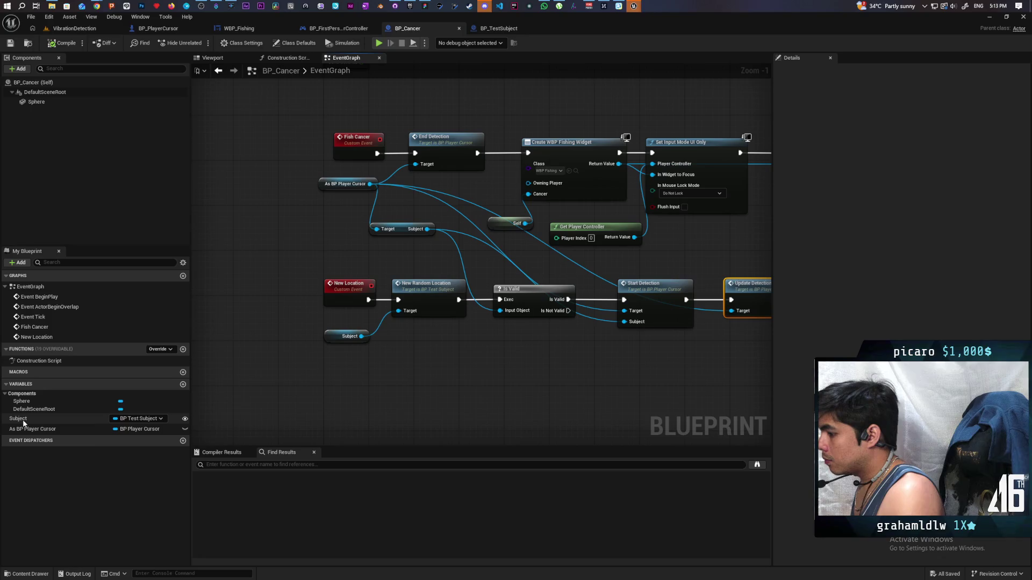
{"action": "mouse_move", "coordinate": [24, 424]}
{"action": "left_mouse_down"}
{"action": "mouse_move", "coordinate": [223, 308]}
{"action": "mouse_move", "coordinate": [238, 197]}
{"action": "mouse_move", "coordinate": [225, 185]}
{"action": "mouse_move", "coordinate": [255, 235]}
{"action": "left_mouse_up"}
{"action": "left_click", "coordinate": [259, 190]}
{"action": "type", "text": "get curson"}
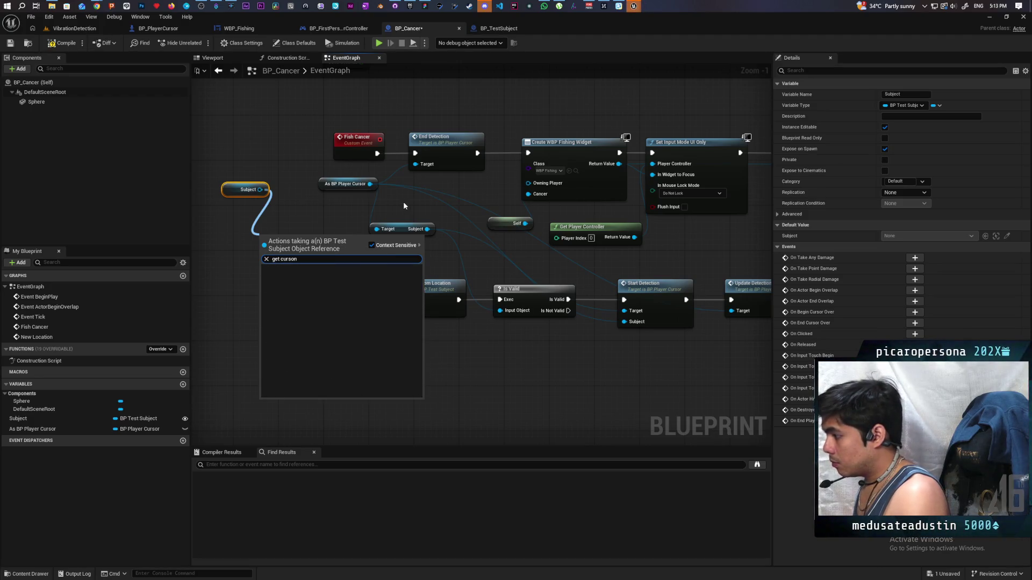
{"action": "key", "text": "BackSpace"}
{"action": "type", "text": "rso"}
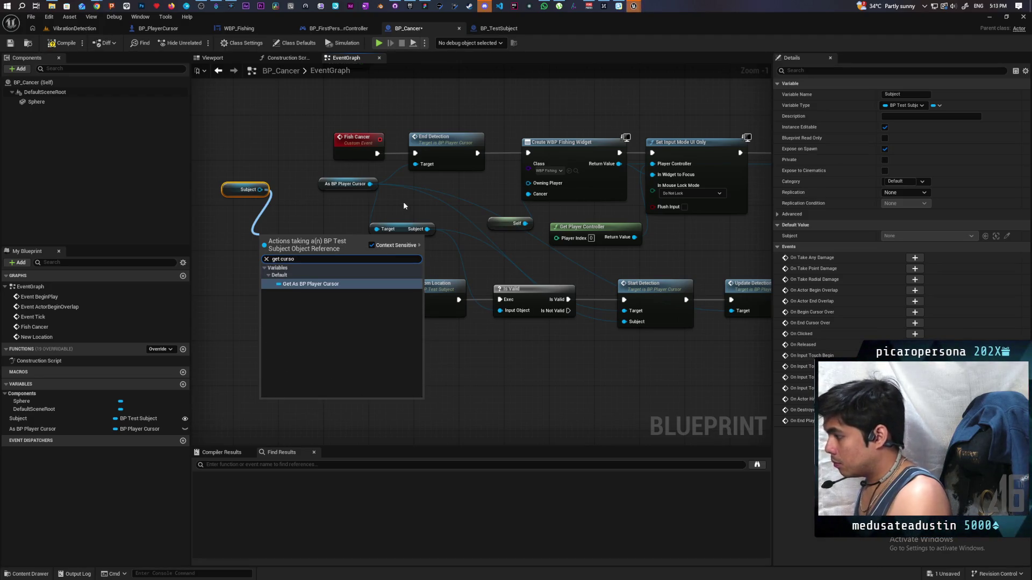
{"action": "key", "text": "Return"}
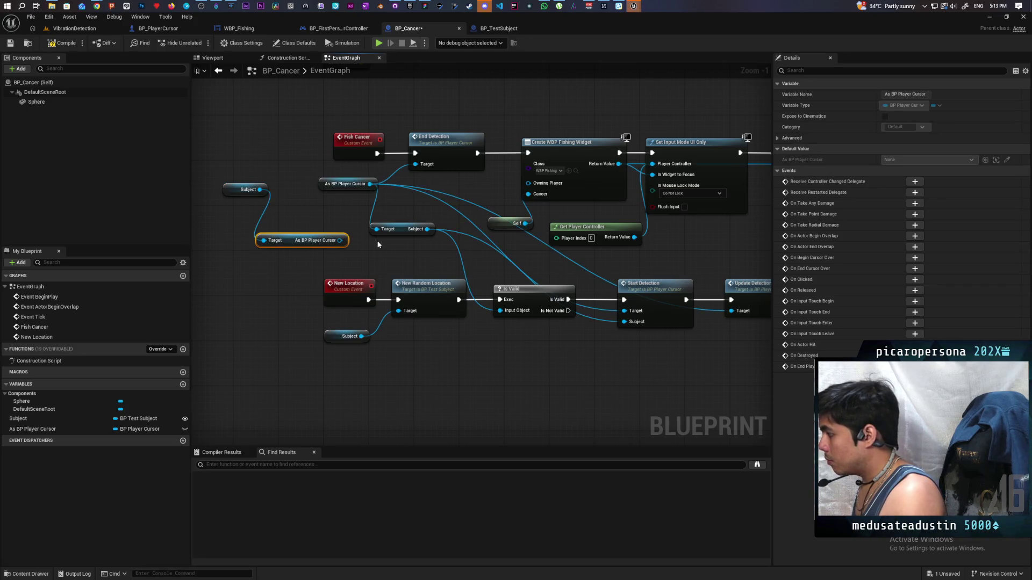
{"action": "mouse_move", "coordinate": [339, 241]}
{"action": "left_mouse_down"}
{"action": "mouse_move", "coordinate": [408, 293]}
{"action": "mouse_move", "coordinate": [499, 311]}
{"action": "left_mouse_up"}
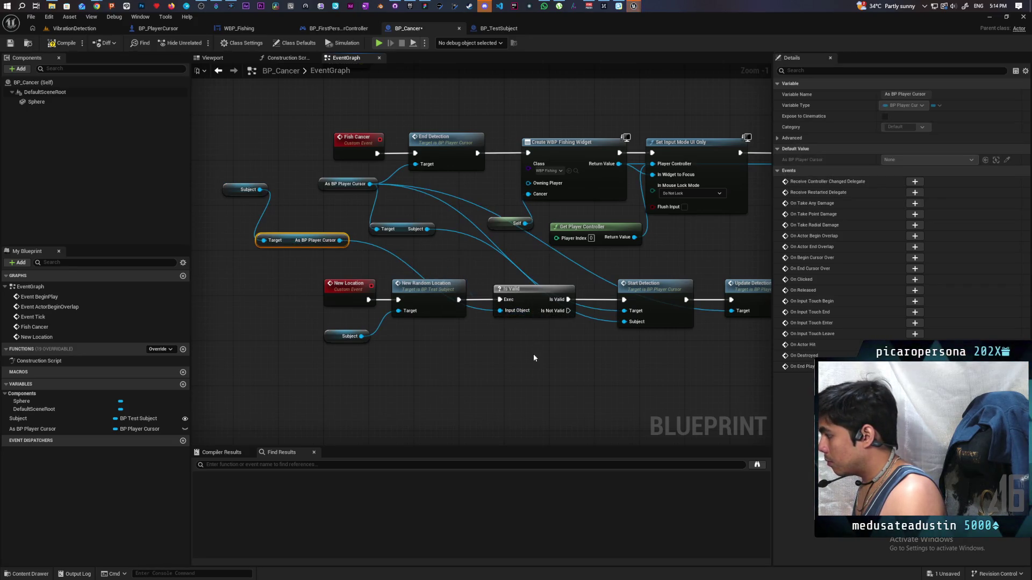
Delete the leftover Target and Subject node, feed a Subject getter into Start Detection, and compile and save.
{"action": "left_click_drag", "start_coordinate": [565, 378], "coordinate": [543, 375]}
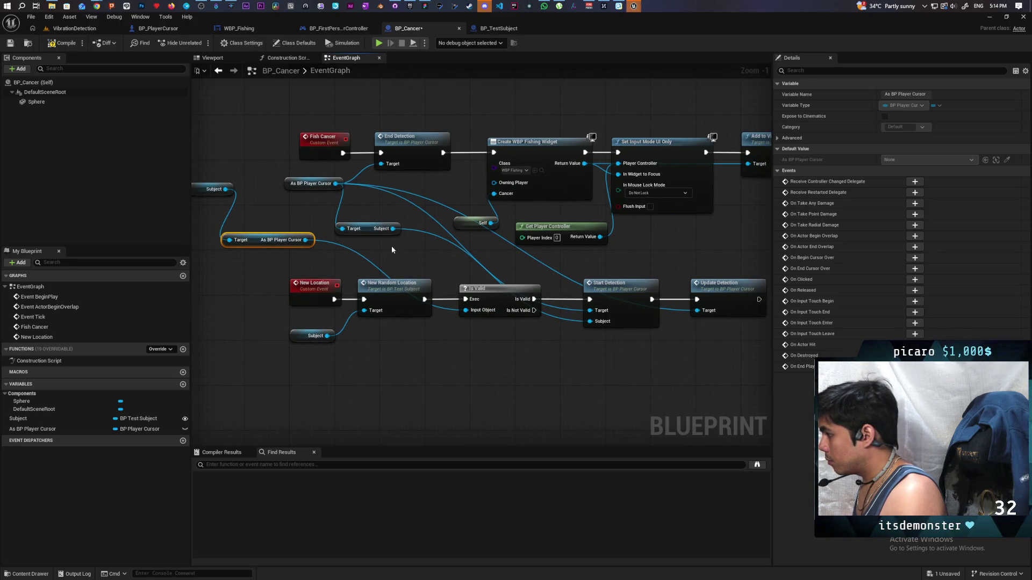
{"action": "left_click", "coordinate": [383, 229]}
{"action": "key", "text": "Delete"}
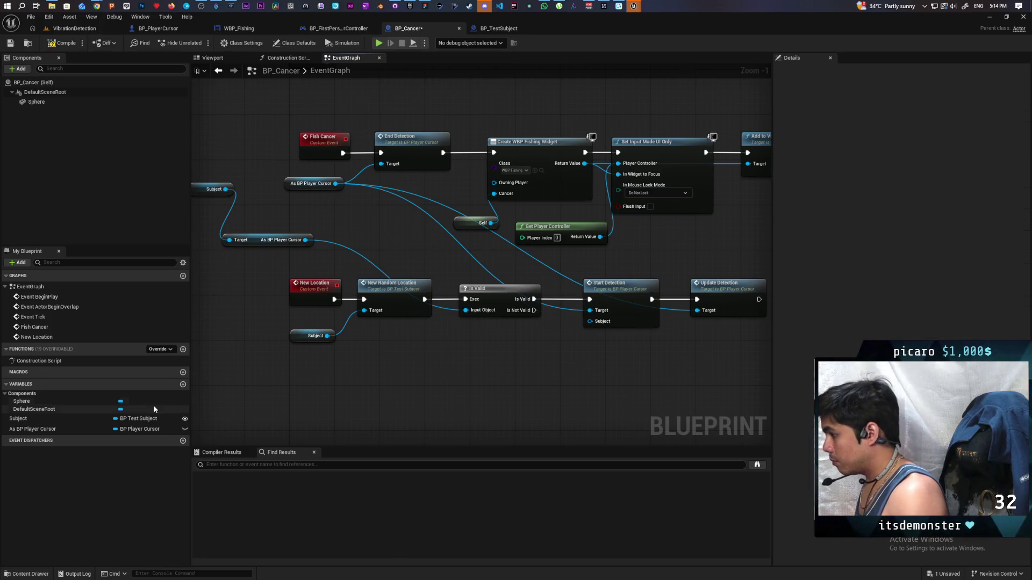
{"action": "mouse_move", "coordinate": [33, 418]}
{"action": "left_mouse_down"}
{"action": "mouse_move", "coordinate": [580, 345]}
{"action": "mouse_move", "coordinate": [590, 322]}
{"action": "mouse_move", "coordinate": [549, 339]}
{"action": "mouse_move", "coordinate": [552, 350]}
{"action": "left_mouse_up"}
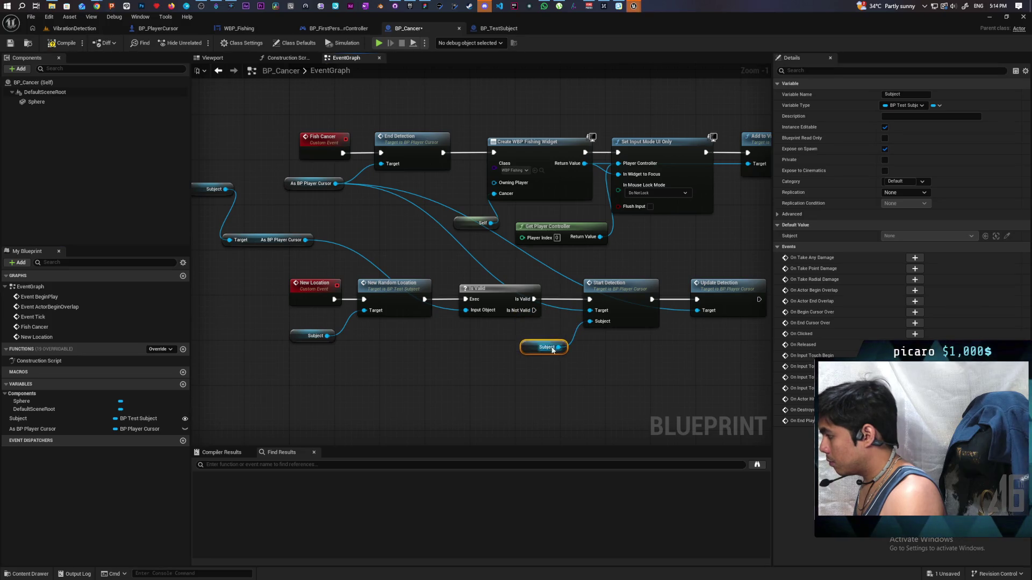
{"action": "left_click", "coordinate": [65, 43]}
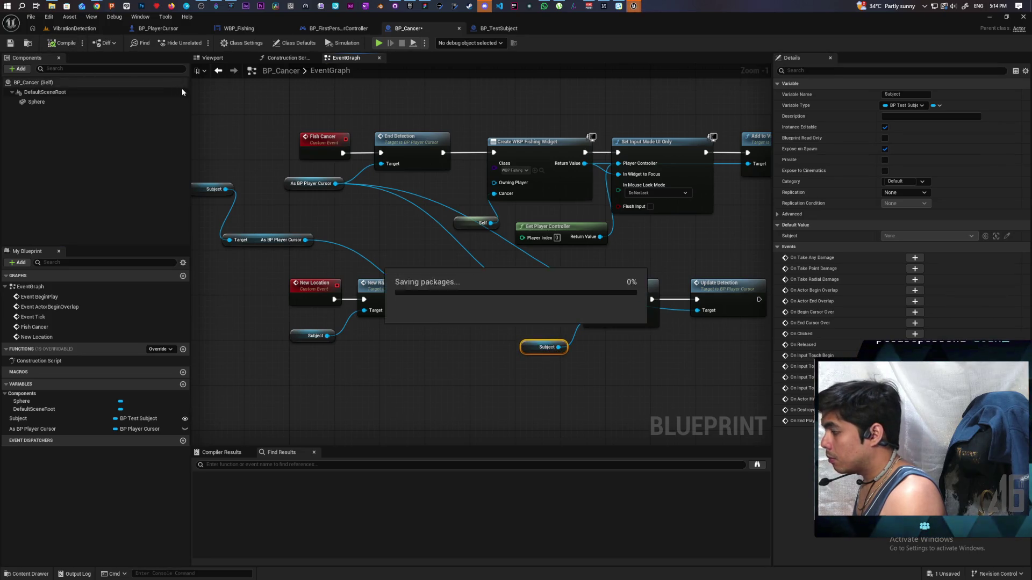
{"action": "left_click", "coordinate": [379, 44]}
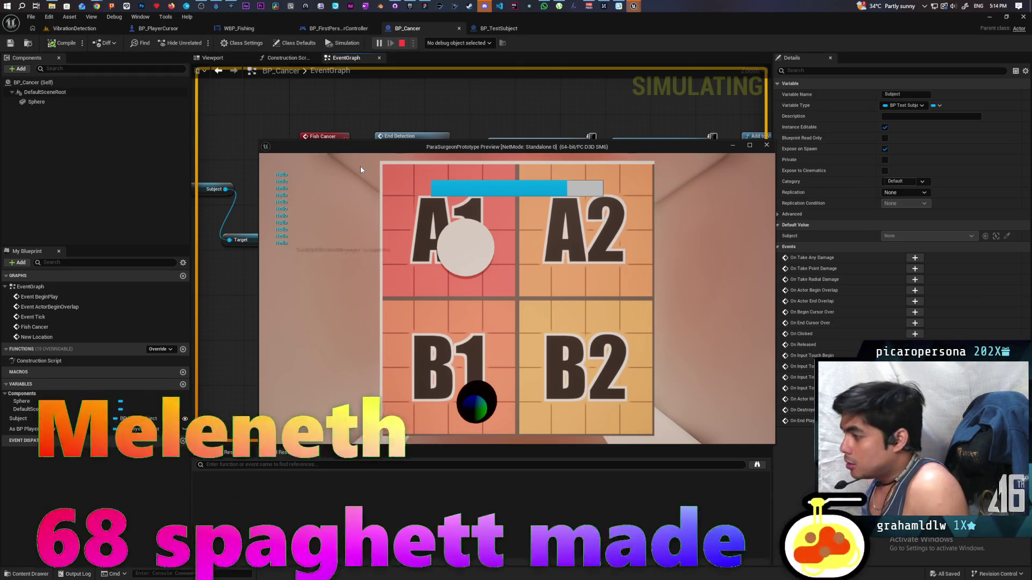
Focus the game preview window to control the cursor during the play test.
{"action": "left_click", "coordinate": [360, 170]}
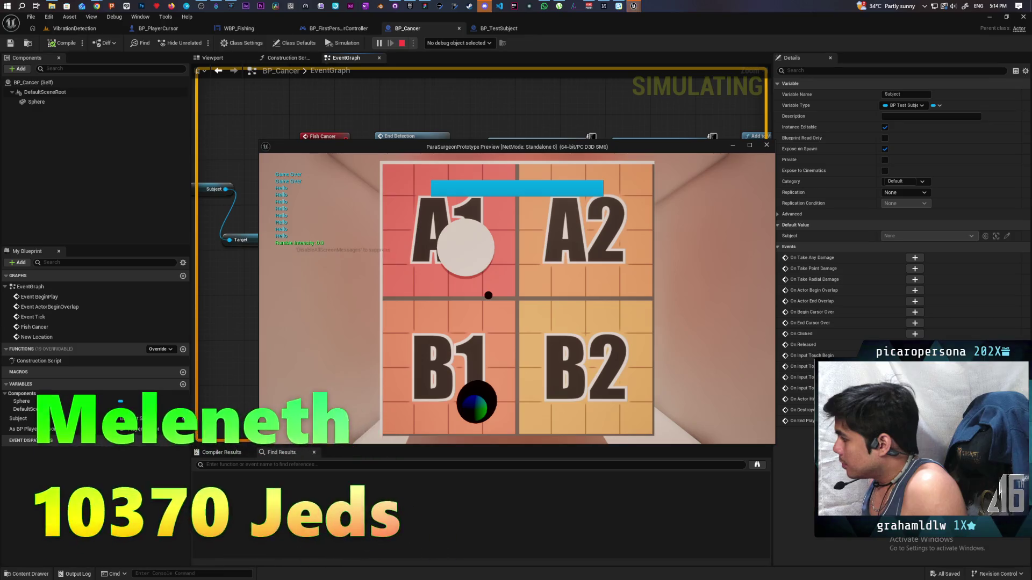
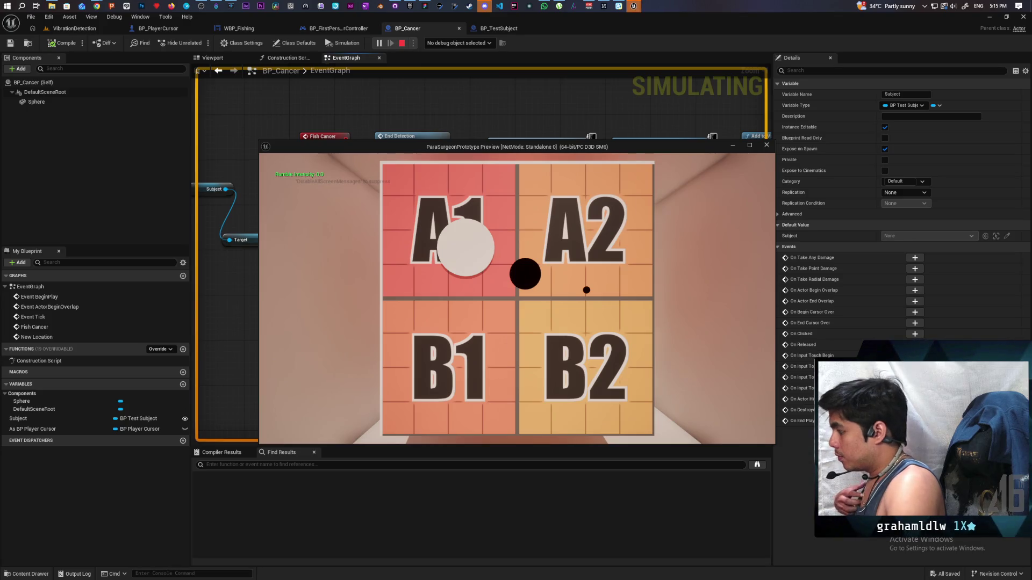
Stop the simulation and review BP_PlayerCursor and the pending changes in GitHub Desktop.
{"action": "key", "text": "Escape"}
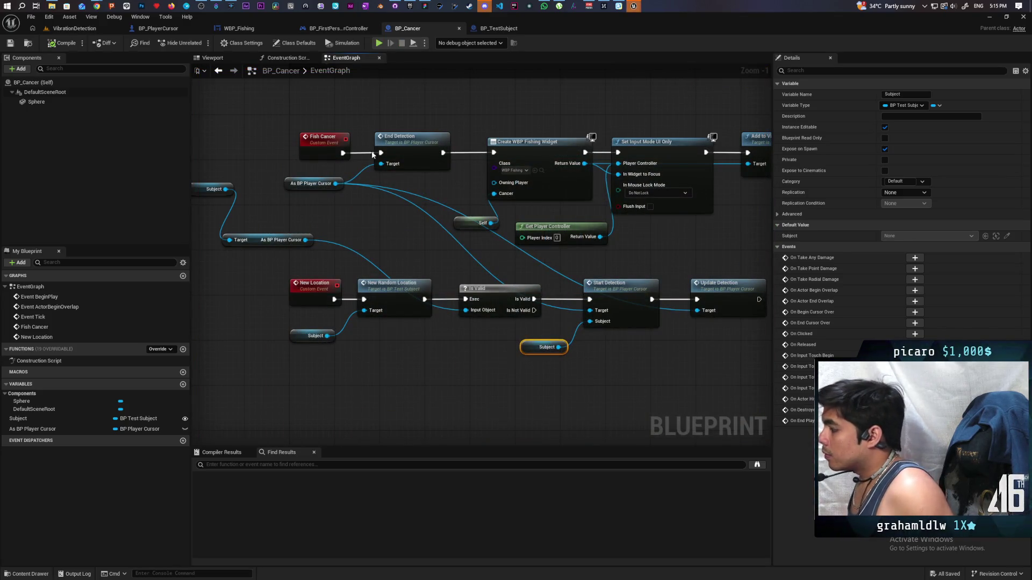
{"action": "left_click", "coordinate": [175, 31]}
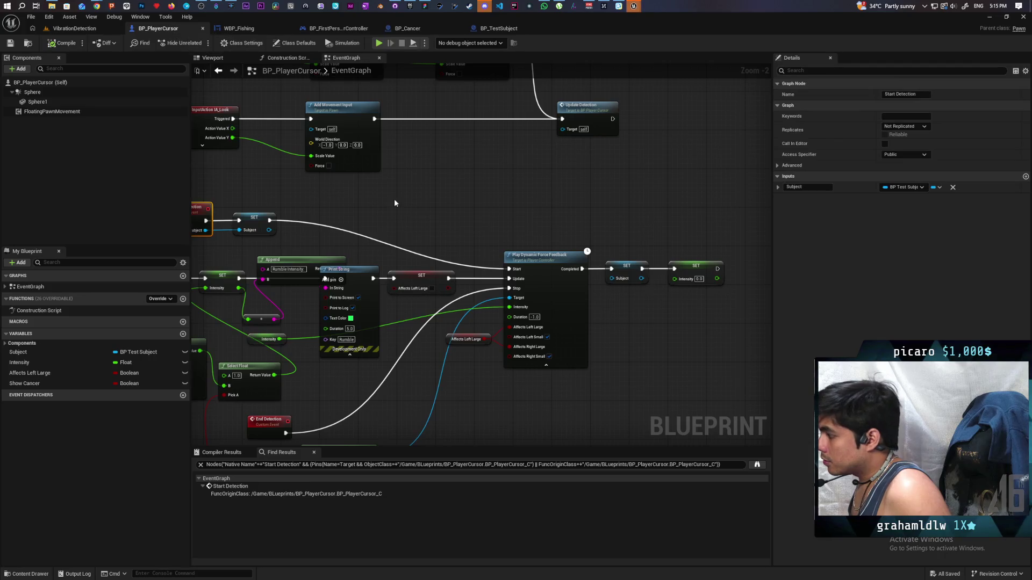
{"action": "scroll", "coordinate": [442, 226], "scroll_direction": "down", "scroll_amount": 3}
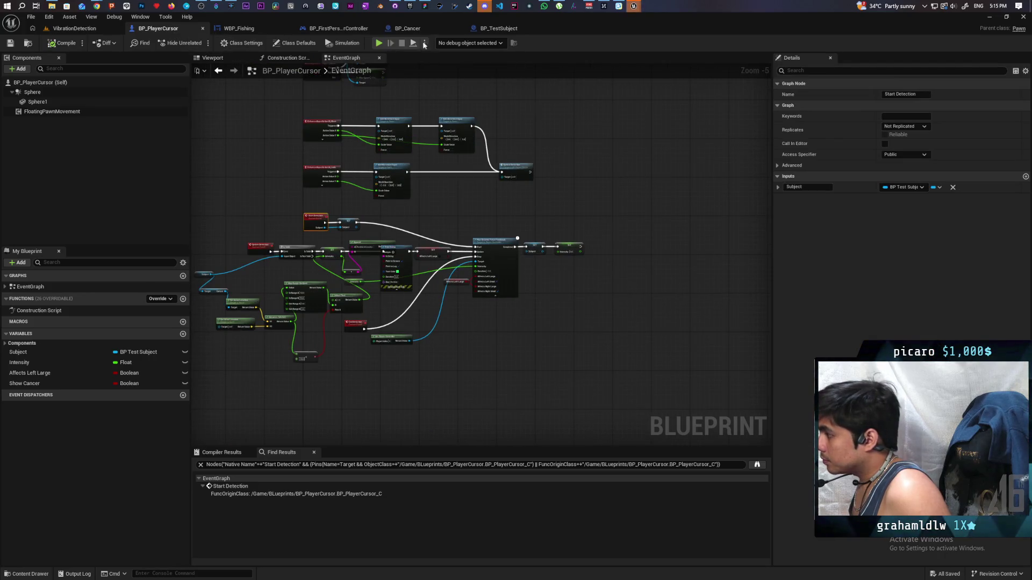
{"action": "left_click", "coordinate": [395, 5]}
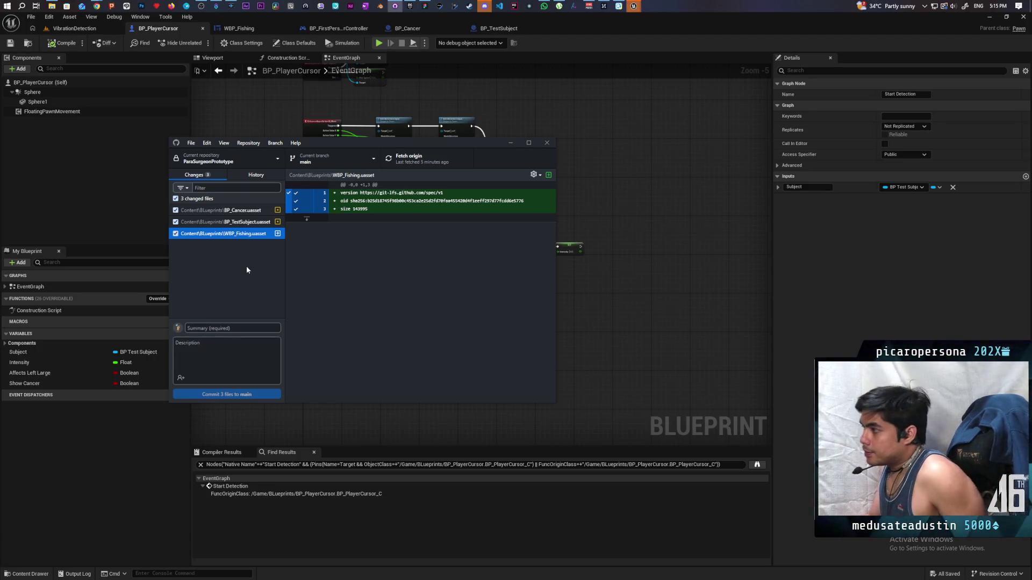
Look over BP_FirstPersonPlayerController, then bring up the WBP_Fishing event graph.
{"action": "left_click", "coordinate": [333, 28]}
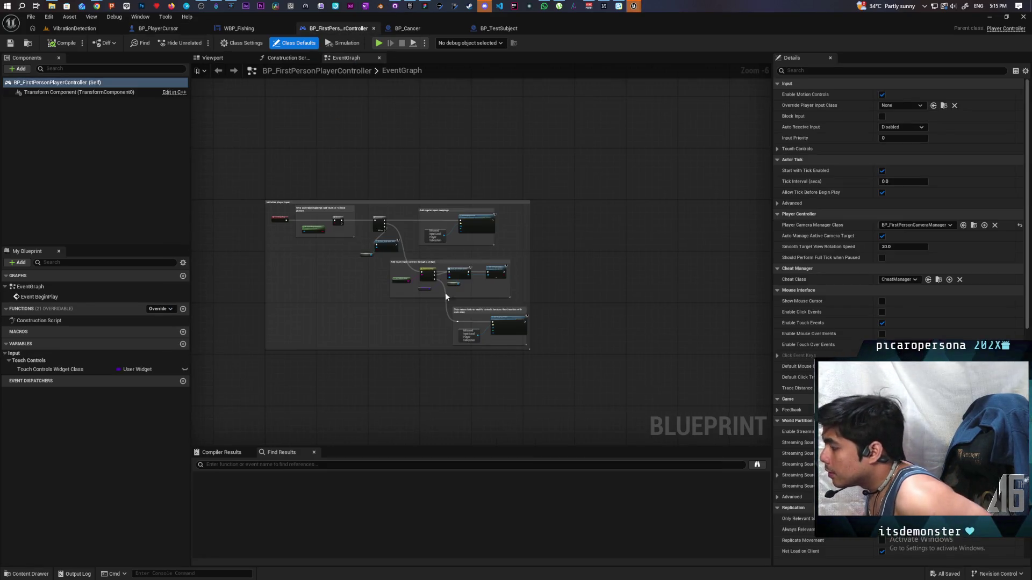
{"action": "scroll", "coordinate": [445, 292], "scroll_direction": "up", "scroll_amount": 3}
{"action": "scroll", "coordinate": [456, 312], "scroll_direction": "down", "scroll_amount": 1}
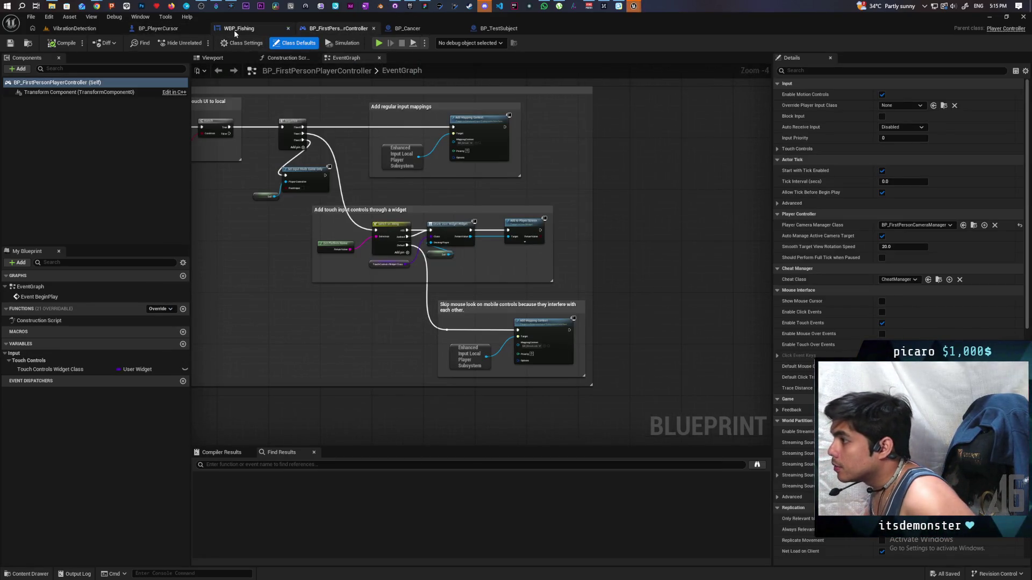
{"action": "left_click", "coordinate": [236, 28]}
{"action": "scroll", "coordinate": [678, 314], "scroll_direction": "down", "scroll_amount": 2}
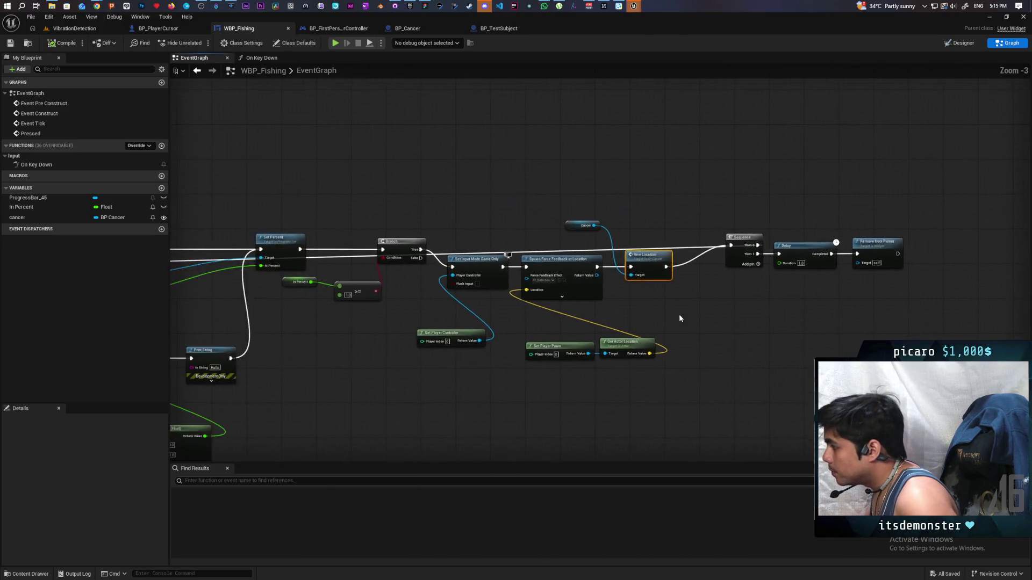
Open the FF_Detection force feedback effect from the Content Drawer.
{"action": "scroll", "coordinate": [655, 311], "scroll_direction": "up", "scroll_amount": 2}
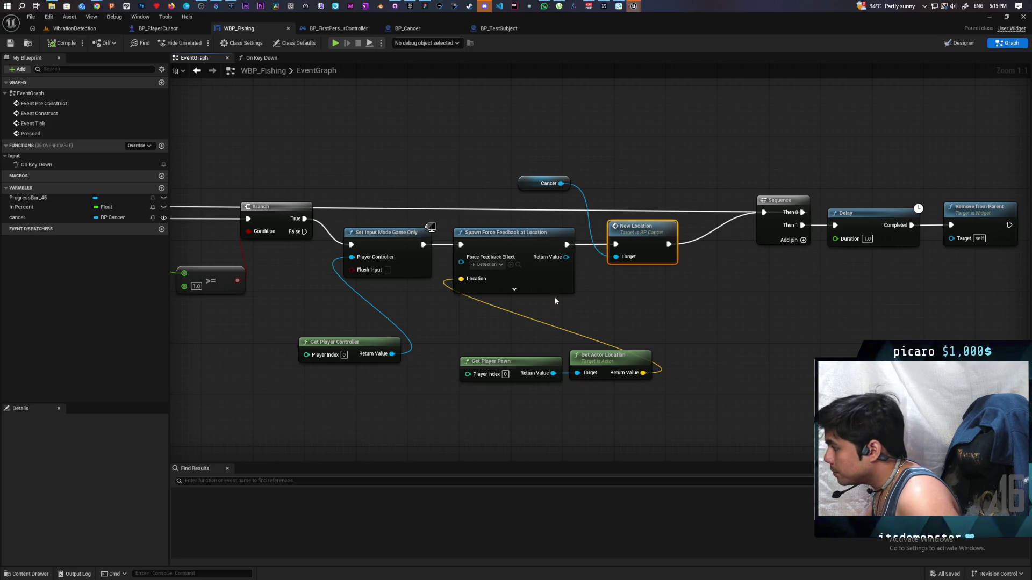
{"action": "key", "text": "ctrl+space"}
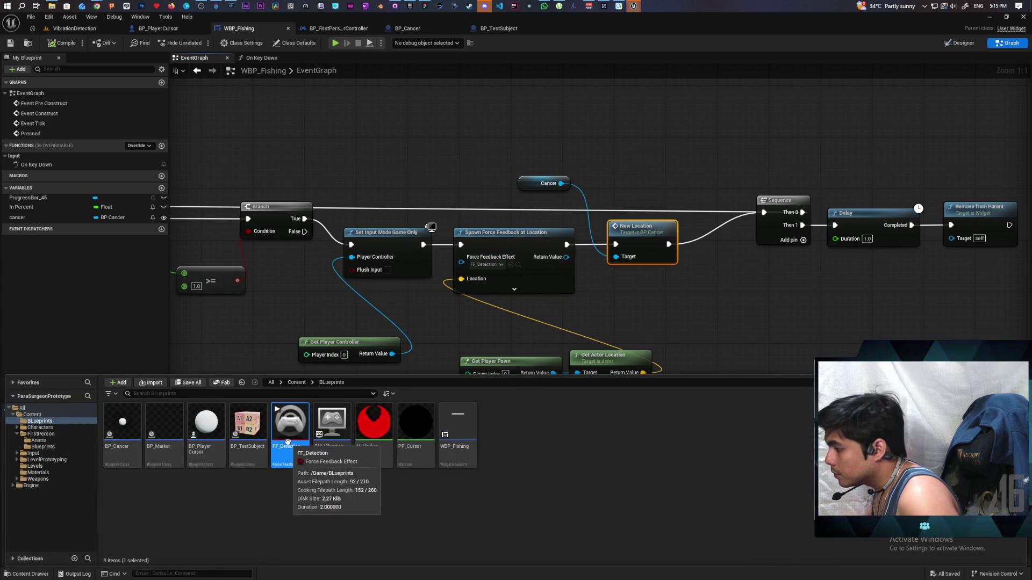
{"action": "double_click", "coordinate": [288, 442]}
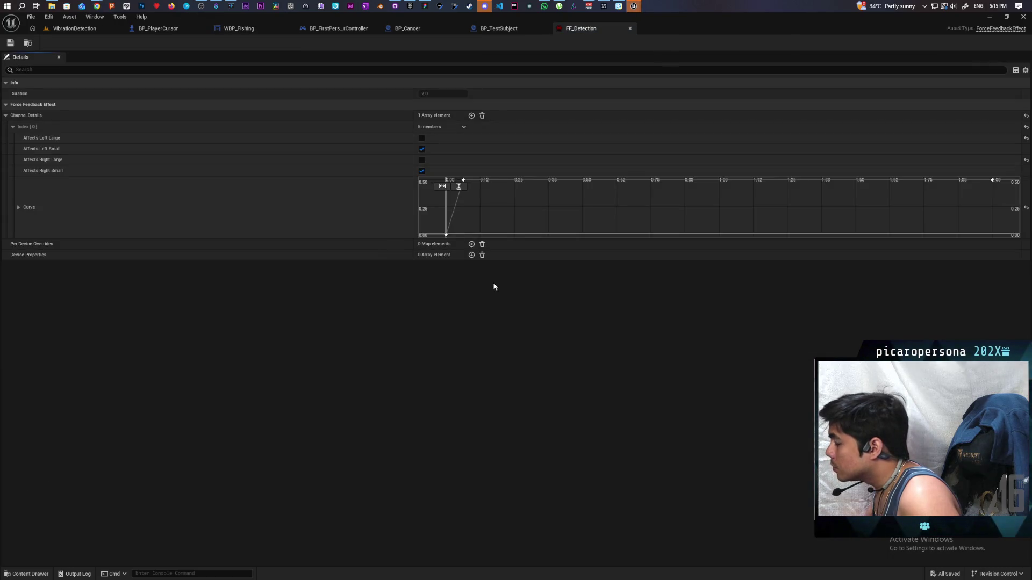
{"action": "scroll", "coordinate": [624, 213], "scroll_direction": "down", "scroll_amount": 3}
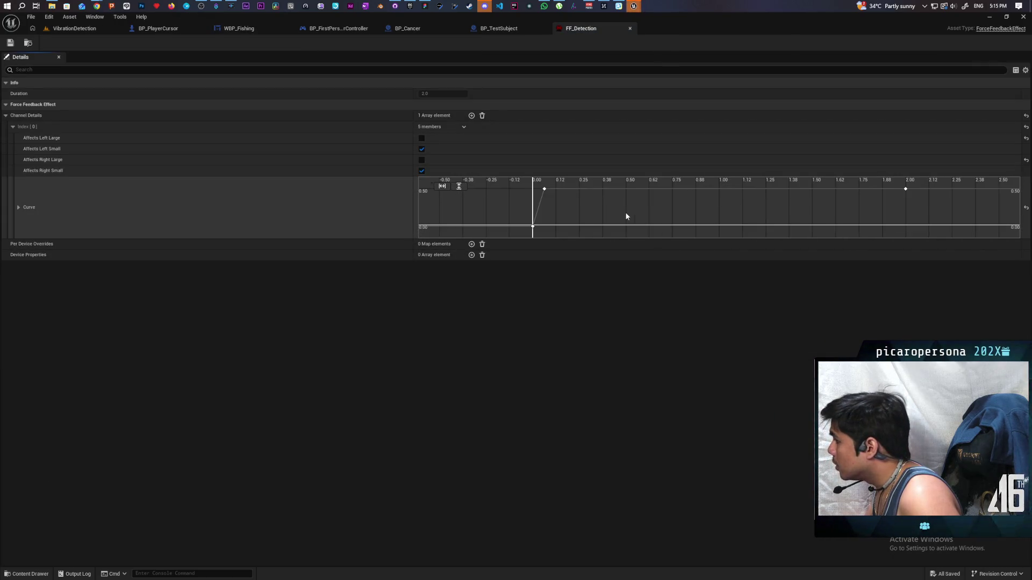
{"action": "scroll", "coordinate": [589, 208], "scroll_direction": "down", "scroll_amount": 2}
{"action": "scroll", "coordinate": [589, 208], "scroll_direction": "up", "scroll_amount": 2}
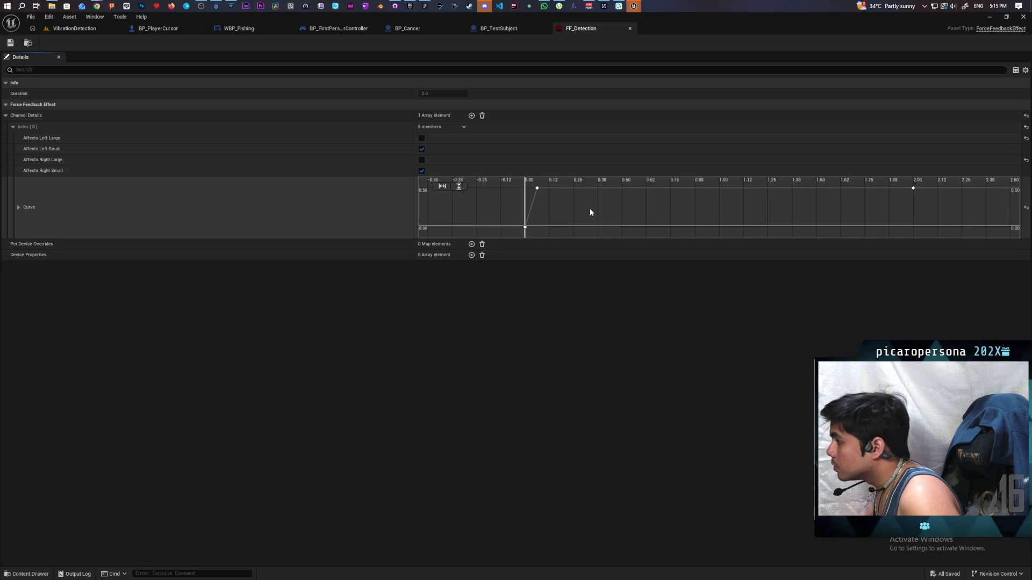
{"action": "scroll", "coordinate": [645, 206], "scroll_direction": "down", "scroll_amount": 3}
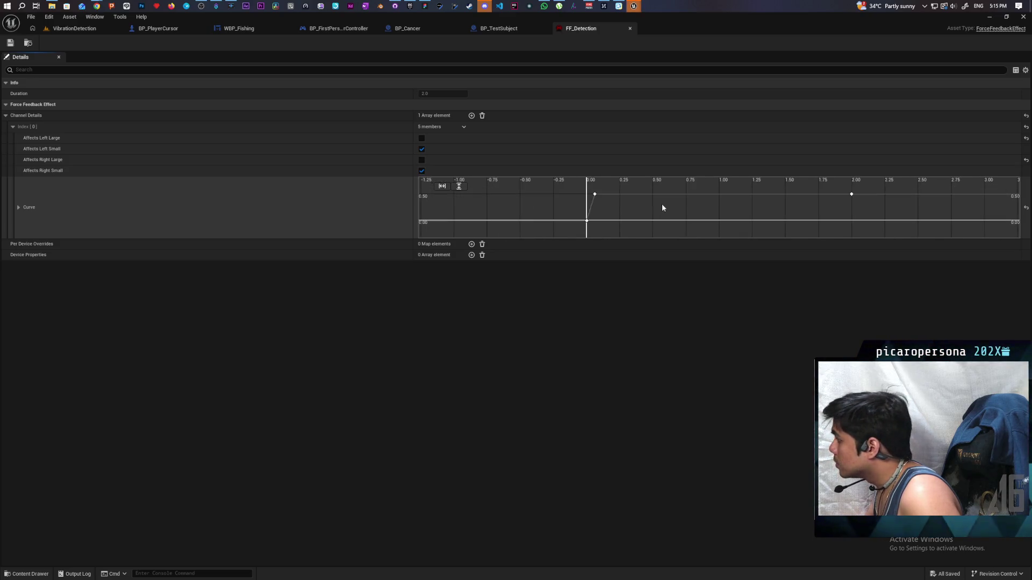
{"action": "scroll", "coordinate": [775, 197], "scroll_direction": "up", "scroll_amount": 3}
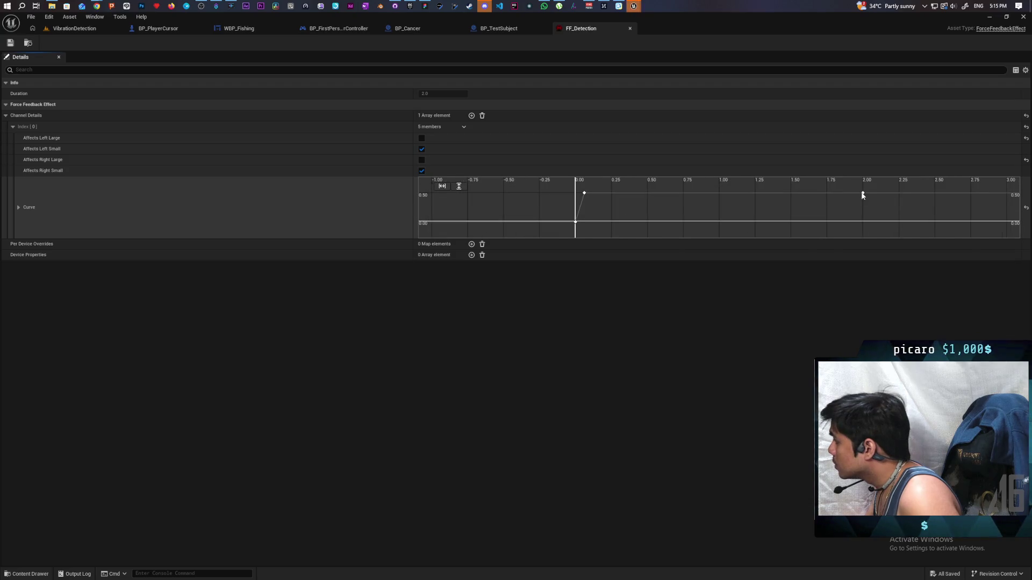
Move the last curve key from 2.0 to 0.5 seconds and save FF_Detection.
{"action": "left_click", "coordinate": [862, 193]}
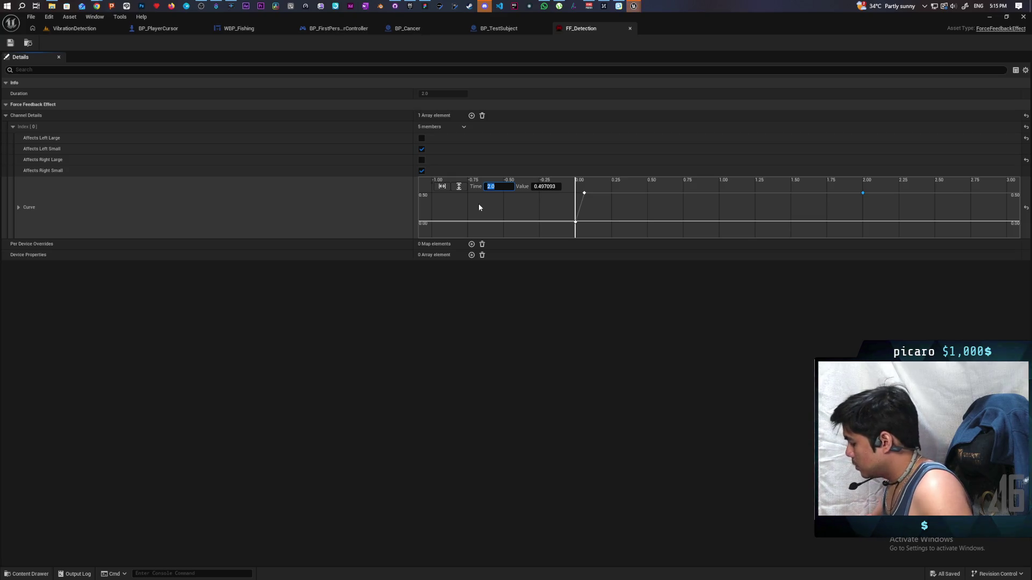
{"action": "type", "text": ".5"}
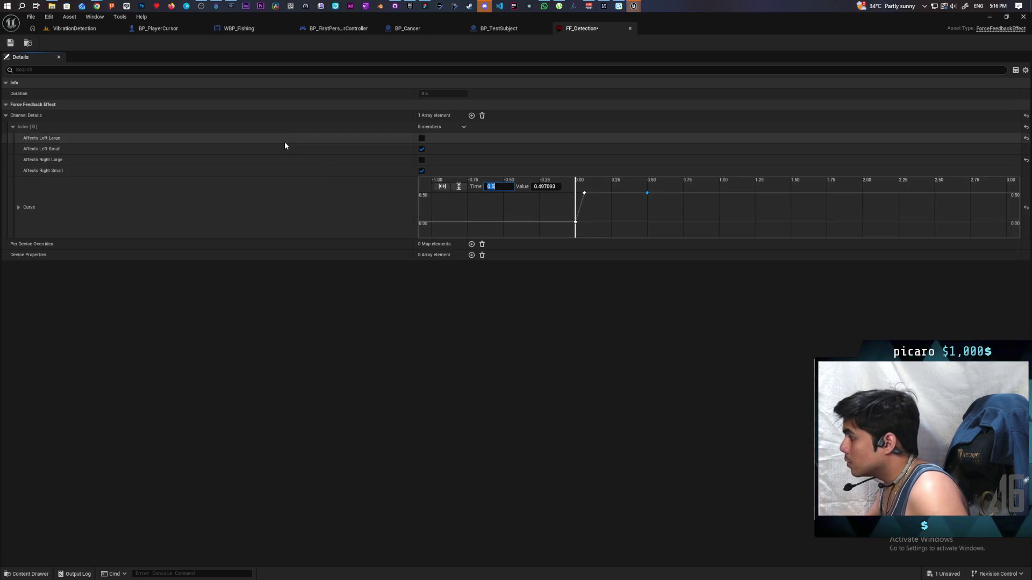
{"action": "left_click", "coordinate": [15, 45]}
{"action": "left_click", "coordinate": [15, 45]}
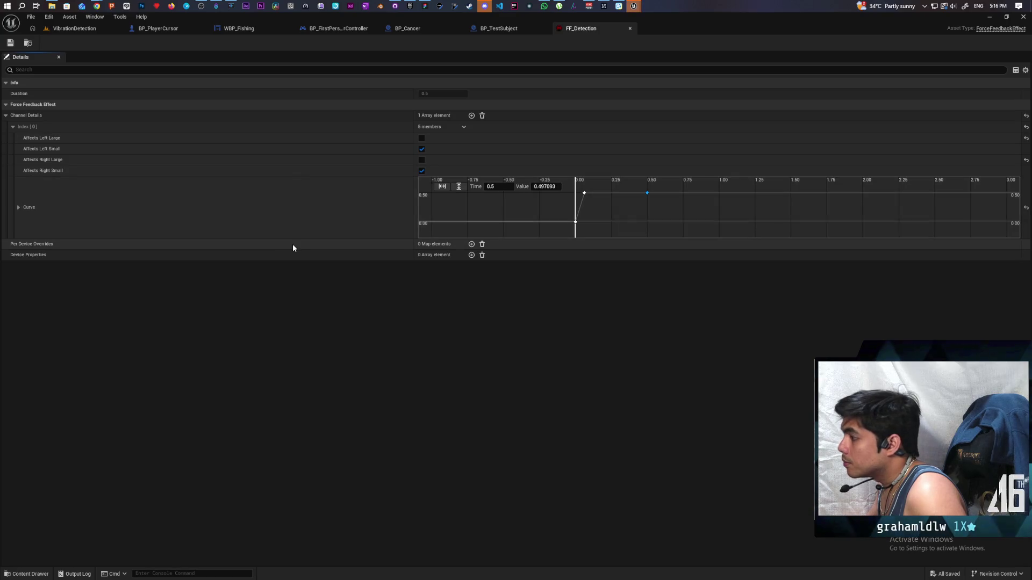
{"action": "left_click", "coordinate": [73, 28]}
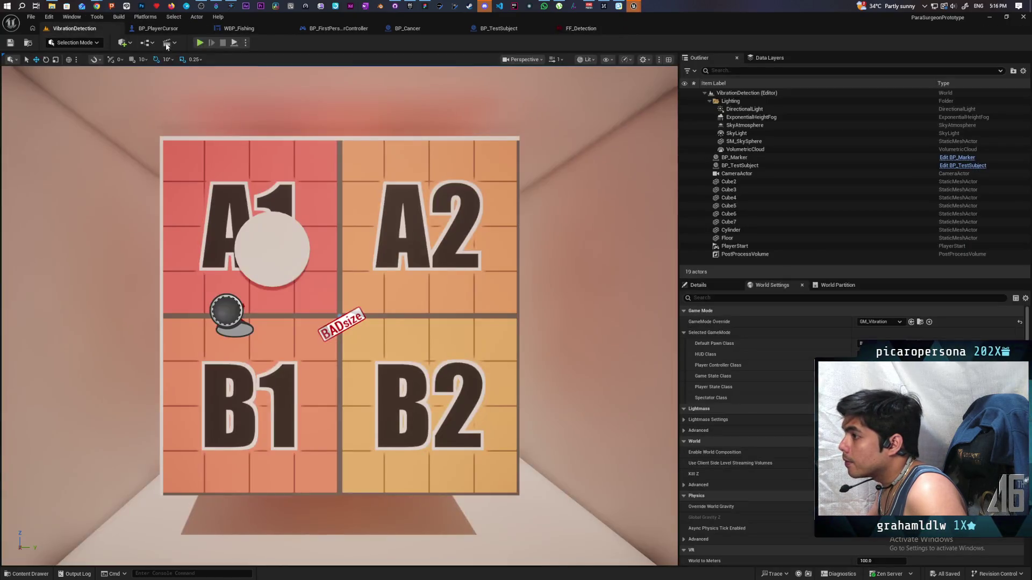
Play VibrationDetection, trigger the fishing minigame with Shift+F1 to feel the rumble, then return to FF_Detection.
{"action": "left_click", "coordinate": [200, 43]}
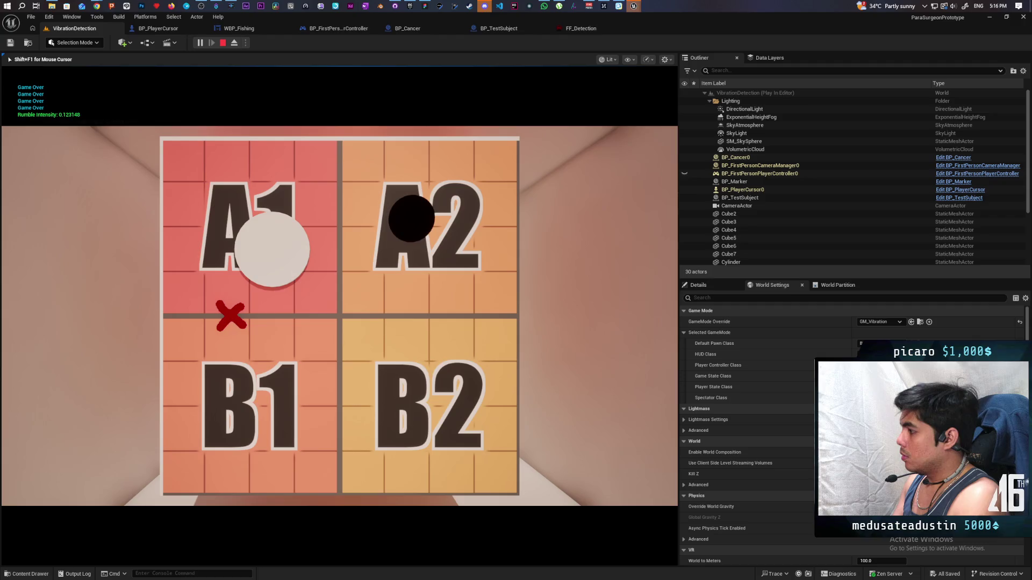
{"action": "key", "text": "shift+F1"}
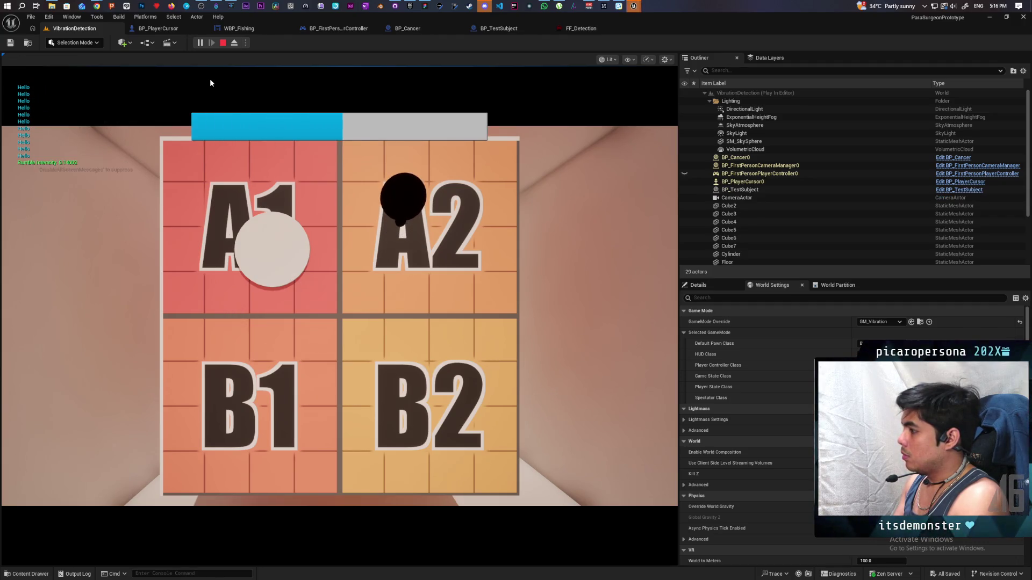
{"action": "left_click", "coordinate": [210, 80]}
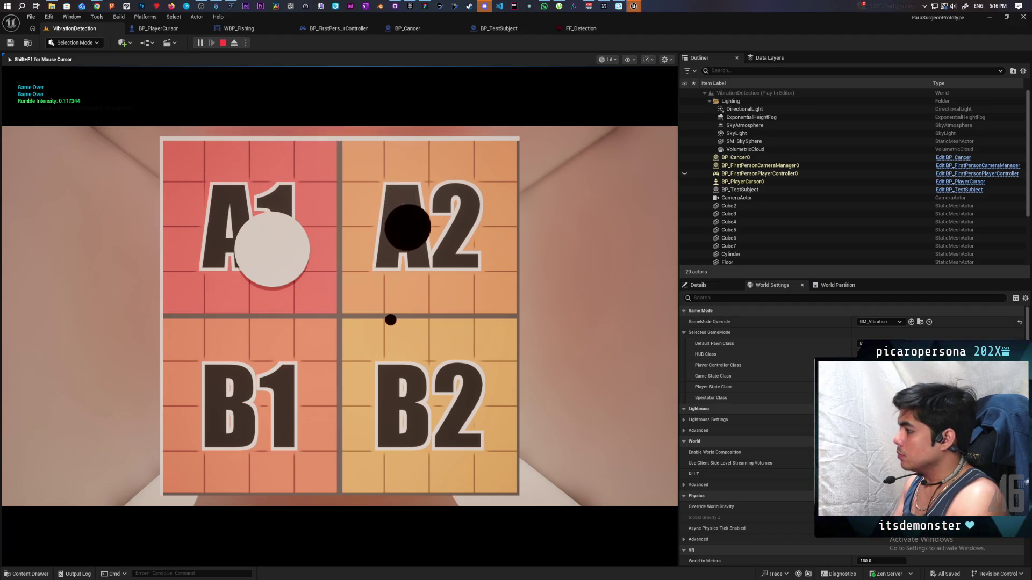
{"action": "key", "text": "Escape"}
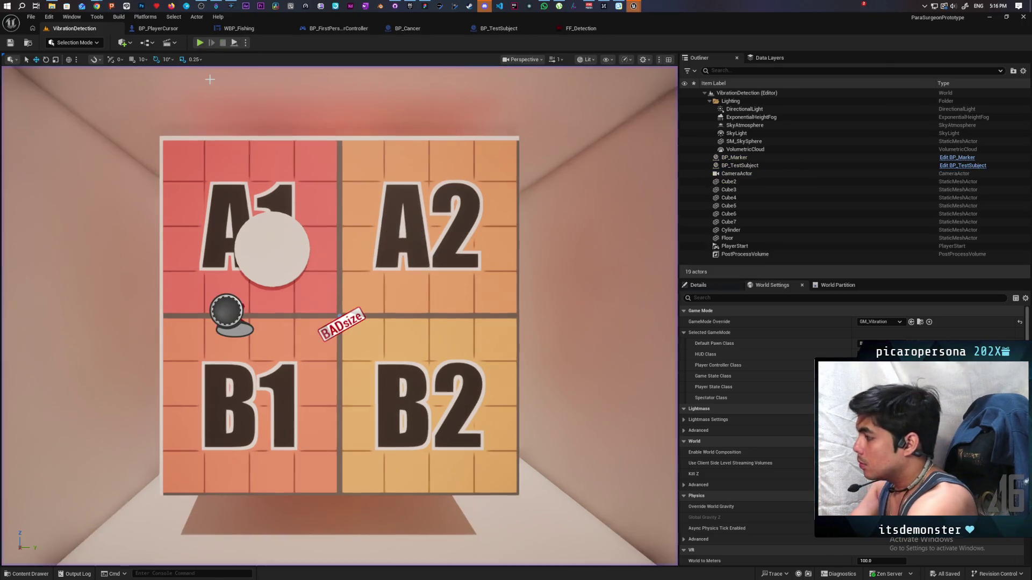
{"action": "left_click", "coordinate": [570, 30]}
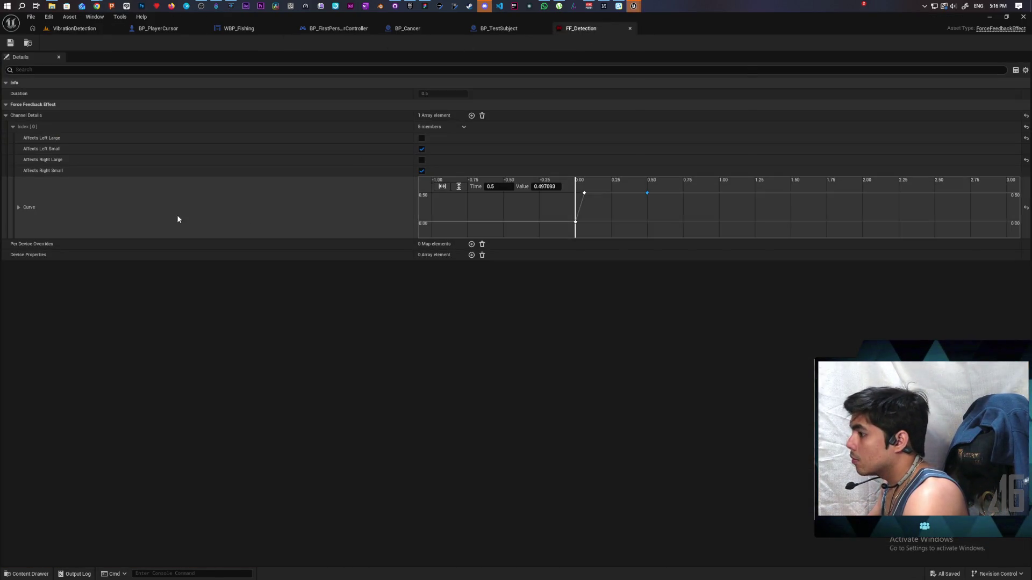
Enable the left and right large motors and add a zero-value curve key near 0.06 s.
{"action": "left_click", "coordinate": [422, 139]}
{"action": "left_click", "coordinate": [421, 160]}
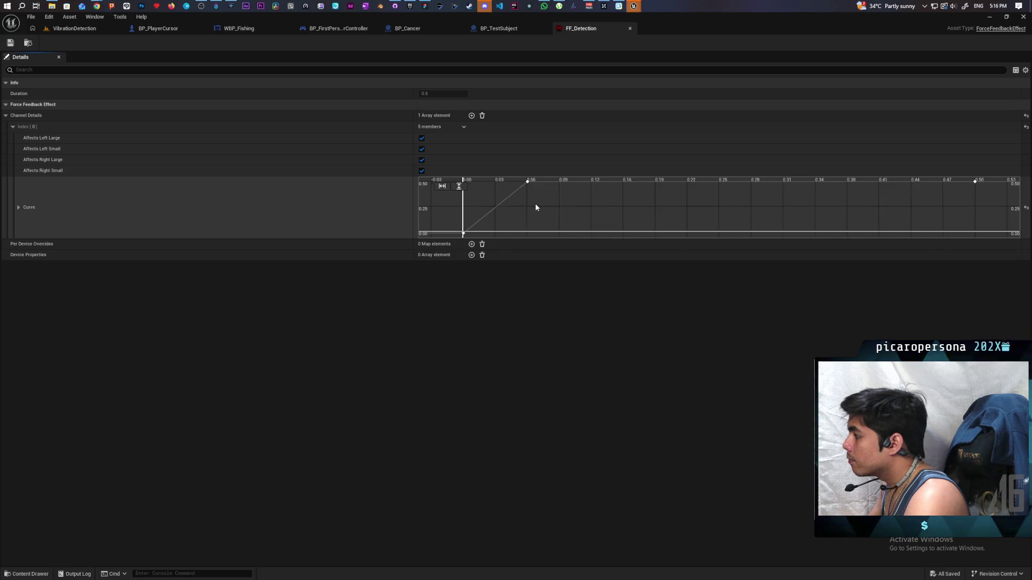
{"action": "scroll", "coordinate": [536, 207], "scroll_direction": "down", "scroll_amount": 2}
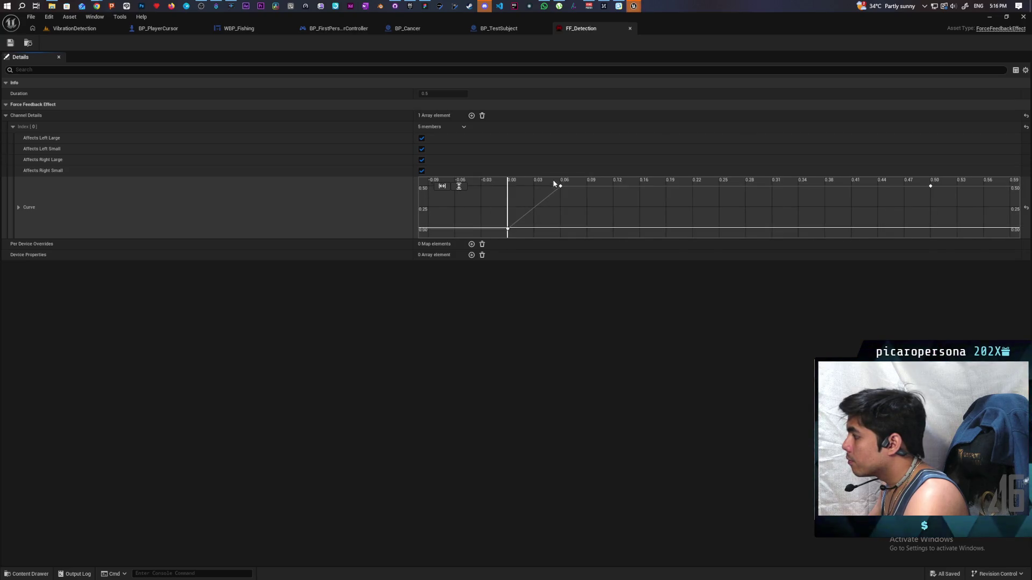
{"action": "left_click", "coordinate": [560, 186]}
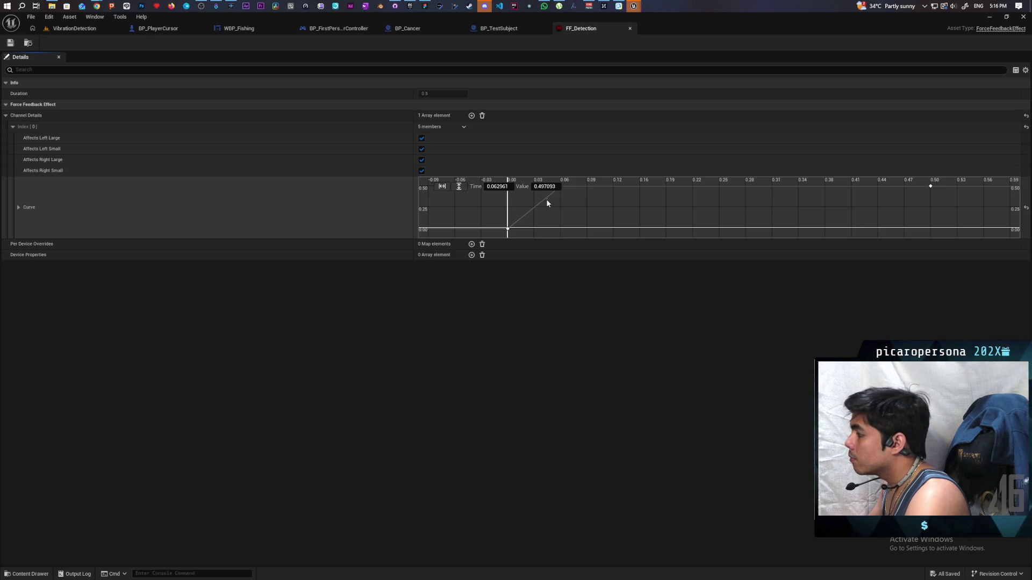
{"action": "left_click", "coordinate": [930, 186]}
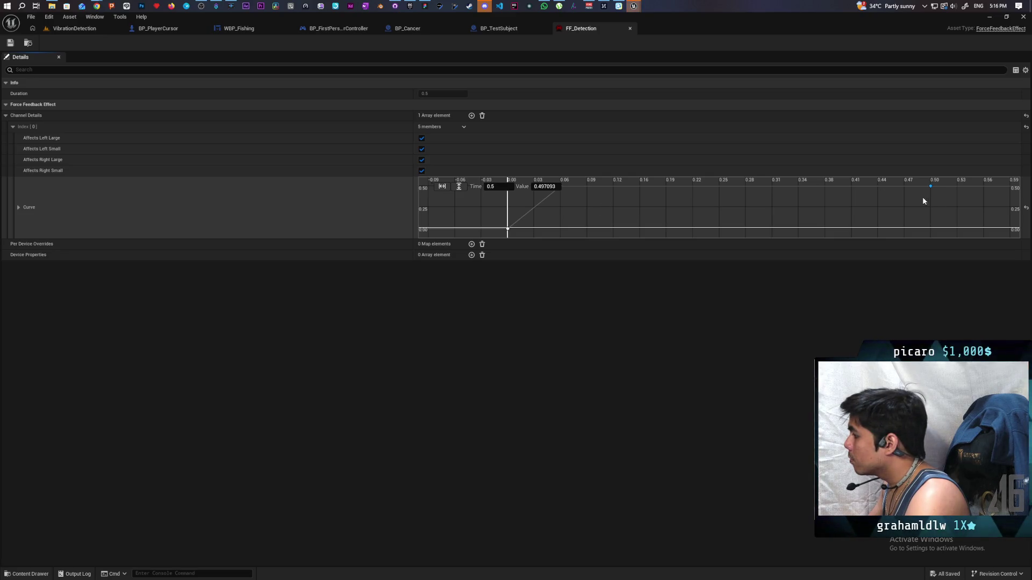
{"action": "right_click", "coordinate": [776, 189]}
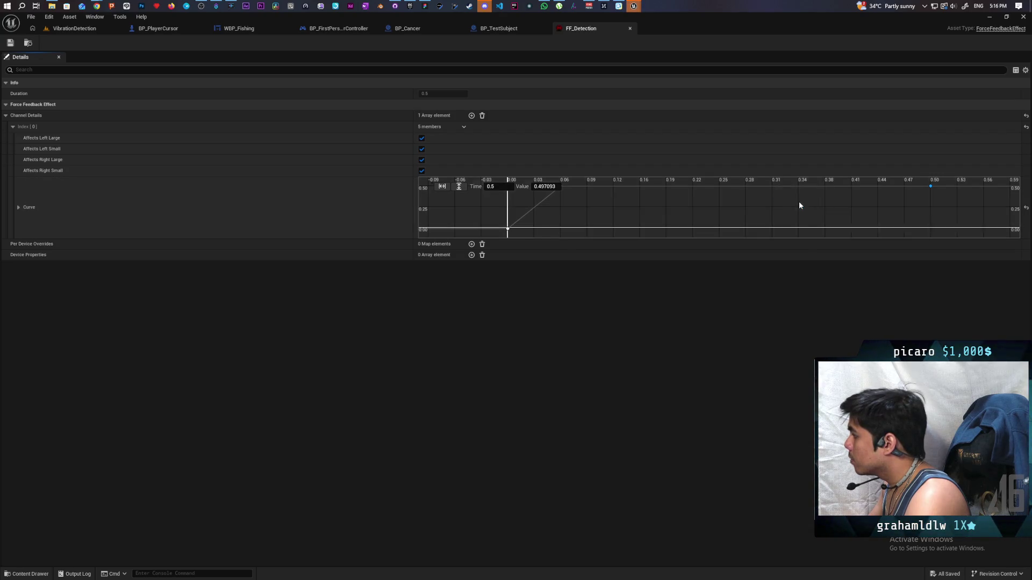
{"action": "left_click", "coordinate": [799, 204]}
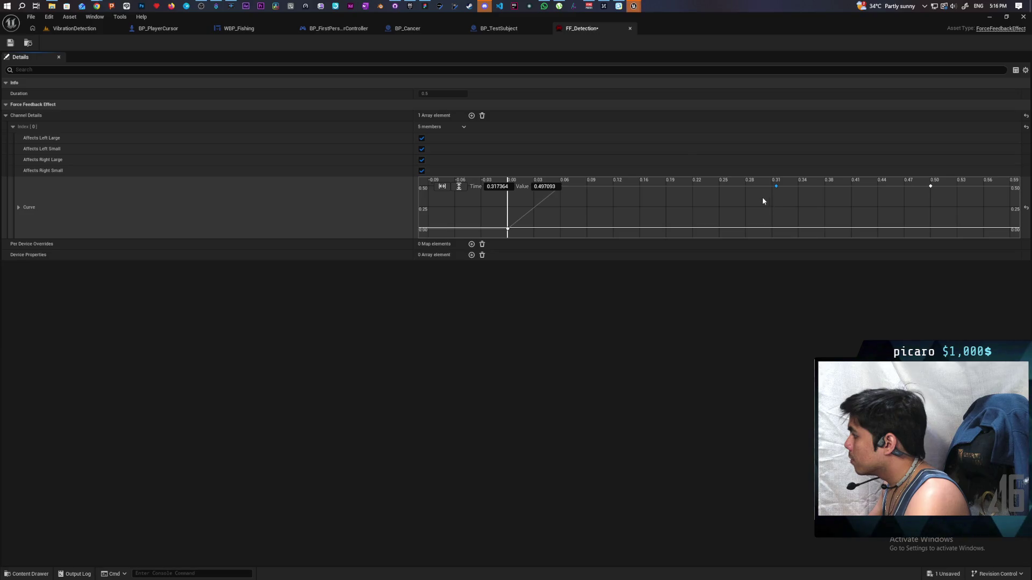
{"action": "mouse_move", "coordinate": [776, 186]}
{"action": "left_mouse_down"}
{"action": "mouse_move", "coordinate": [683, 230]}
{"action": "mouse_move", "coordinate": [718, 229]}
{"action": "left_mouse_up"}
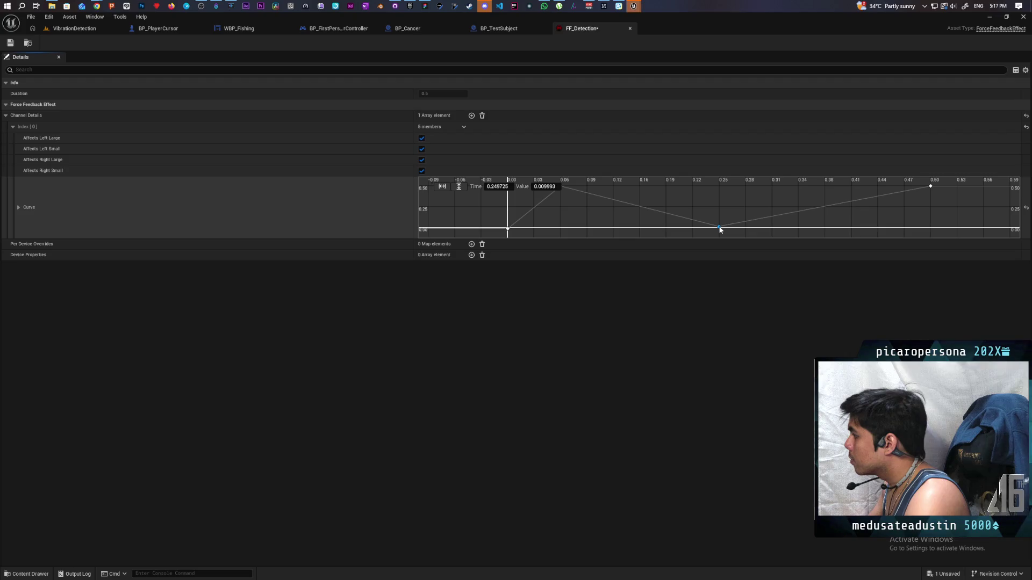
{"action": "left_click_drag", "start_coordinate": [719, 228], "coordinate": [563, 230]}
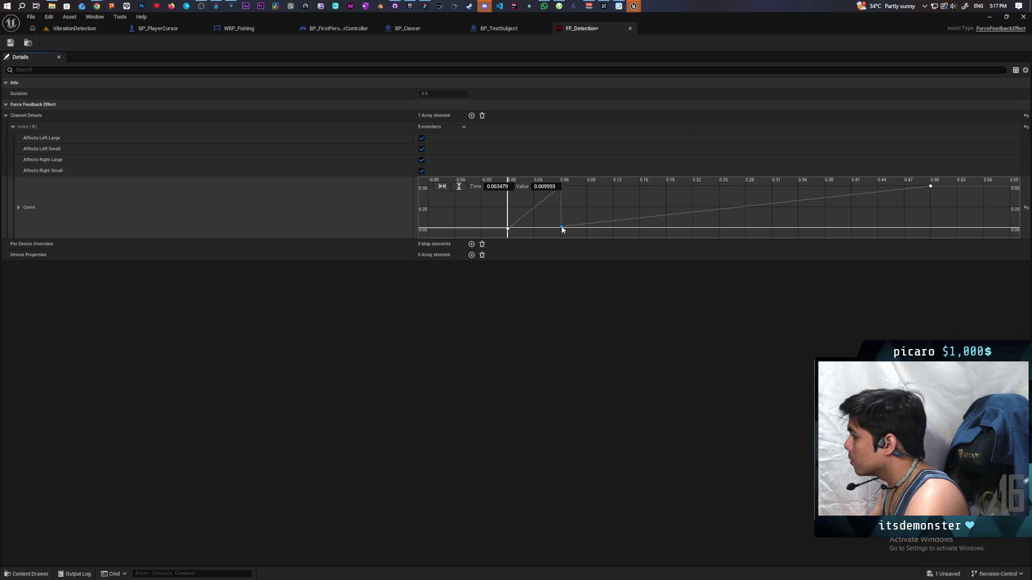
Move the dip and peak keys from 0.06 to 0.25 seconds and save FF_Detection.
{"action": "left_click", "coordinate": [560, 186], "text": "shift"}
{"action": "left_click", "coordinate": [572, 188]}
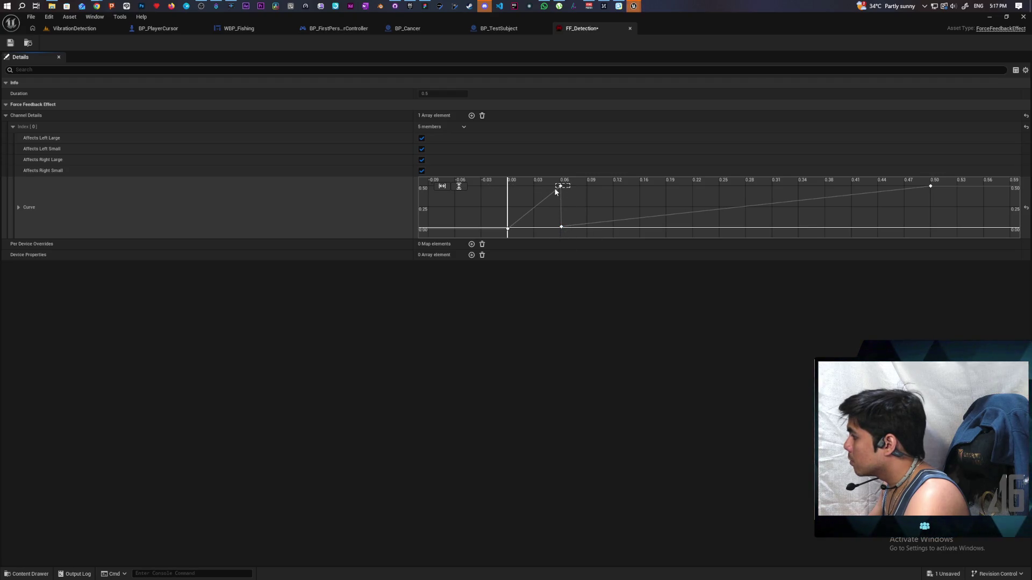
{"action": "left_click", "coordinate": [561, 227]}
{"action": "left_click", "coordinate": [509, 187]}
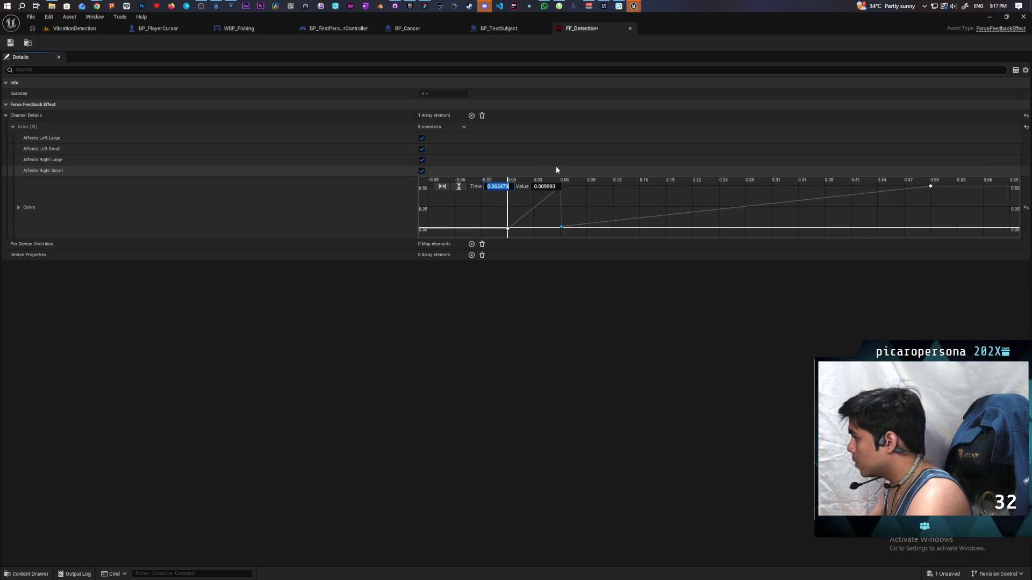
{"action": "type", "text": "0.25"}
{"action": "key", "text": "Return"}
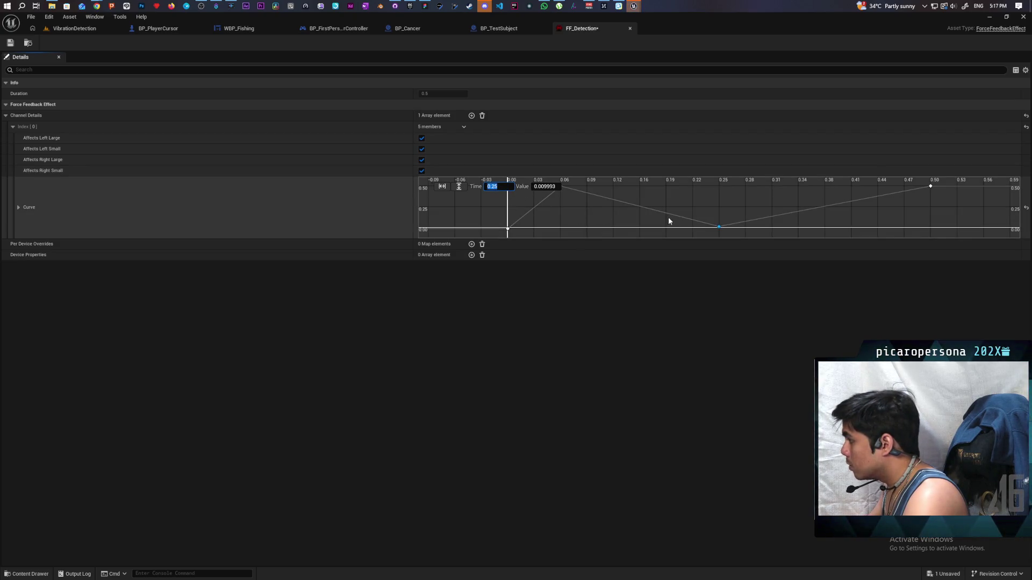
{"action": "key", "text": "Right"}
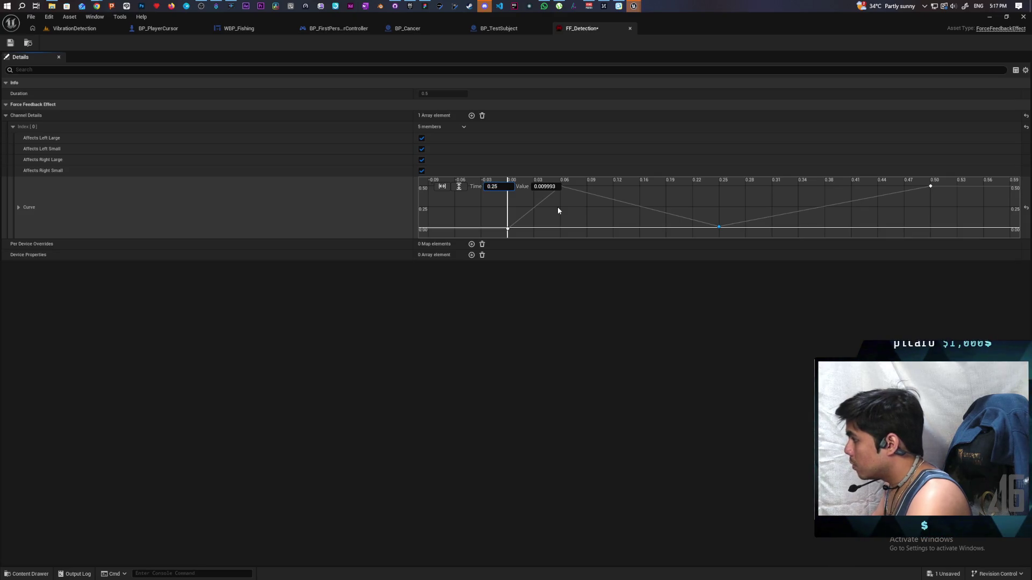
{"action": "key", "text": "Return"}
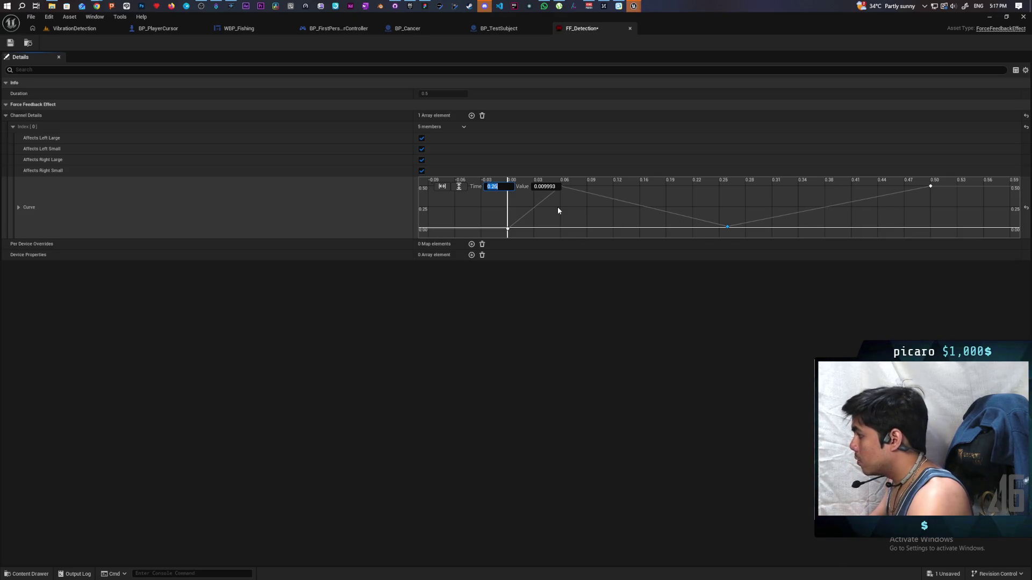
{"action": "left_click", "coordinate": [554, 198]}
{"action": "left_click", "coordinate": [560, 186]}
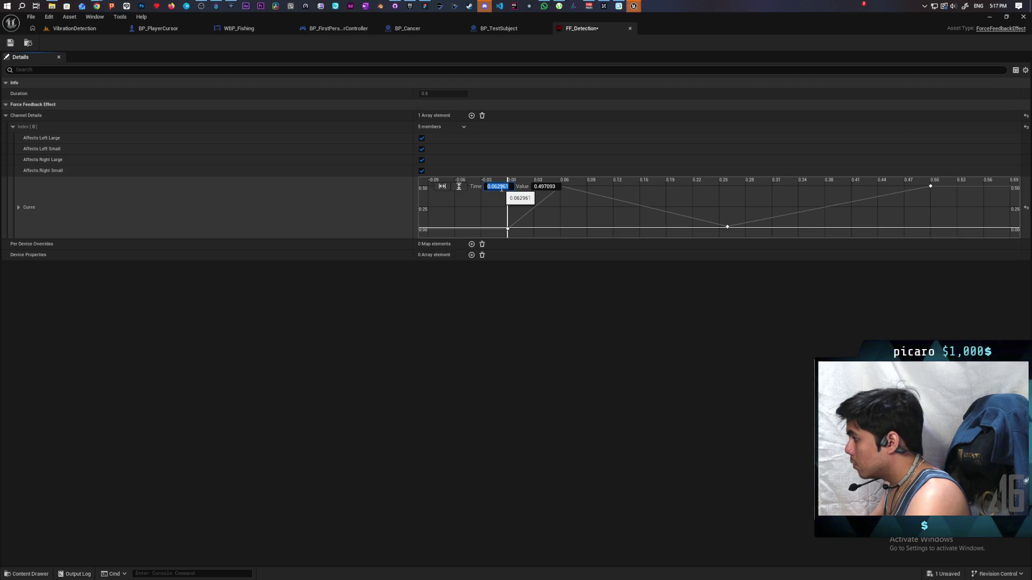
{"action": "type", "text": "0.25"}
{"action": "key", "text": "Return"}
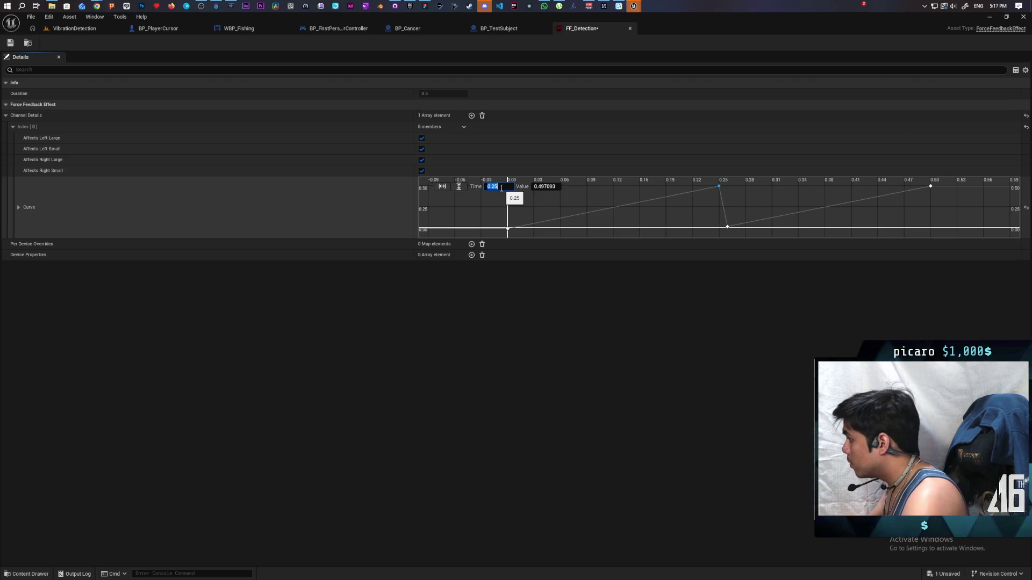
{"action": "left_click", "coordinate": [10, 42]}
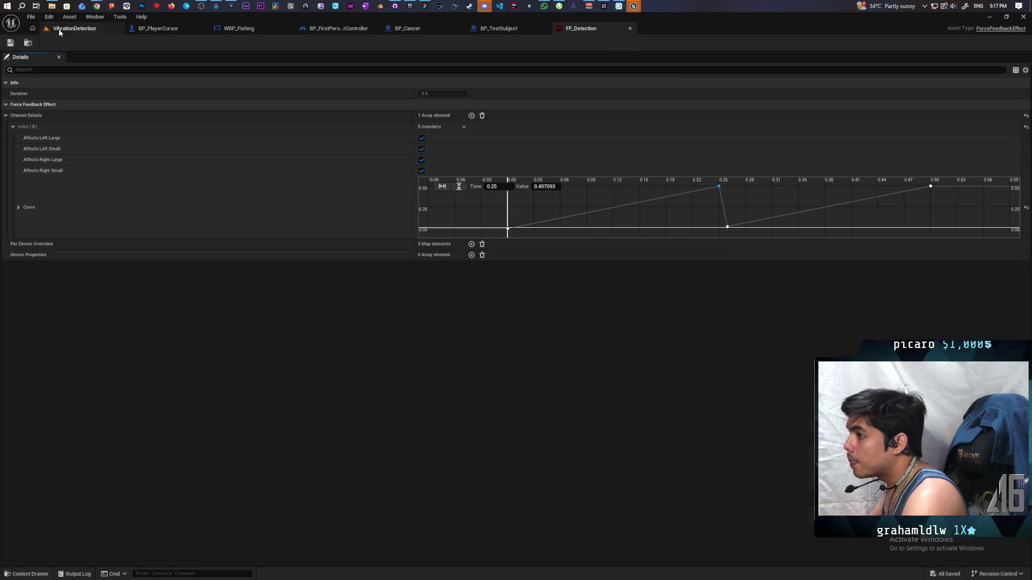
{"action": "left_click", "coordinate": [59, 28]}
{"action": "key", "text": "alt+p"}
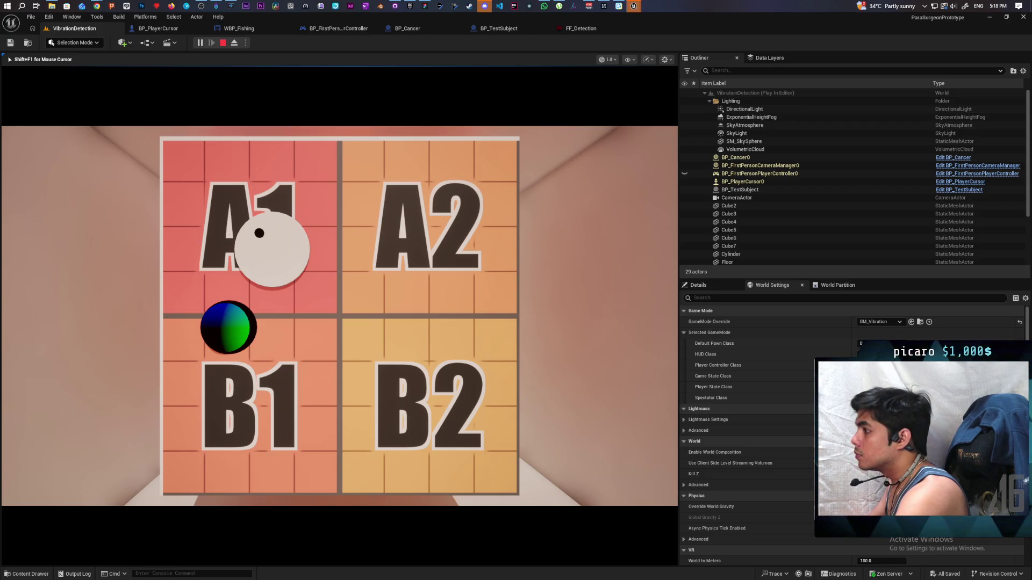
{"action": "key", "text": "shift+F1"}
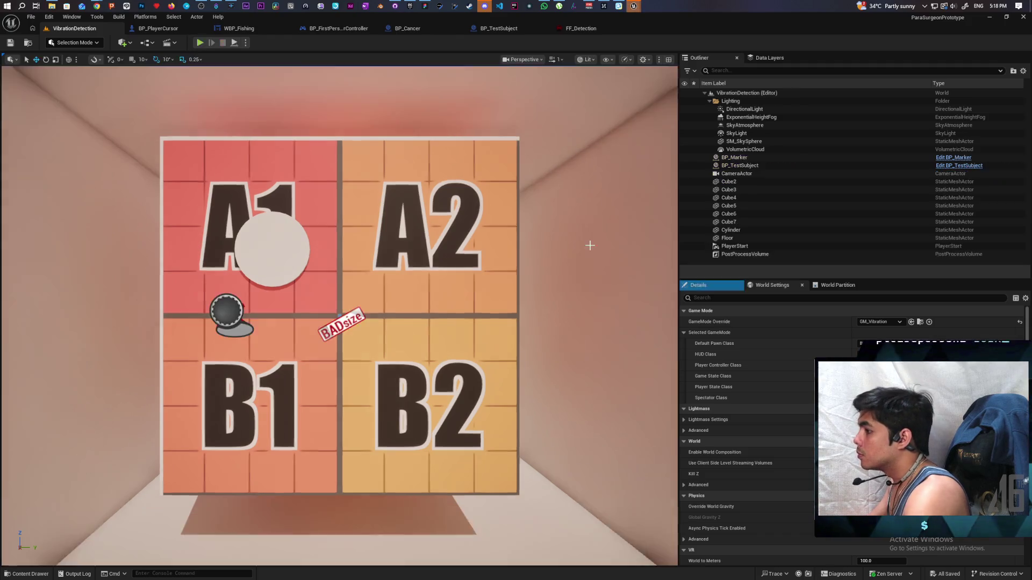
{"action": "left_click", "coordinate": [574, 28]}
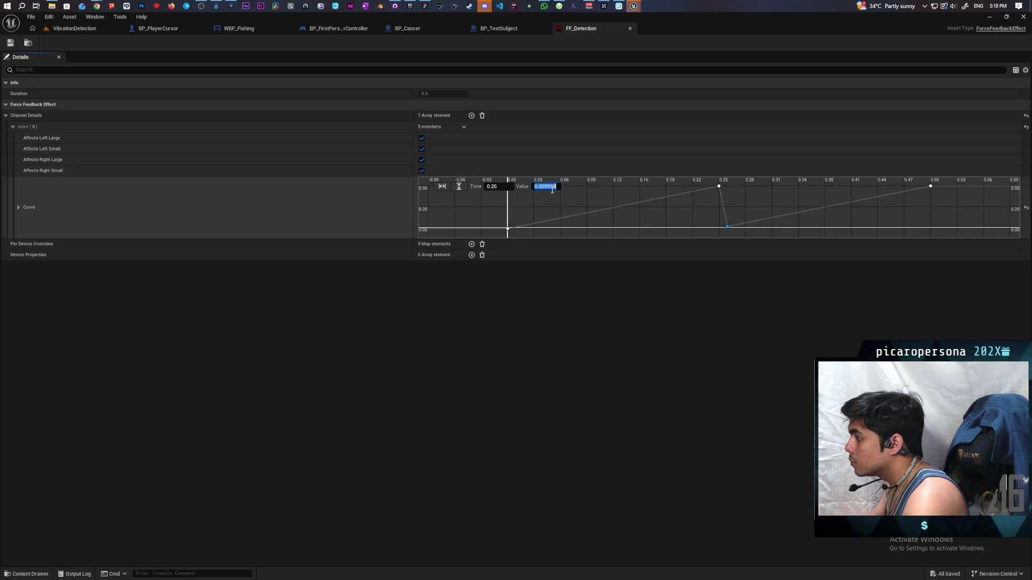
Set the dip key's value to 0 and the last key's time to 1.0 s.
{"action": "type", "text": "0"}
{"action": "key", "text": "Return"}
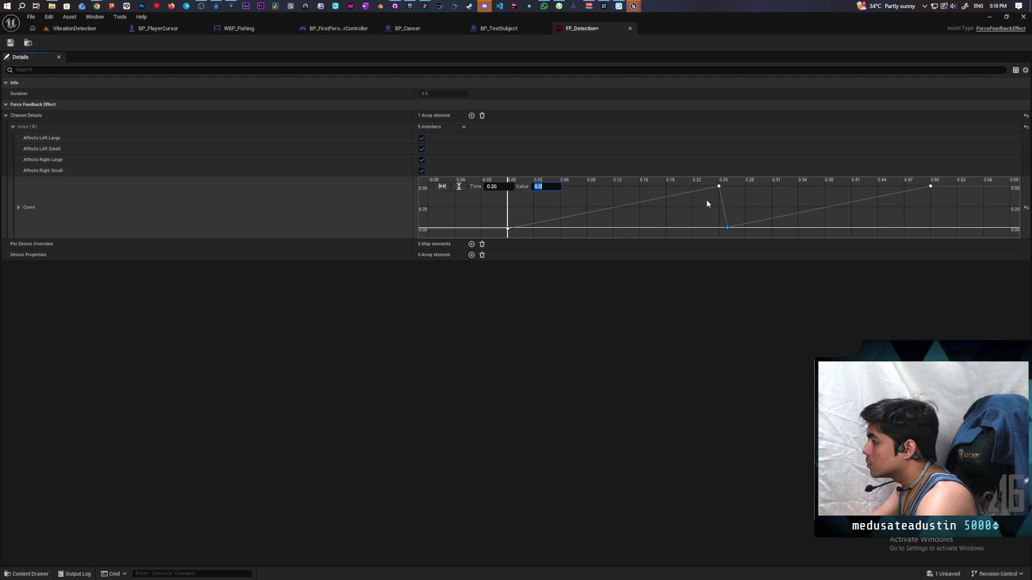
{"action": "scroll", "coordinate": [730, 230], "scroll_direction": "down", "scroll_amount": 3}
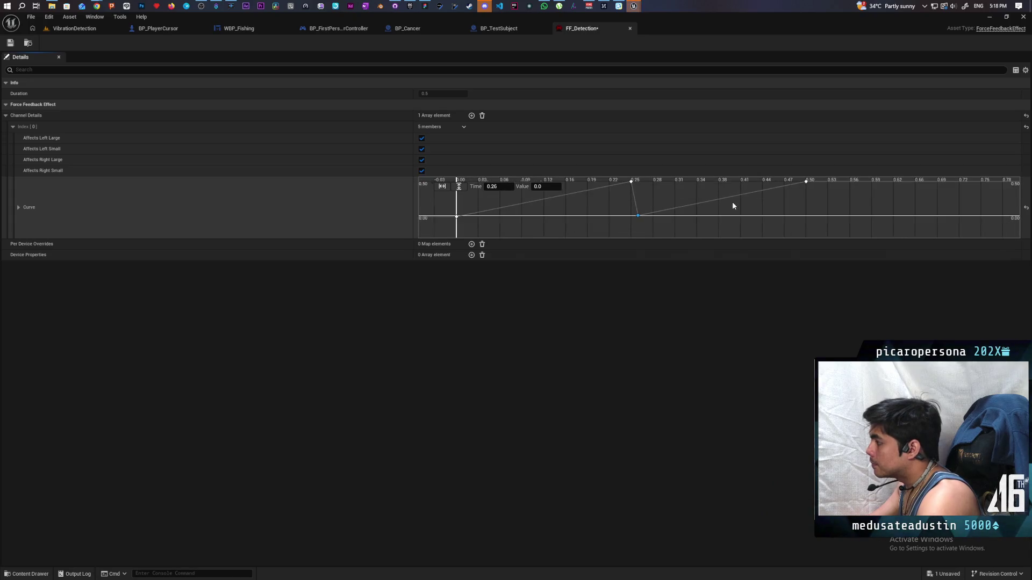
{"action": "left_click_drag", "start_coordinate": [707, 242], "coordinate": [753, 213]}
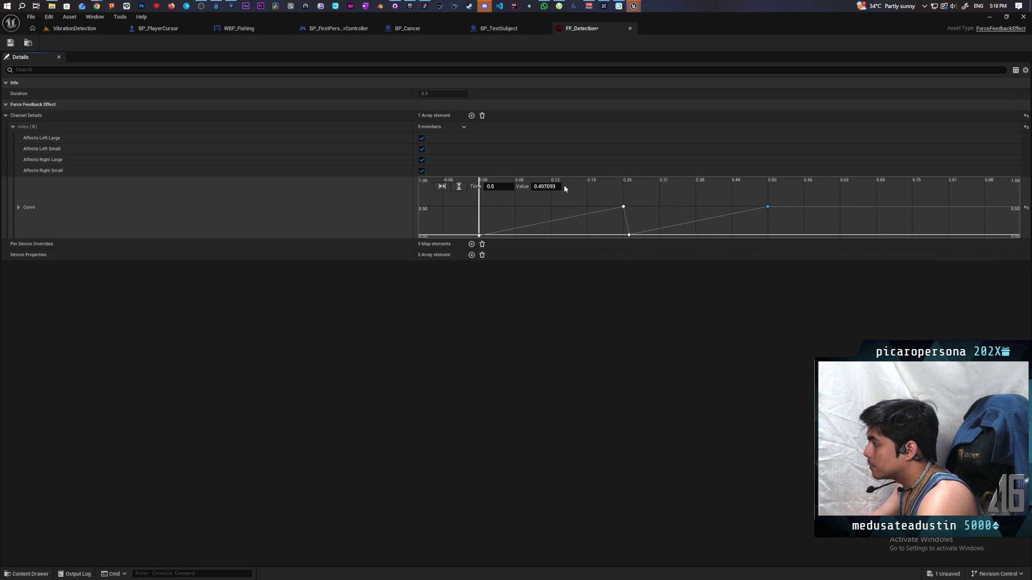
{"action": "type", "text": "1"}
{"action": "key", "text": "Return"}
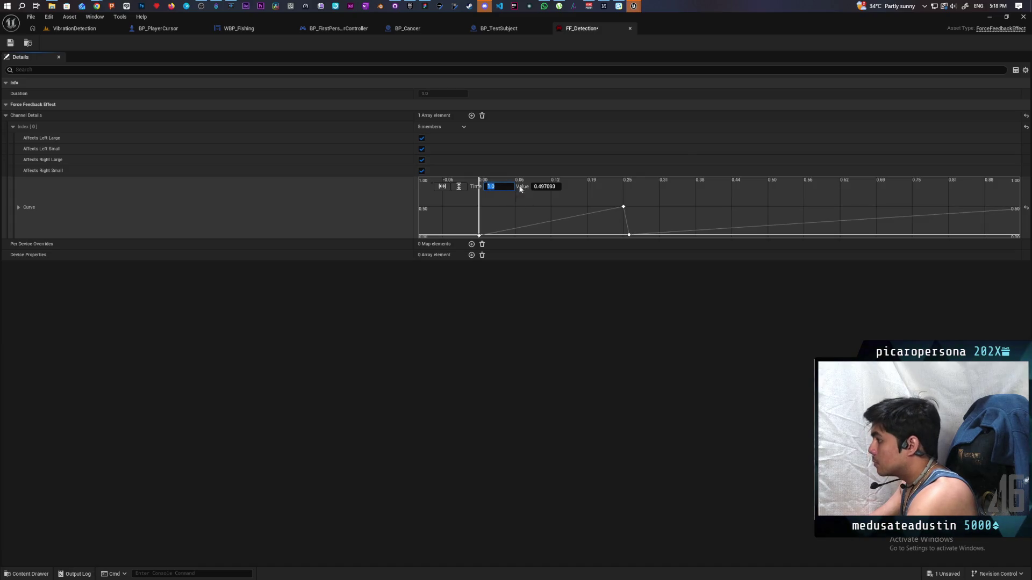
{"action": "scroll", "coordinate": [658, 215], "scroll_direction": "down", "scroll_amount": 1}
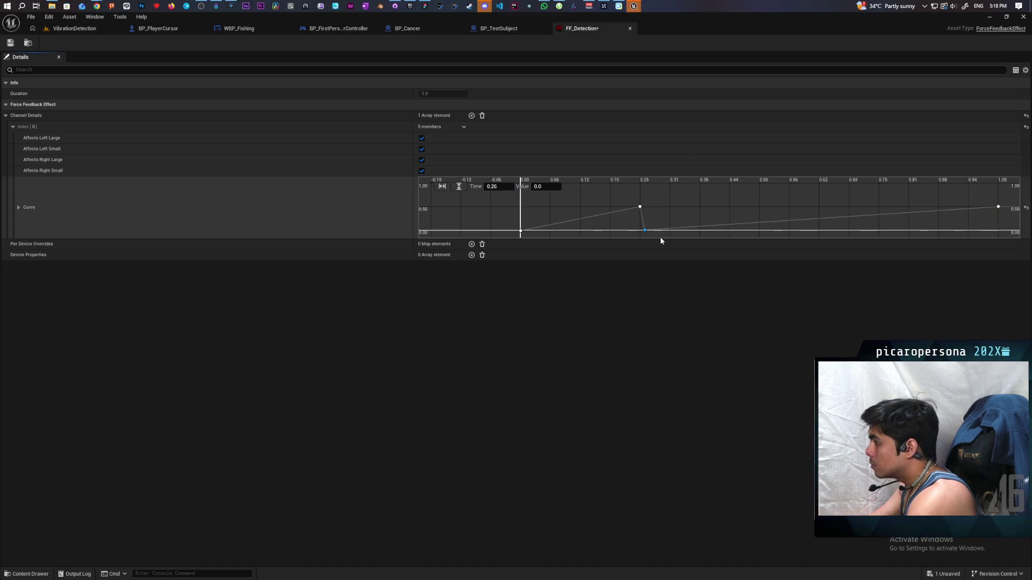
Move the dip key to 0.51 s and the peak key to 0.5 s, then return to VibrationDetection.
{"action": "left_click", "coordinate": [495, 186]}
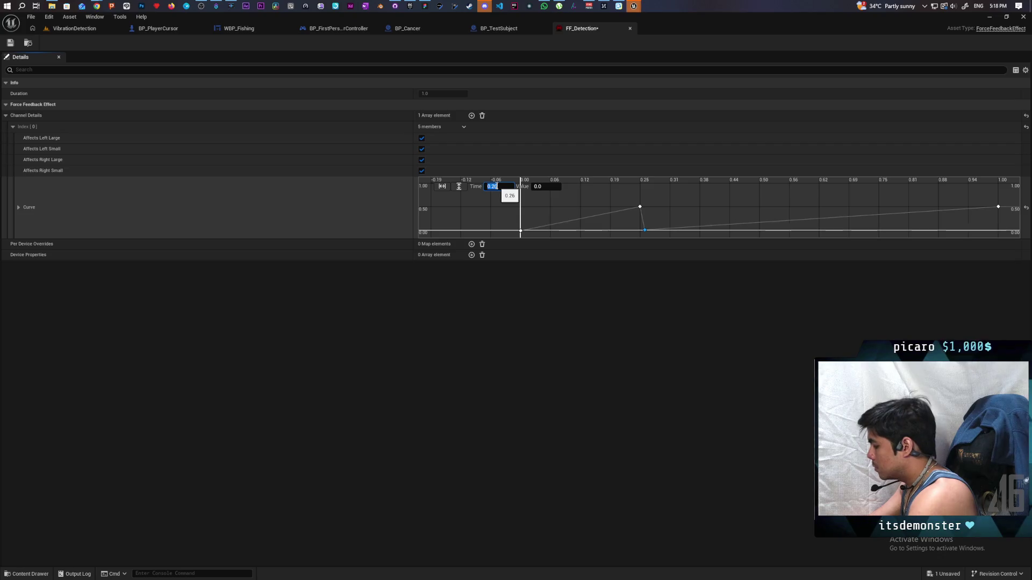
{"action": "type", "text": ".51"}
{"action": "key", "text": "Return"}
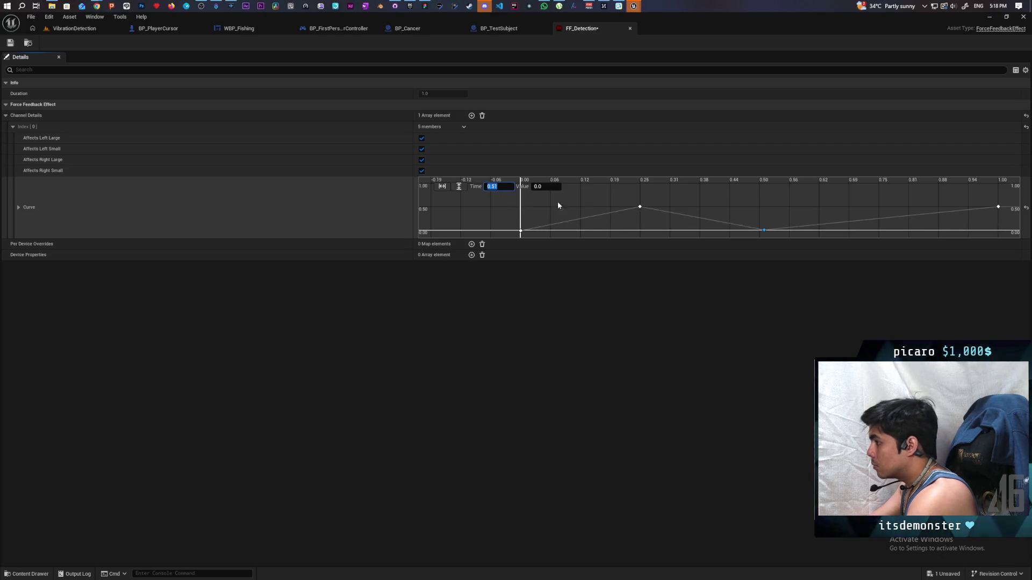
{"action": "left_click", "coordinate": [502, 187]}
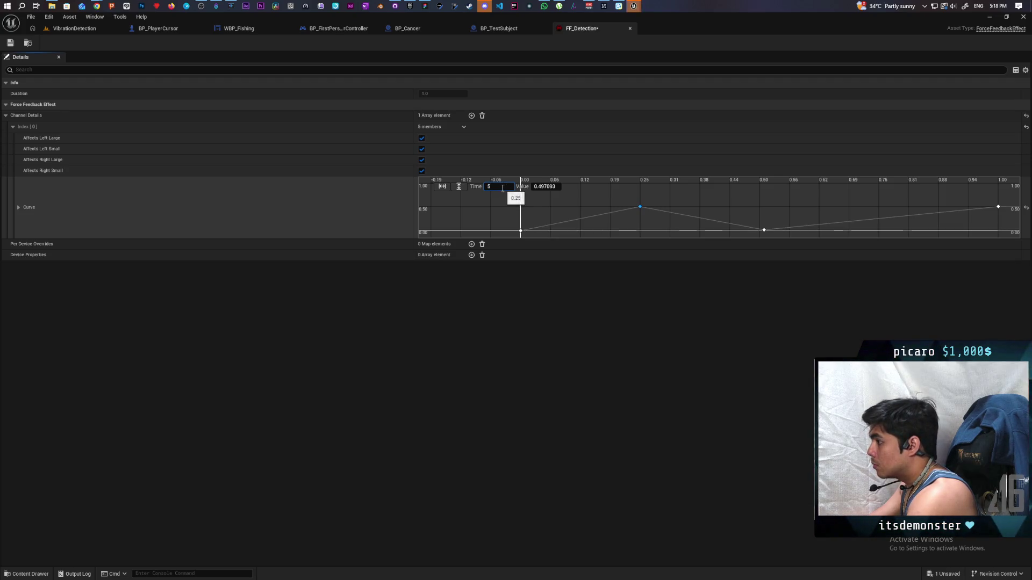
{"action": "key", "text": "Return"}
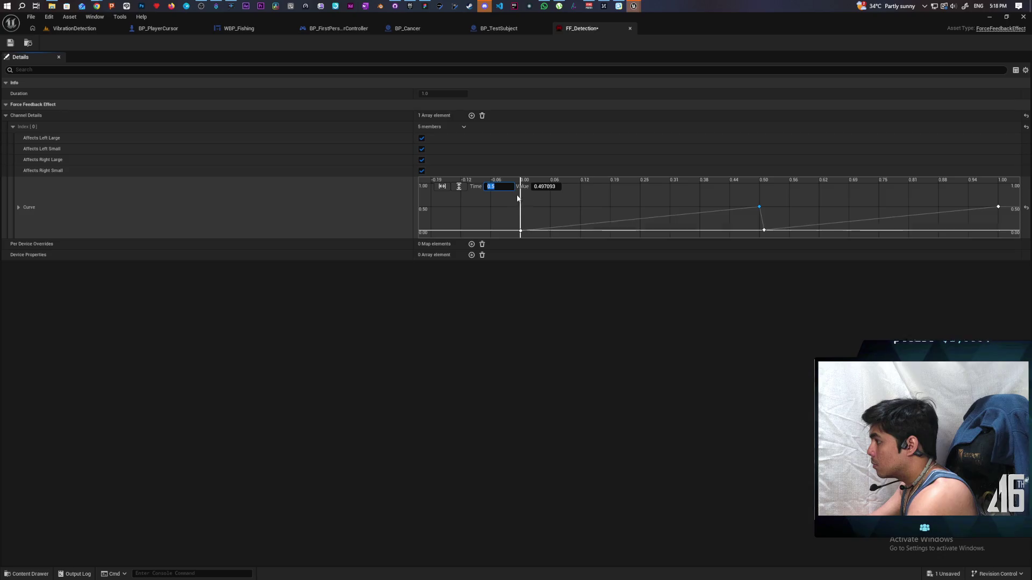
{"action": "left_click", "coordinate": [96, 29]}
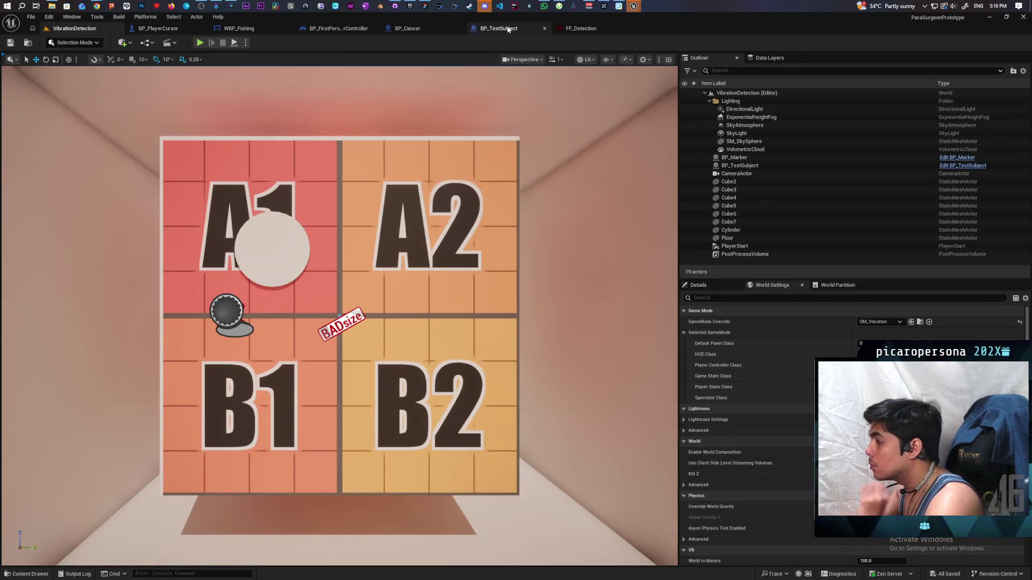
Check BP_Cancer's New Location event and position the Cancer node near New Location in WBP_Fishing.
{"action": "left_click", "coordinate": [412, 31]}
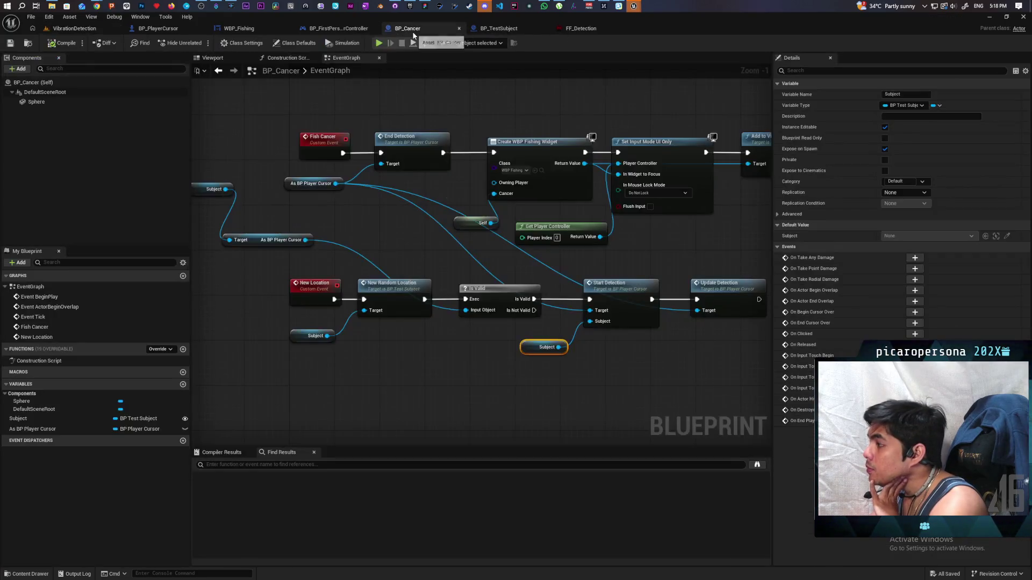
{"action": "left_click", "coordinate": [175, 30]}
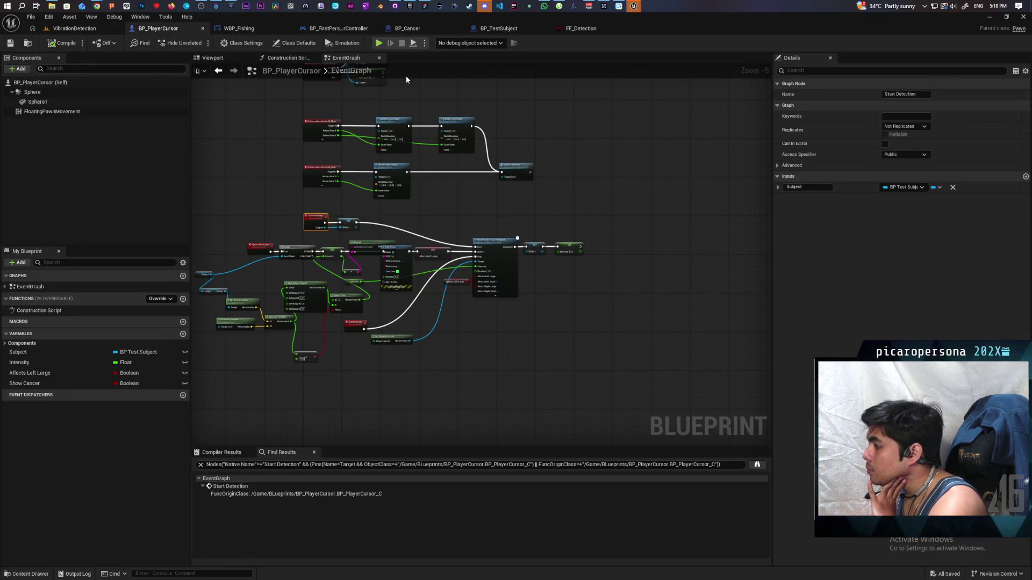
{"action": "left_click", "coordinate": [257, 28]}
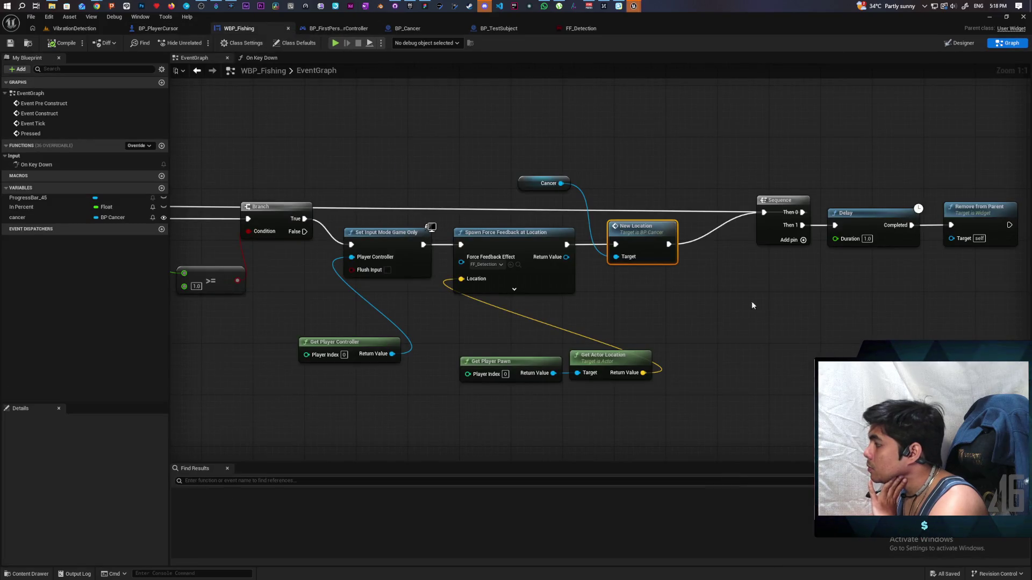
{"action": "left_click_drag", "start_coordinate": [751, 301], "coordinate": [638, 298]}
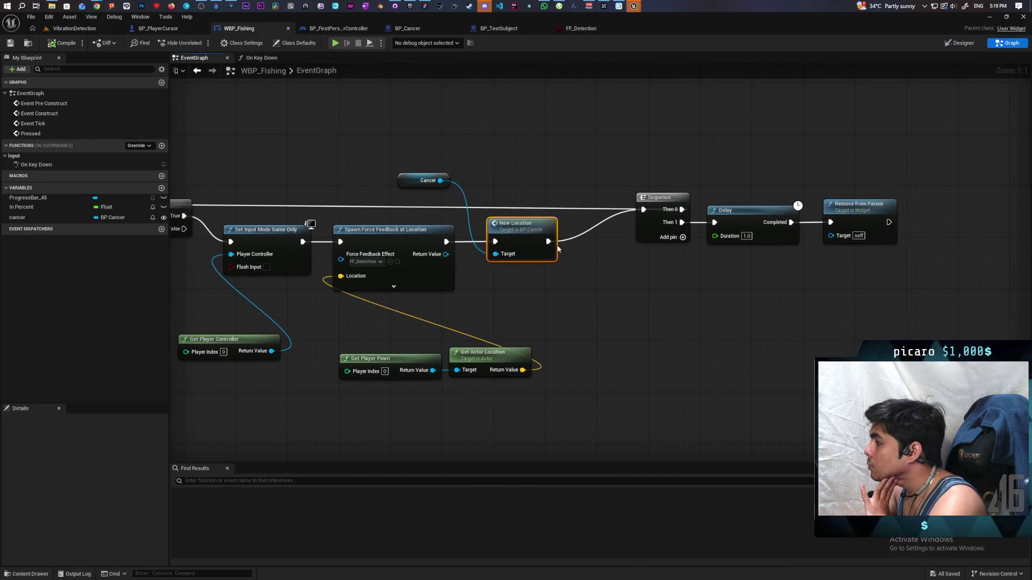
{"action": "left_click_drag", "start_coordinate": [406, 174], "coordinate": [886, 273]}
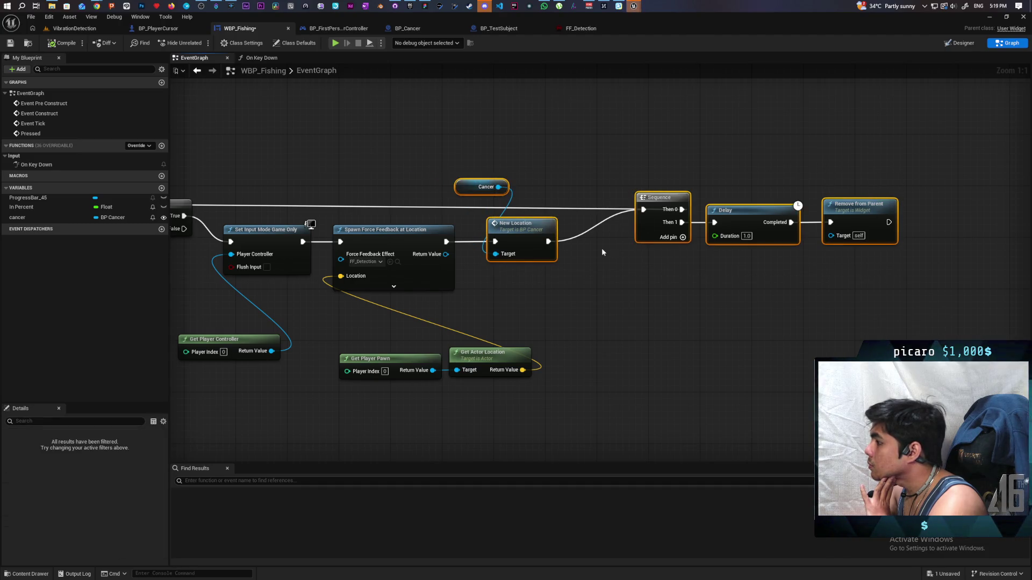
{"action": "double_click", "coordinate": [529, 234]}
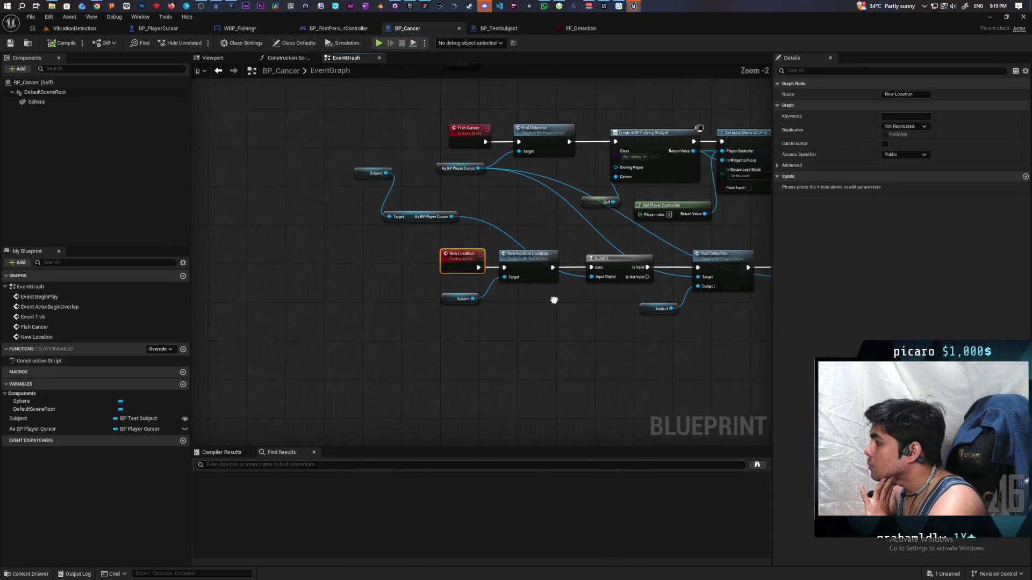
{"action": "left_click", "coordinate": [500, 30]}
{"action": "left_click", "coordinate": [260, 27]}
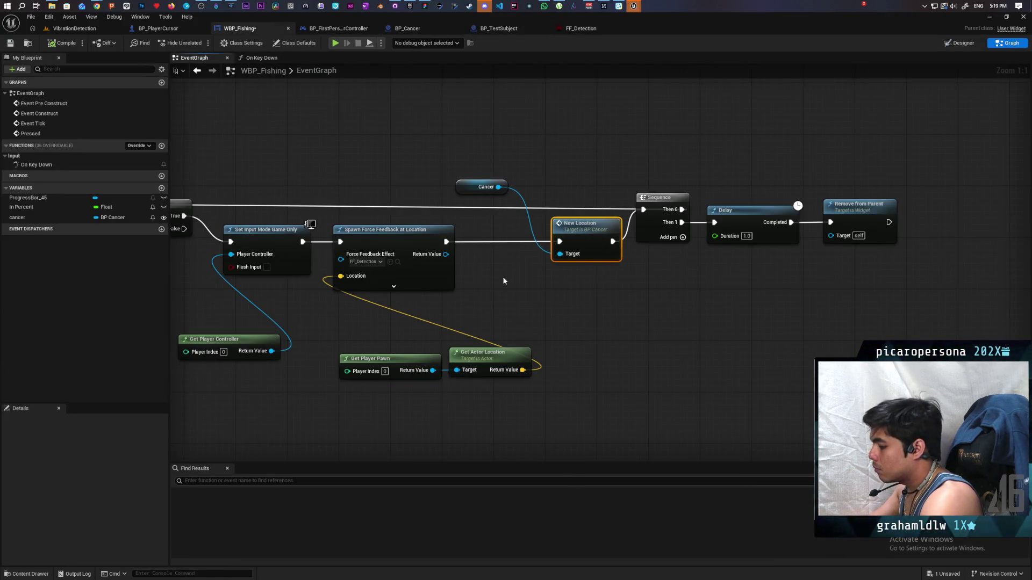
Insert a 1.0-second Delay between Spawn Force Feedback and New Location, save, and play-test.
{"action": "key", "text": "ctrl+v"}
{"action": "mouse_move", "coordinate": [534, 275]}
{"action": "left_mouse_down"}
{"action": "mouse_move", "coordinate": [493, 235]}
{"action": "mouse_move", "coordinate": [459, 245]}
{"action": "mouse_move", "coordinate": [509, 272]}
{"action": "mouse_move", "coordinate": [560, 242]}
{"action": "left_mouse_up"}
{"action": "left_click", "coordinate": [502, 262]}
{"action": "type", "text": "1"}
{"action": "key", "text": "Return"}
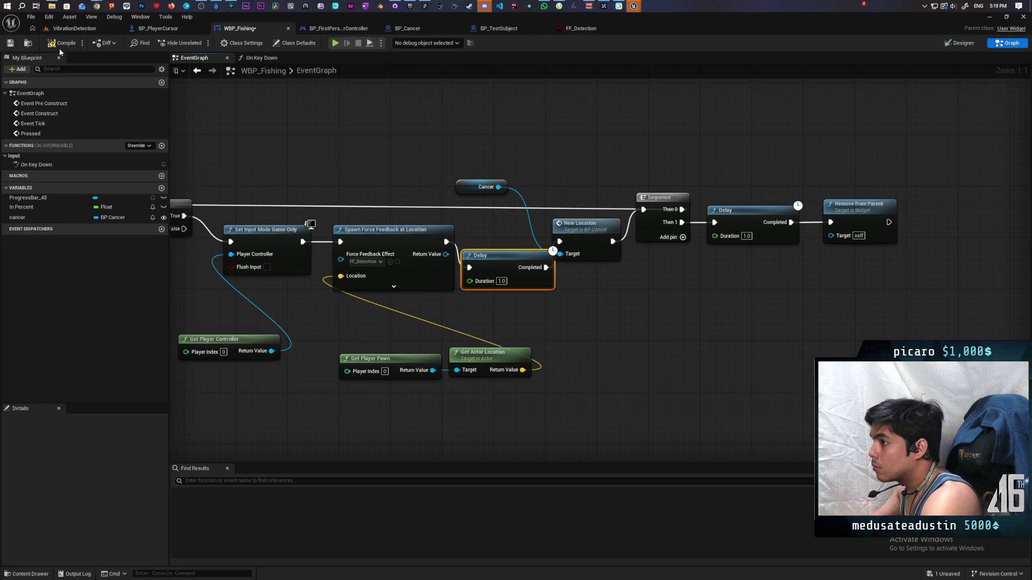
{"action": "key", "text": "ctrl+s"}
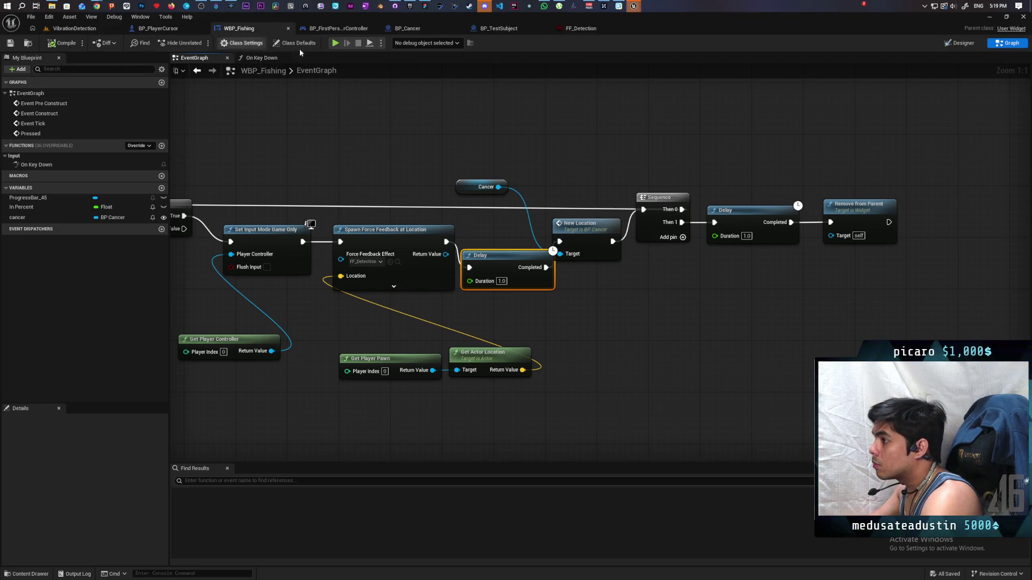
{"action": "left_click", "coordinate": [335, 44]}
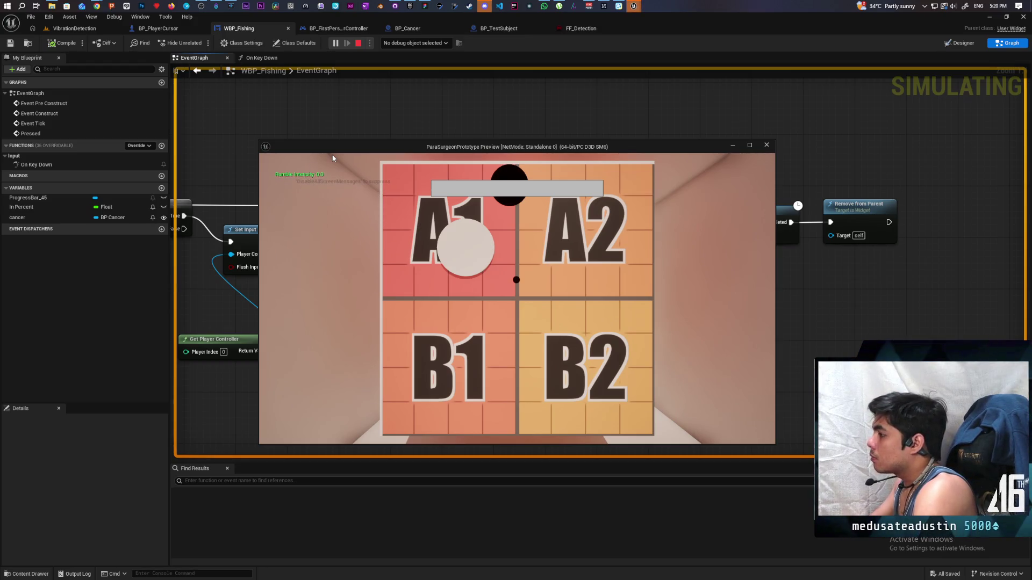
{"action": "key", "text": "Escape"}
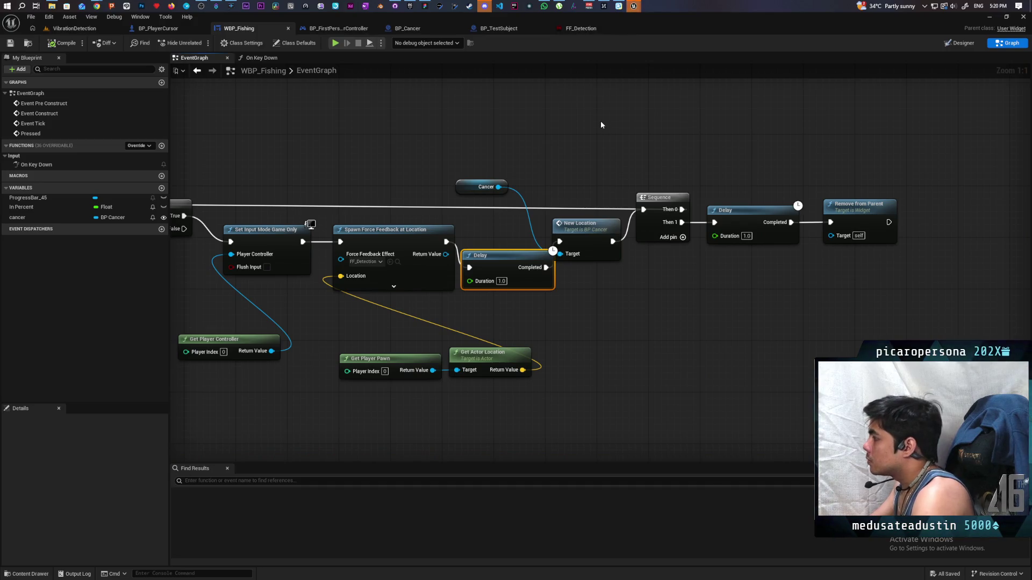
Make room in the graph and wire Spawn Force Feedback into a new Sequence node.
{"action": "scroll", "coordinate": [698, 309], "scroll_direction": "down", "scroll_amount": 7}
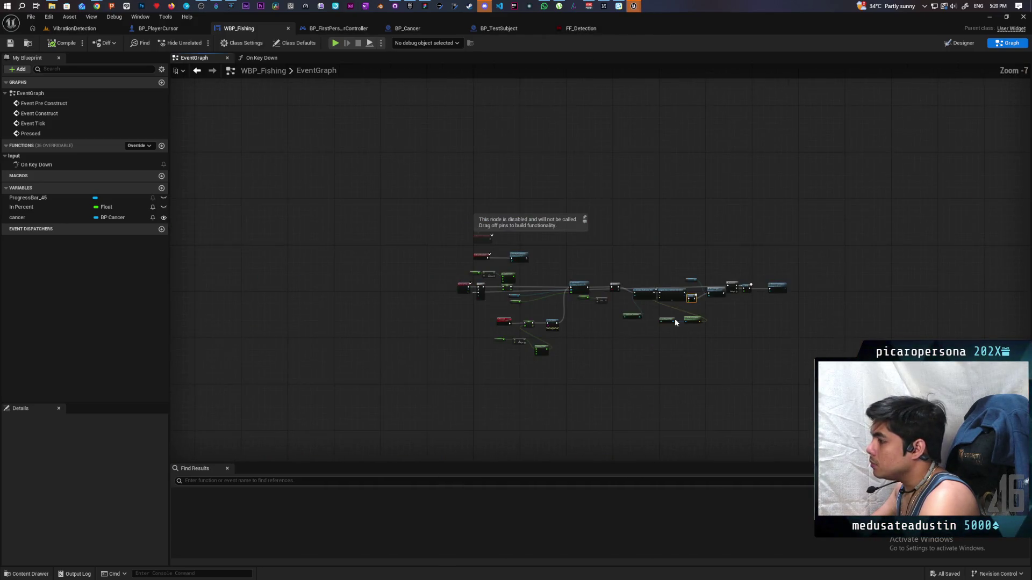
{"action": "scroll", "coordinate": [675, 323], "scroll_direction": "up", "scroll_amount": 4}
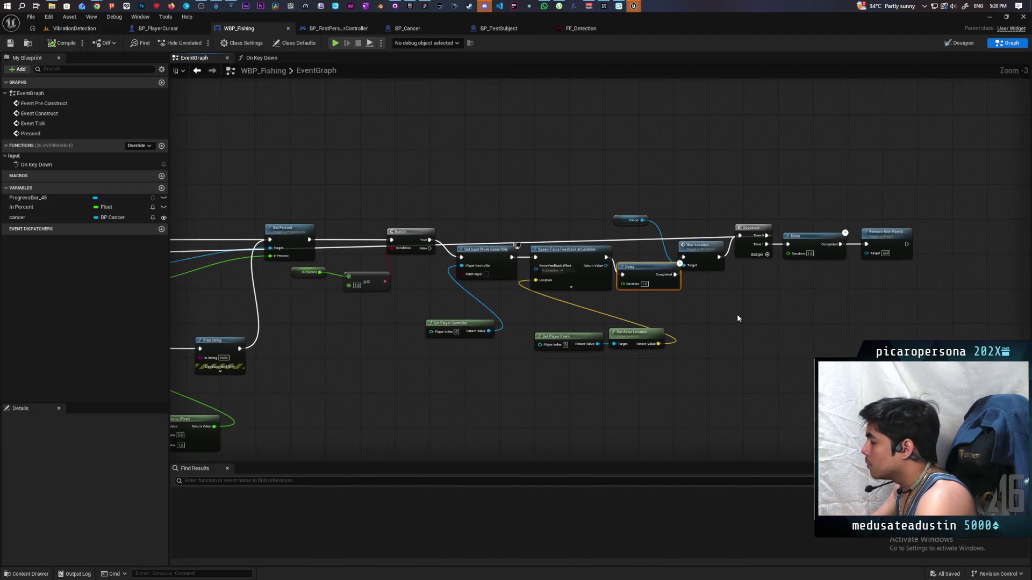
{"action": "left_click_drag", "start_coordinate": [661, 277], "coordinate": [674, 299]}
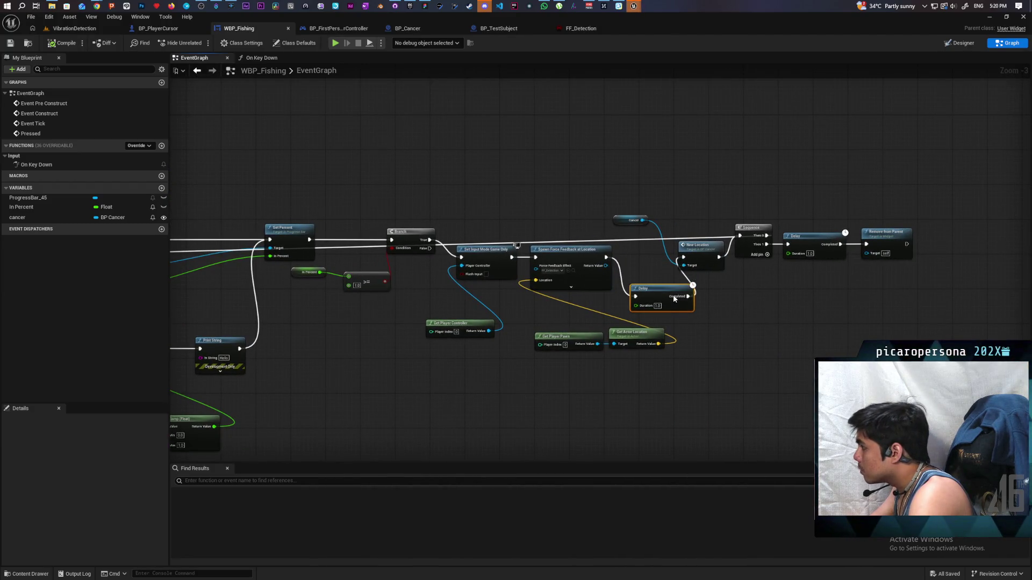
{"action": "left_click_drag", "start_coordinate": [699, 263], "coordinate": [727, 299]}
{"action": "mouse_move", "coordinate": [745, 251]}
{"action": "left_mouse_down"}
{"action": "mouse_move", "coordinate": [680, 212]}
{"action": "mouse_move", "coordinate": [720, 243]}
{"action": "left_mouse_up"}
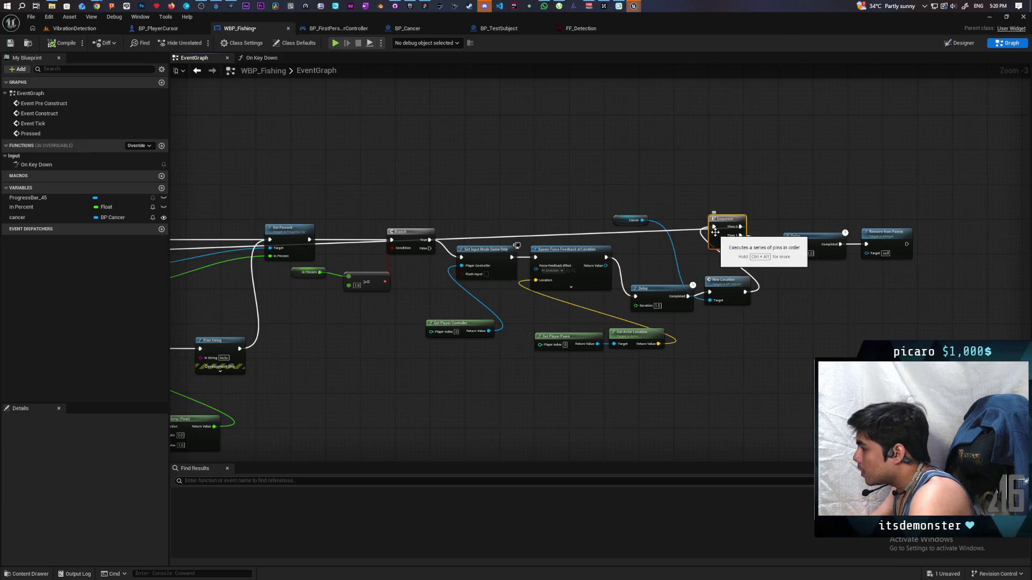
{"action": "left_click_drag", "start_coordinate": [623, 320], "coordinate": [752, 274]}
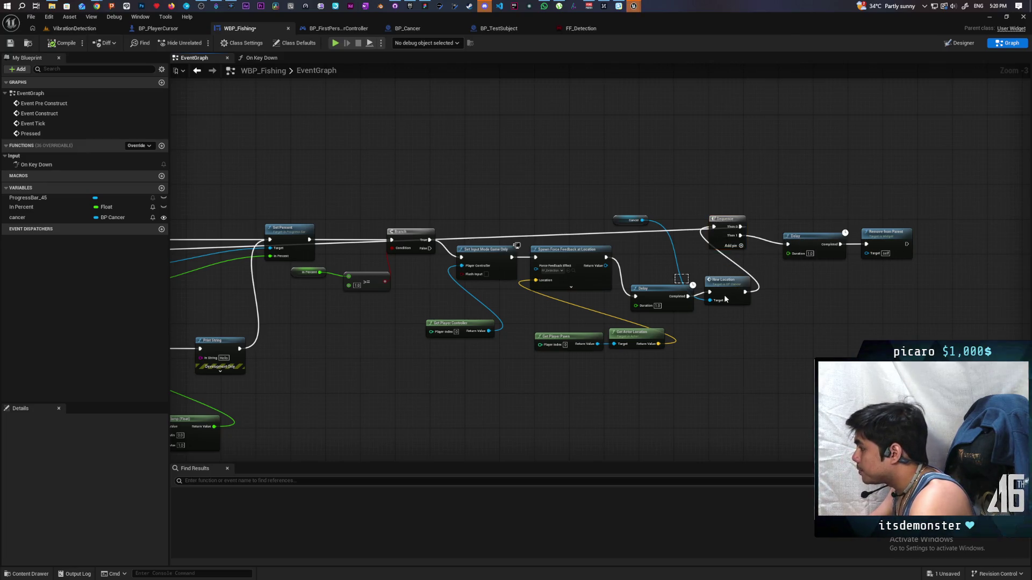
{"action": "left_click_drag", "start_coordinate": [650, 292], "coordinate": [711, 293]}
{"action": "left_click", "coordinate": [635, 253]}
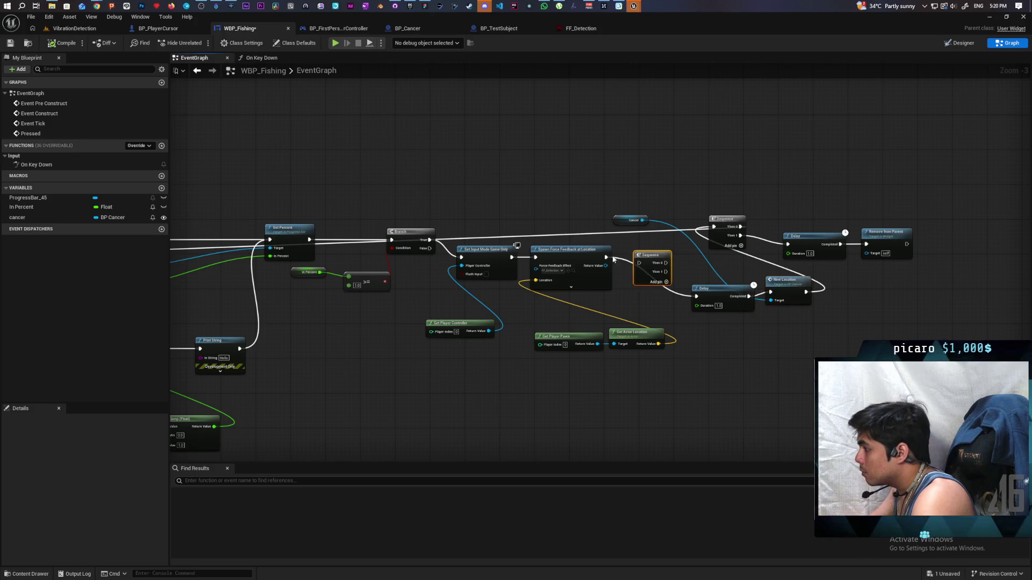
{"action": "mouse_move", "coordinate": [606, 257]}
{"action": "left_mouse_down"}
{"action": "mouse_move", "coordinate": [640, 266]}
{"action": "mouse_move", "coordinate": [253, 299]}
{"action": "mouse_move", "coordinate": [171, 290]}
{"action": "mouse_move", "coordinate": [227, 279]}
{"action": "mouse_move", "coordinate": [234, 260]}
{"action": "left_mouse_up"}
{"action": "left_click_drag", "start_coordinate": [609, 314], "coordinate": [362, 334]}
Chain the Delay and New Location after the Sequence, leading into Remove from Parent.
{"action": "scroll", "coordinate": [670, 330], "scroll_direction": "up", "scroll_amount": 1}
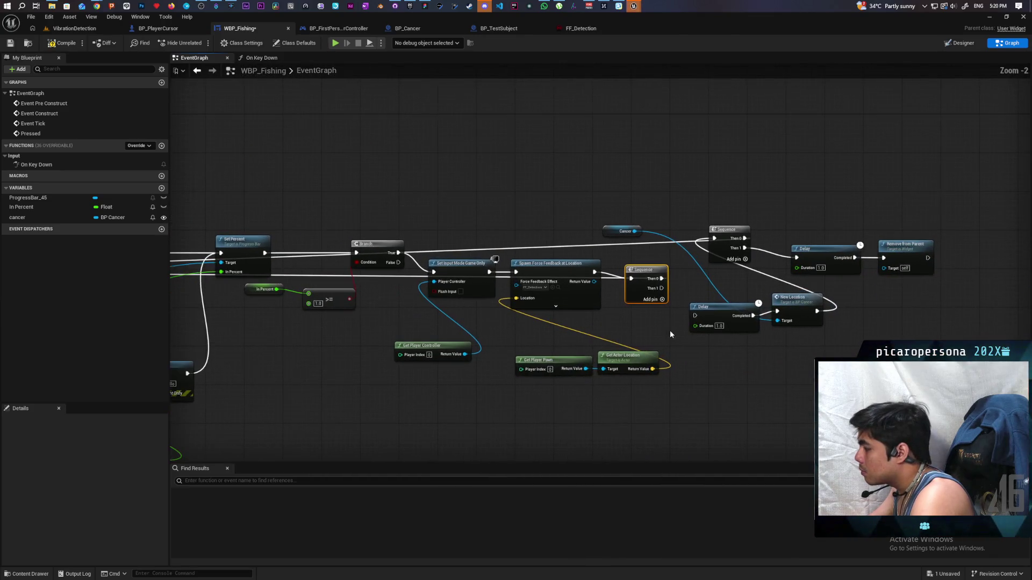
{"action": "left_click", "coordinate": [662, 300]}
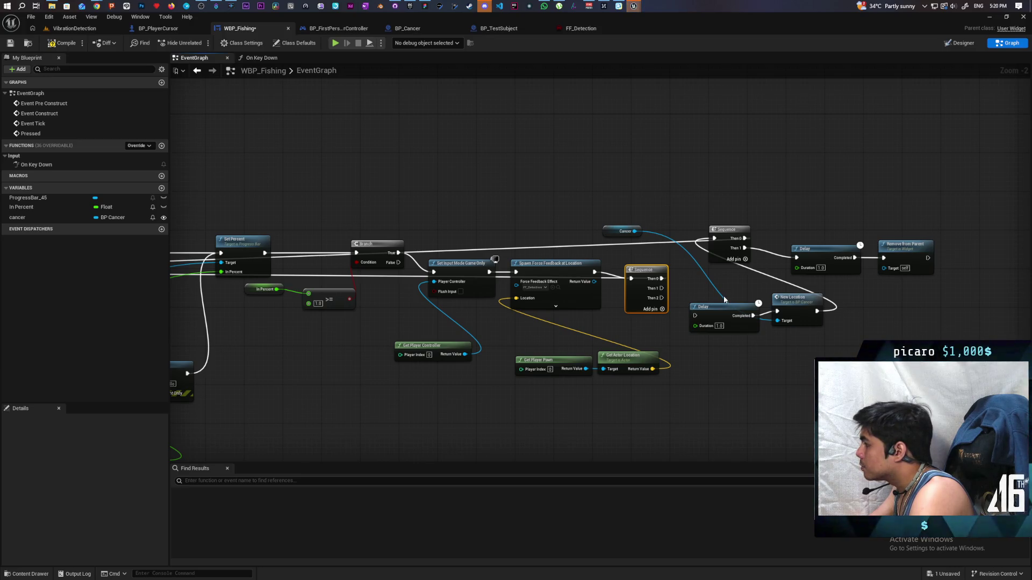
{"action": "right_click", "coordinate": [654, 301]}
{"action": "left_click", "coordinate": [679, 343]}
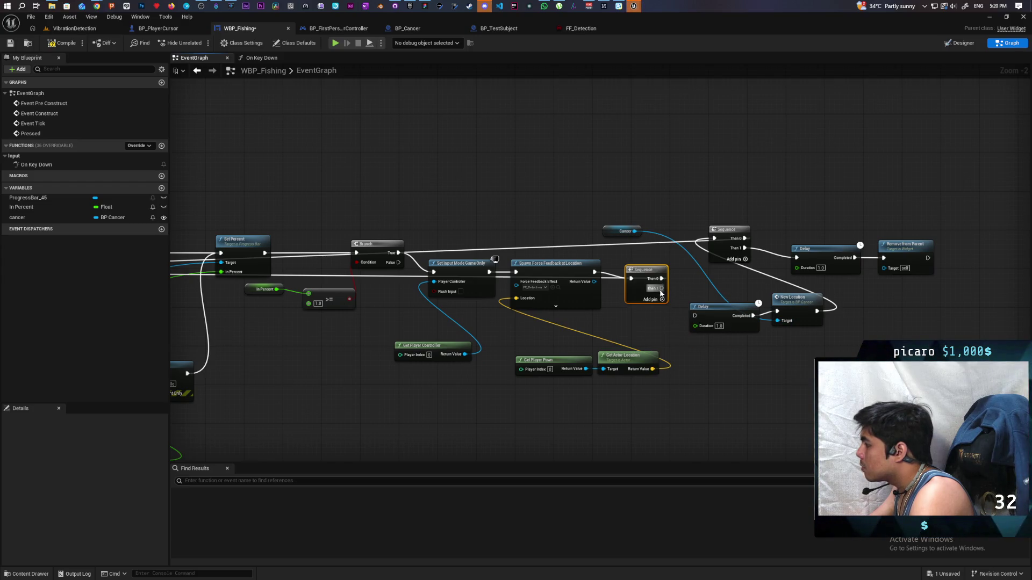
{"action": "left_click_drag", "start_coordinate": [724, 319], "coordinate": [720, 305]}
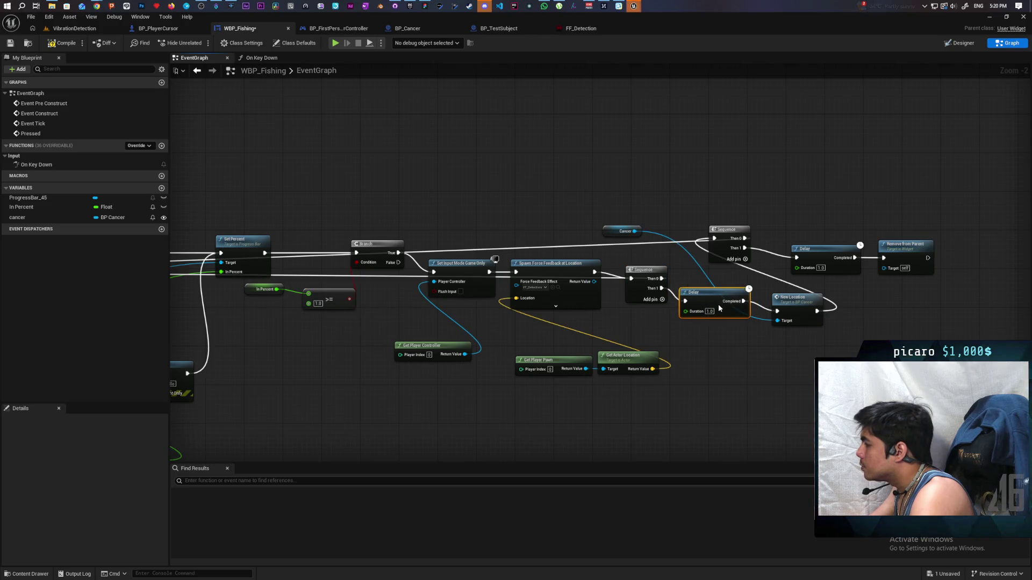
{"action": "mouse_move", "coordinate": [794, 304]}
{"action": "left_mouse_down"}
{"action": "mouse_move", "coordinate": [783, 291]}
{"action": "mouse_move", "coordinate": [882, 275]}
{"action": "mouse_move", "coordinate": [884, 259]}
{"action": "left_mouse_up"}
{"action": "left_click_drag", "start_coordinate": [912, 257], "coordinate": [916, 290]}
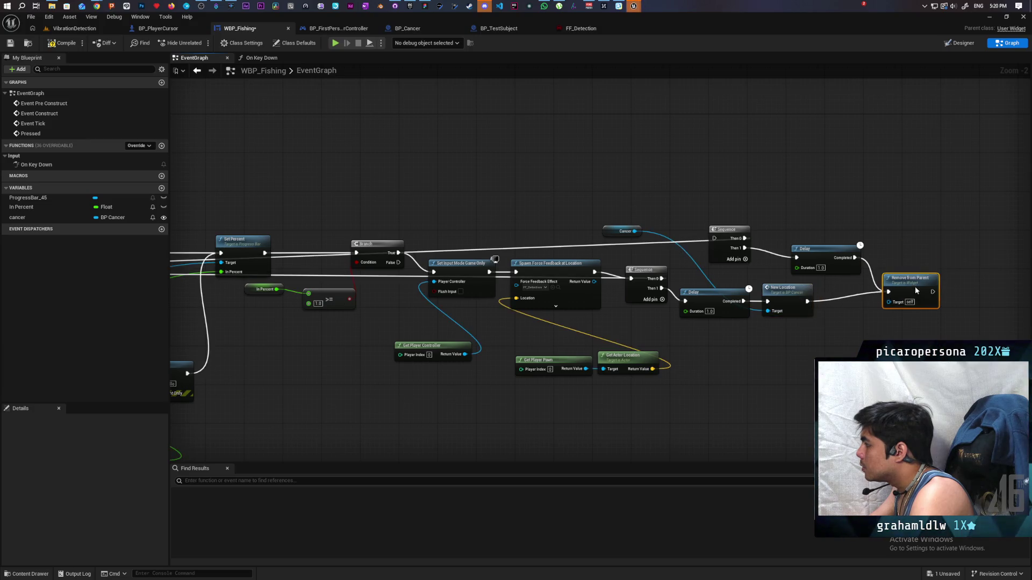
Delete the old Sequence and Delay nodes, tidy the Cancer variable, and start a play test.
{"action": "key", "text": "Delete"}
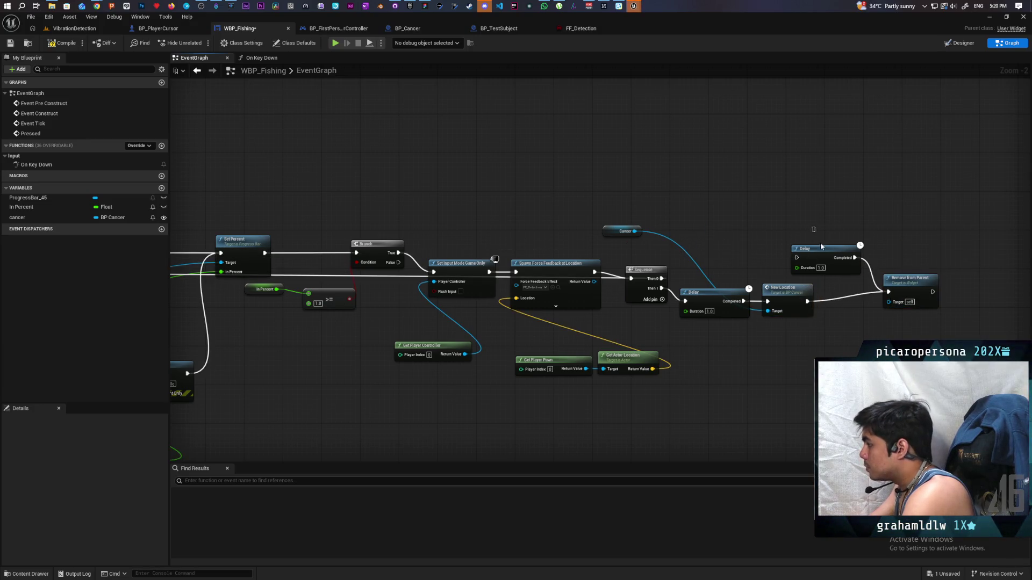
{"action": "left_click", "coordinate": [821, 247]}
{"action": "key", "text": "Delete"}
{"action": "left_click_drag", "start_coordinate": [922, 282], "coordinate": [872, 292]}
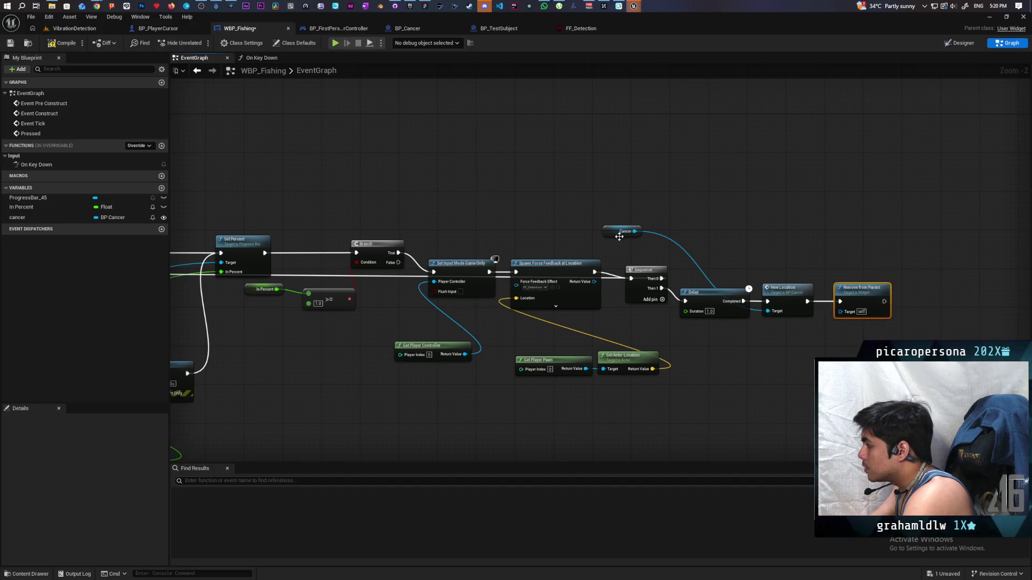
{"action": "left_click_drag", "start_coordinate": [619, 236], "coordinate": [721, 347]}
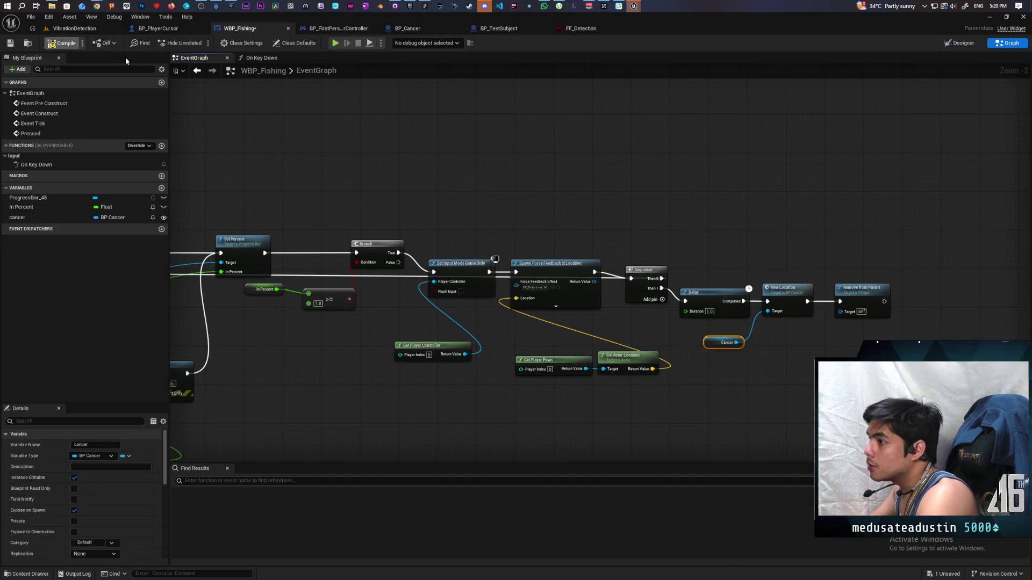
{"action": "left_click", "coordinate": [336, 41]}
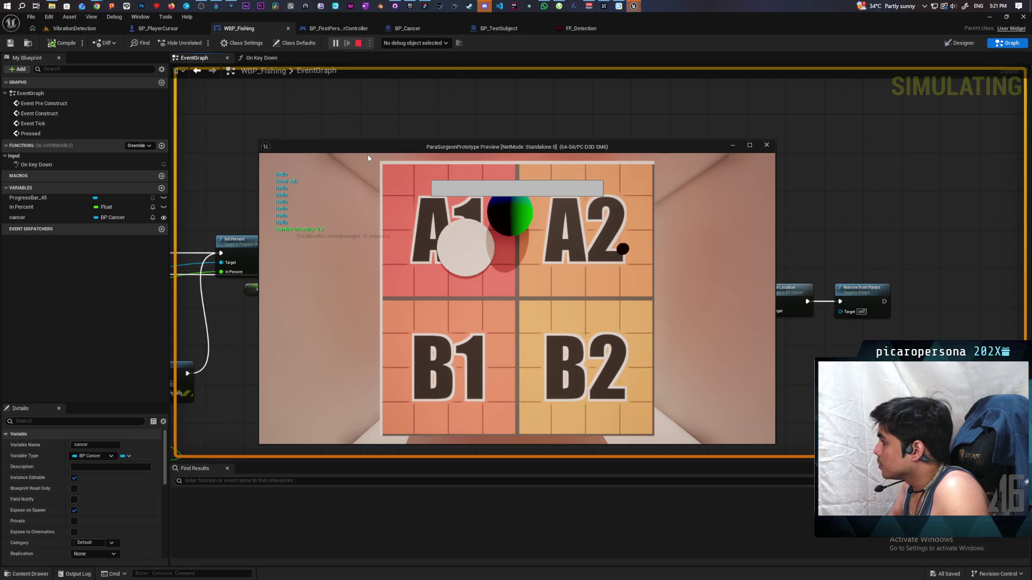
End the fishing play-test, returning to the WBP_Fishing event graph.
{"action": "key", "text": "Escape"}
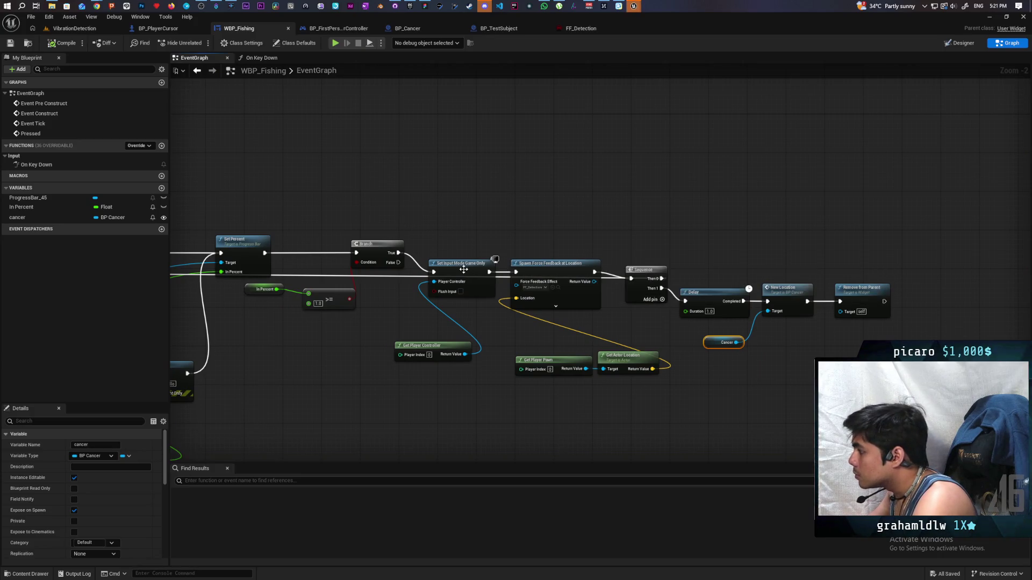
Move Set Input Mode Game Only and Get Player Controller after Remove from Parent, tidying the Spawn nodes.
{"action": "left_click_drag", "start_coordinate": [462, 263], "coordinate": [457, 288]}
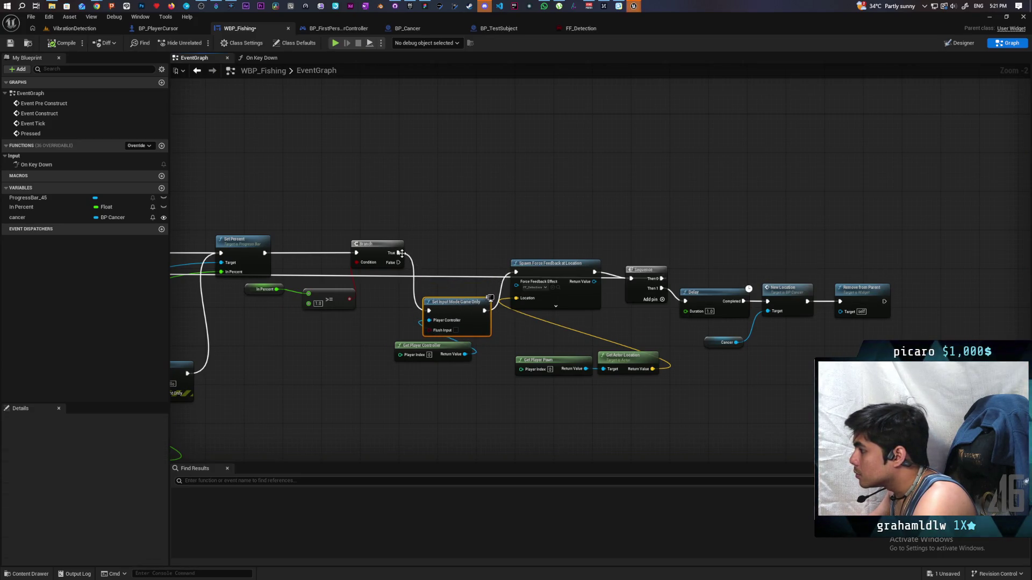
{"action": "mouse_move", "coordinate": [381, 247]}
{"action": "left_mouse_down"}
{"action": "mouse_move", "coordinate": [472, 260]}
{"action": "mouse_move", "coordinate": [399, 239]}
{"action": "mouse_move", "coordinate": [516, 272]}
{"action": "left_mouse_up"}
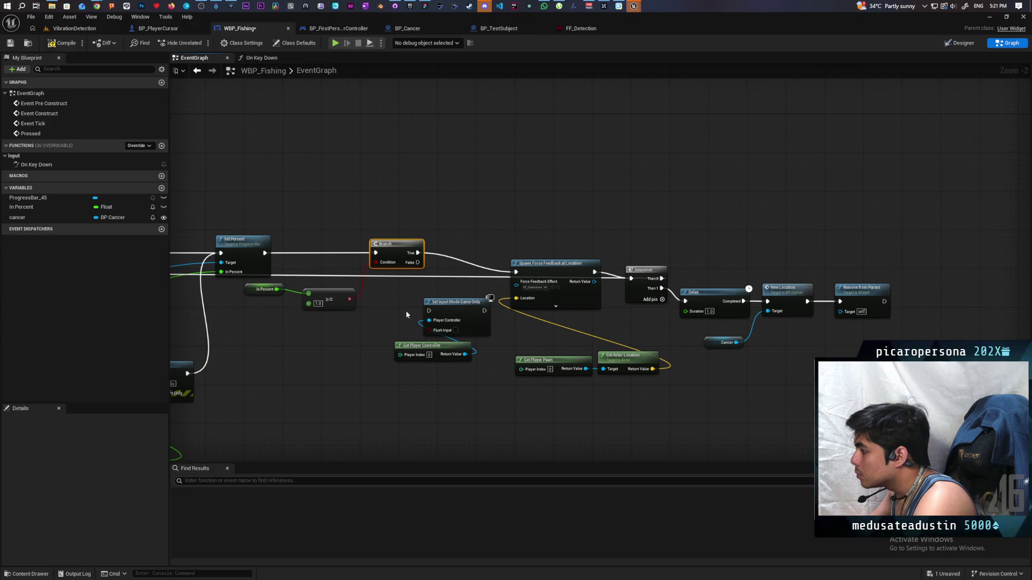
{"action": "mouse_move", "coordinate": [405, 311]}
{"action": "left_mouse_down"}
{"action": "mouse_move", "coordinate": [430, 347]}
{"action": "mouse_move", "coordinate": [923, 296]}
{"action": "mouse_move", "coordinate": [932, 304]}
{"action": "left_mouse_up"}
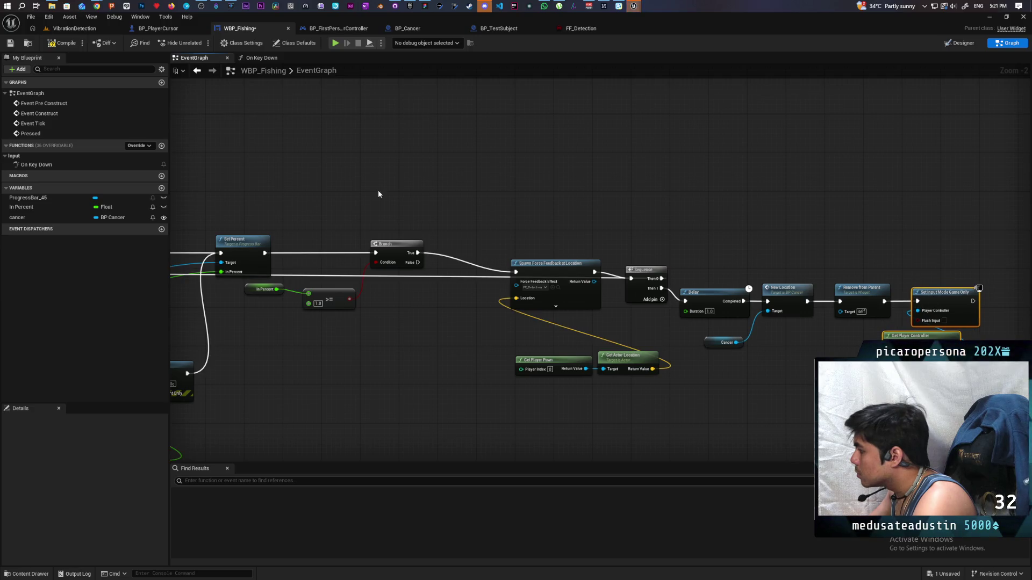
{"action": "left_click_drag", "start_coordinate": [541, 273], "coordinate": [531, 254]}
{"action": "mouse_move", "coordinate": [541, 343]}
{"action": "left_mouse_down"}
{"action": "mouse_move", "coordinate": [656, 382]}
{"action": "mouse_move", "coordinate": [556, 334]}
{"action": "mouse_move", "coordinate": [556, 319]}
{"action": "left_mouse_up"}
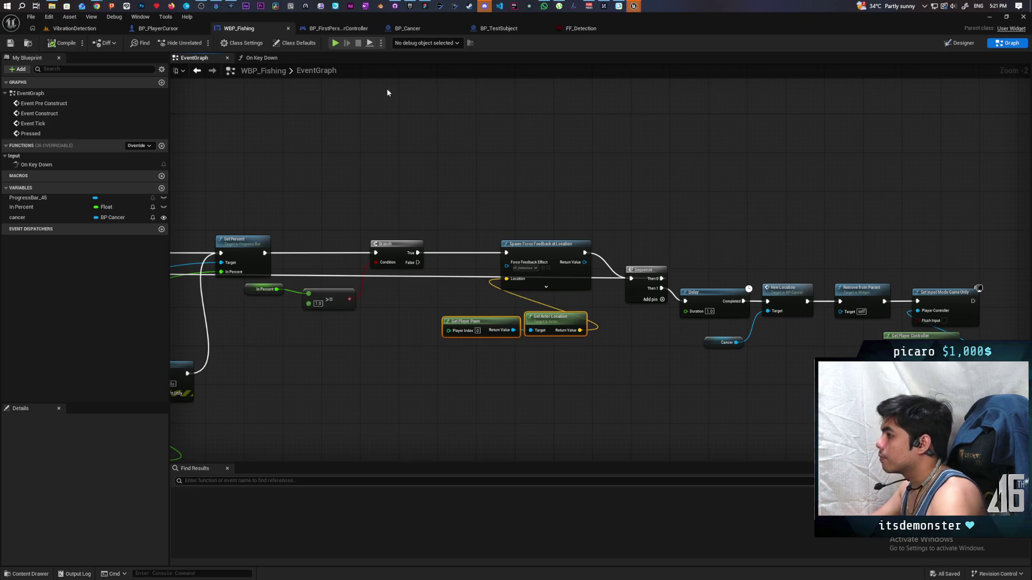
Play-test the reordered fishing graph, stop it, and review the four changed files in GitHub Desktop.
{"action": "left_click", "coordinate": [337, 43]}
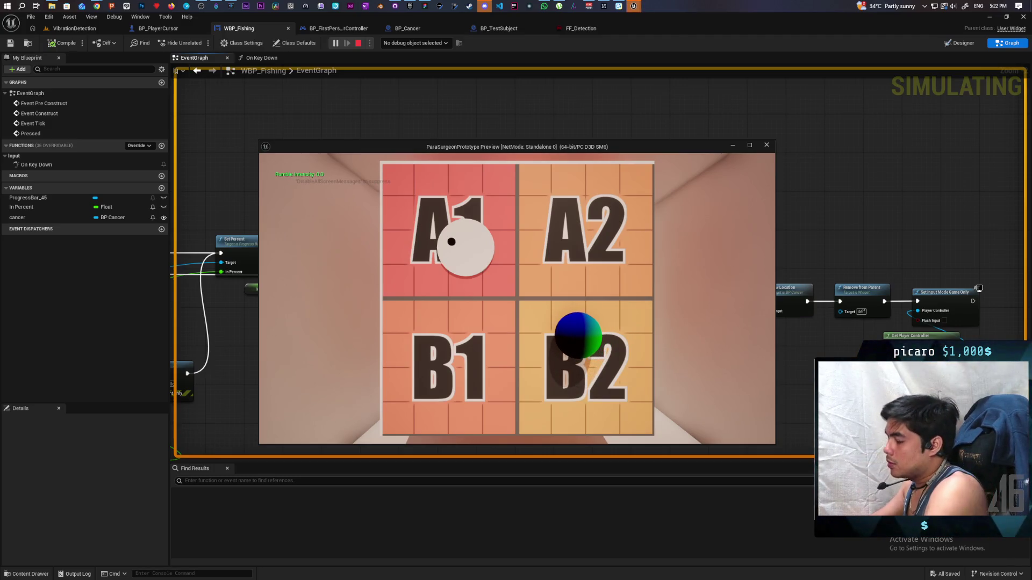
{"action": "key", "text": "Escape"}
{"action": "left_click", "coordinate": [396, 6]}
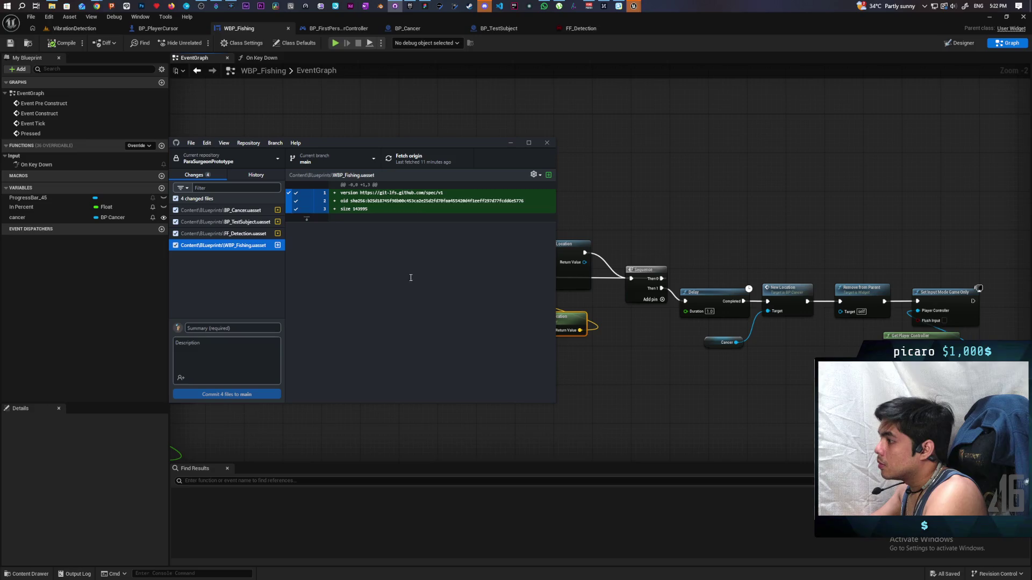
Commit the 4 changed files to main as 'added fishing minigame' and push to origin.
{"action": "left_click", "coordinate": [235, 326]}
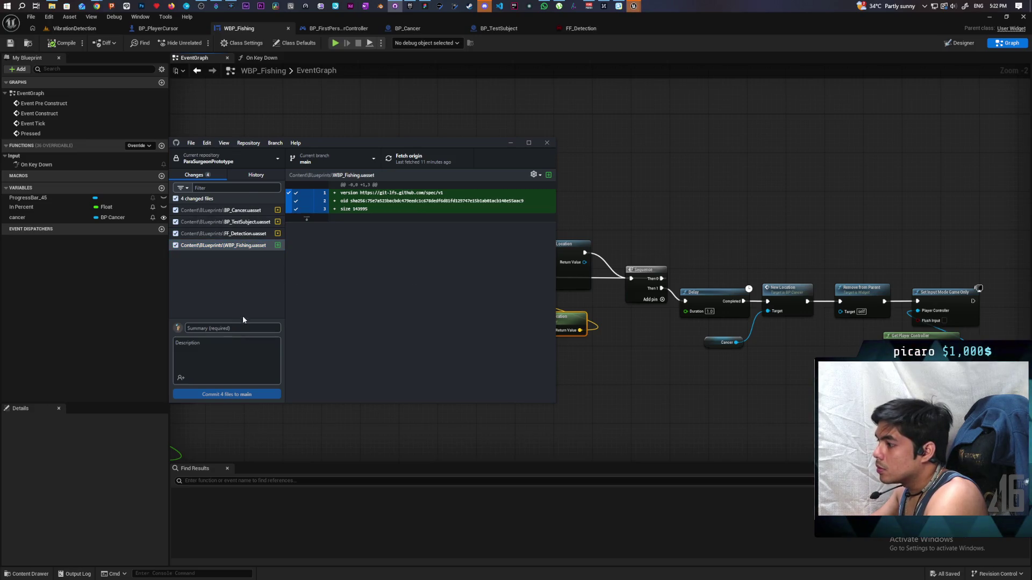
{"action": "left_click", "coordinate": [243, 325]}
{"action": "type", "text": "a"}
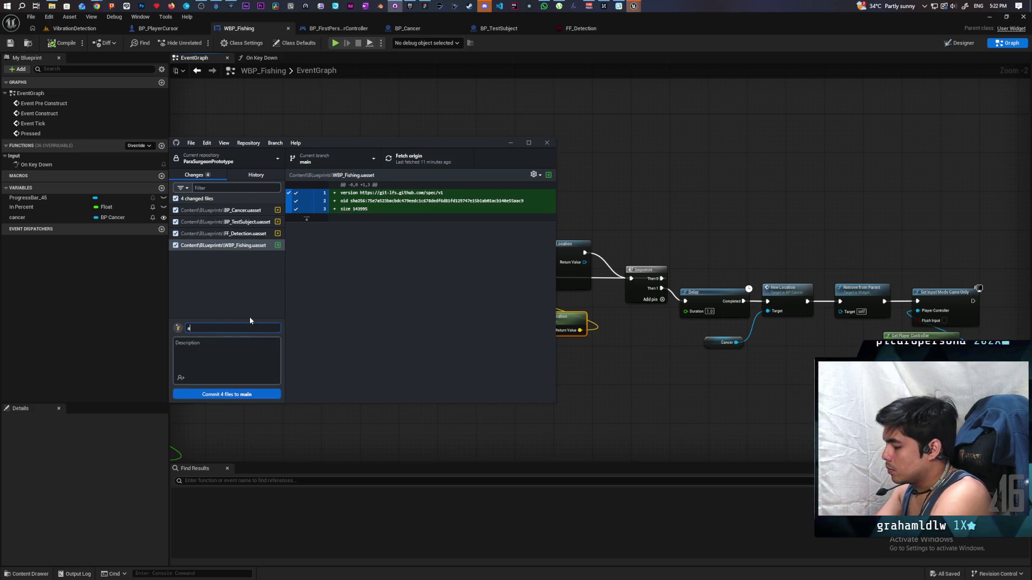
{"action": "type", "text": "dded fishing minigame"}
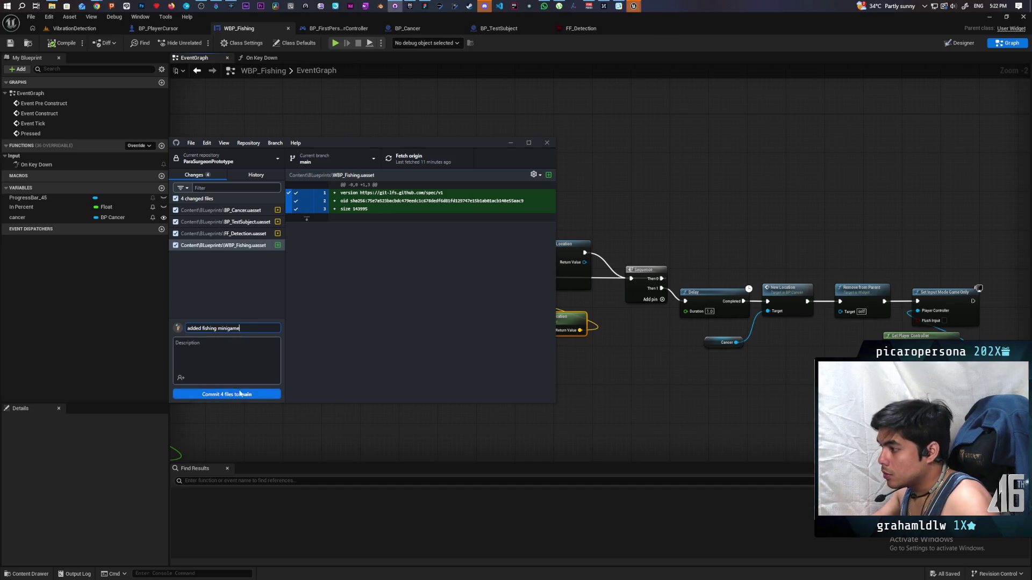
{"action": "key", "text": "ctrl+Return"}
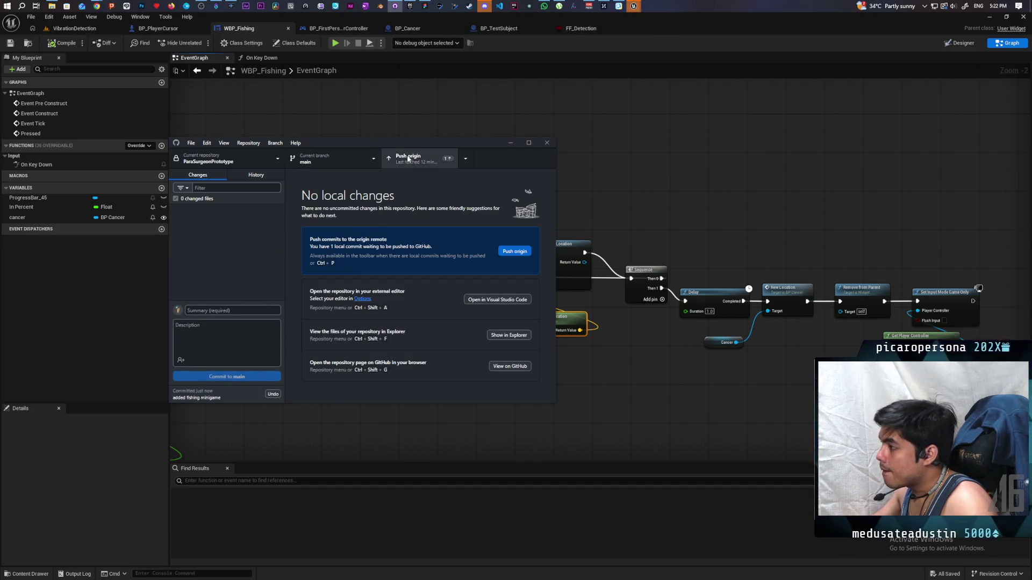
{"action": "left_click", "coordinate": [424, 158]}
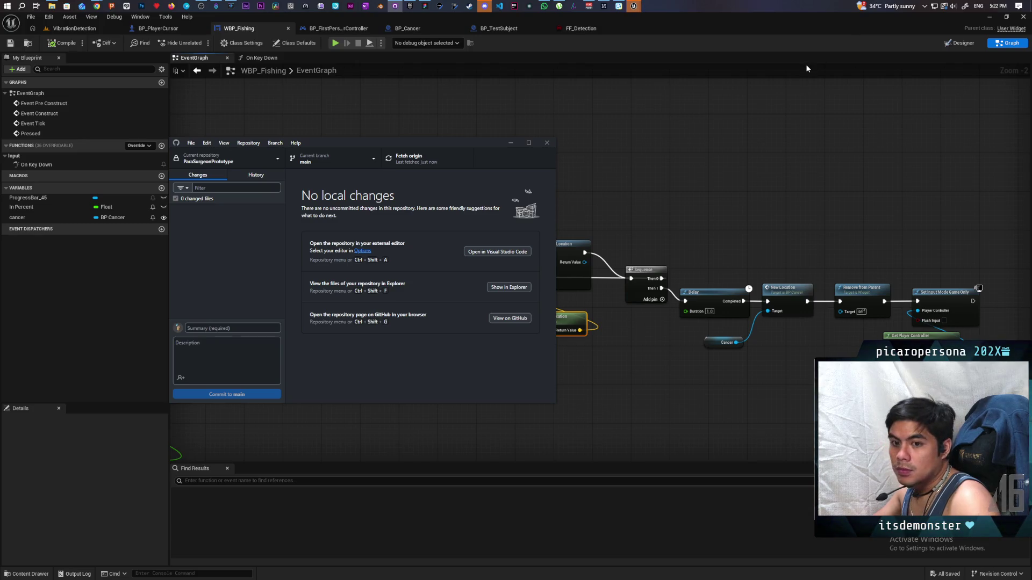
Bring up YouTube and play the 'I finished my first game, and this is how it went...' video.
{"action": "mouse_move", "coordinate": [96, 6]}
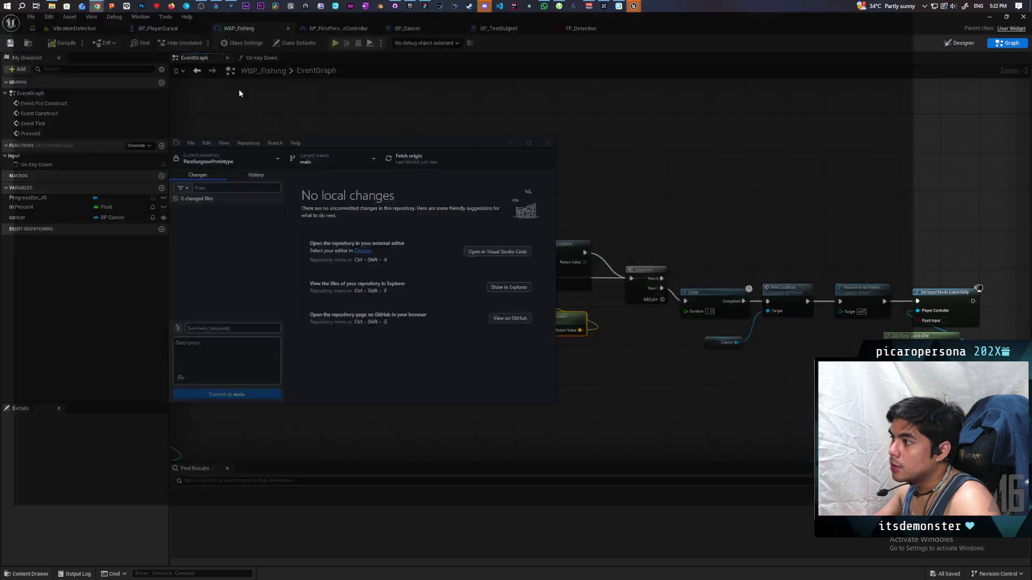
{"action": "left_click", "coordinate": [218, 47]}
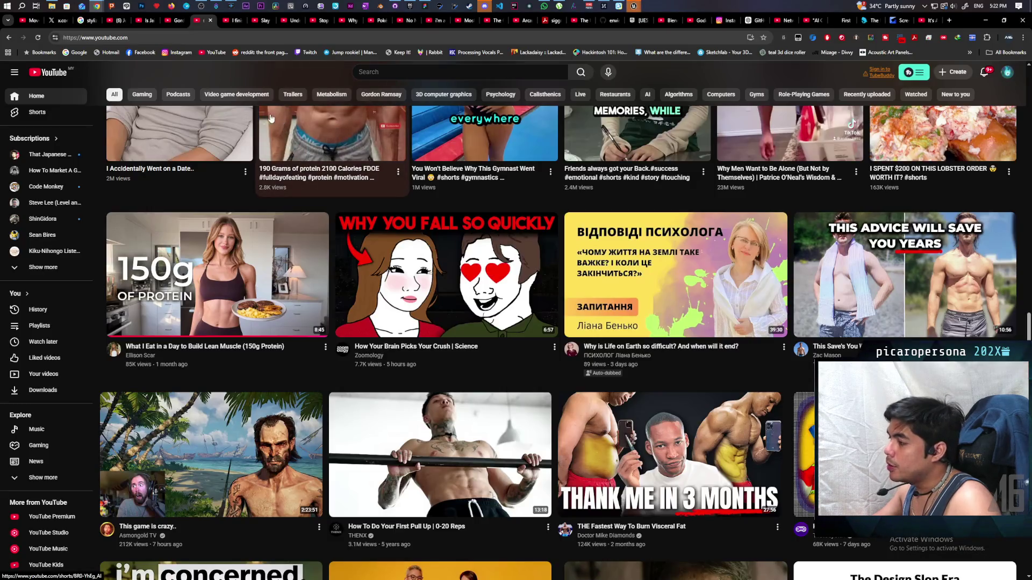
{"action": "left_click", "coordinate": [233, 21]}
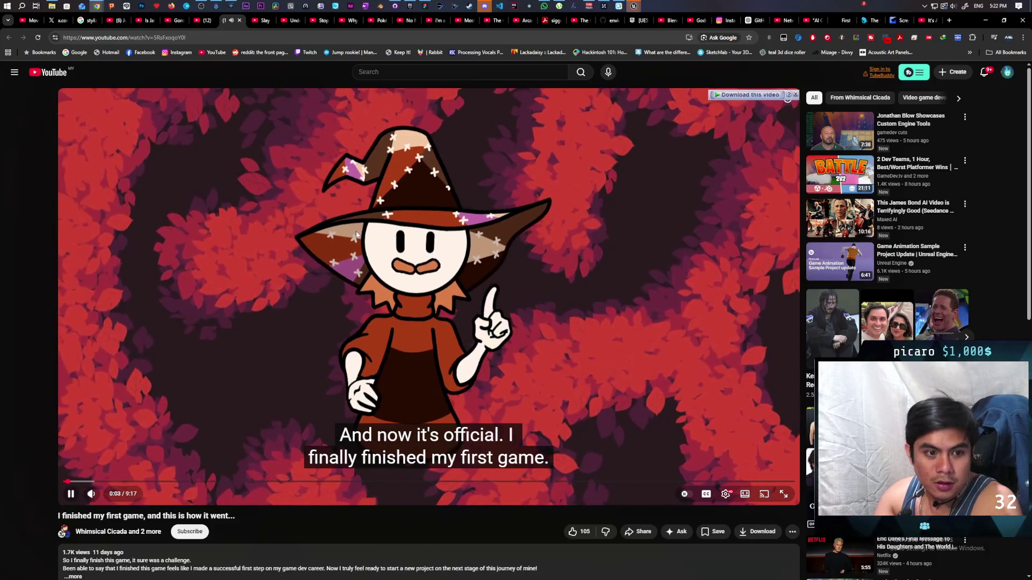
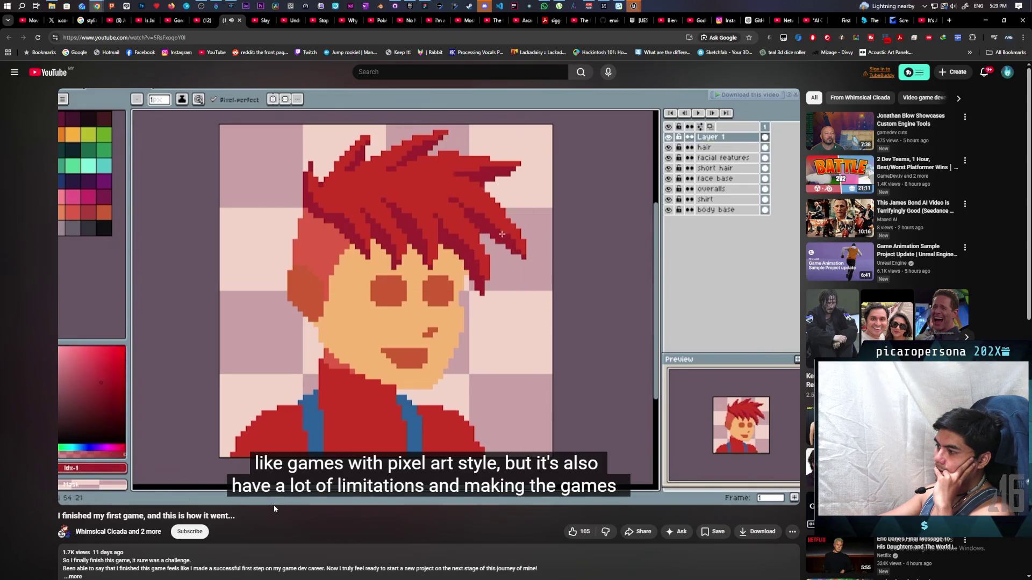
Bring up the Slay the Spire 2 Early Access Trailer and close the 'I finished my first game' tab.
{"action": "mouse_move", "coordinate": [273, 504]}
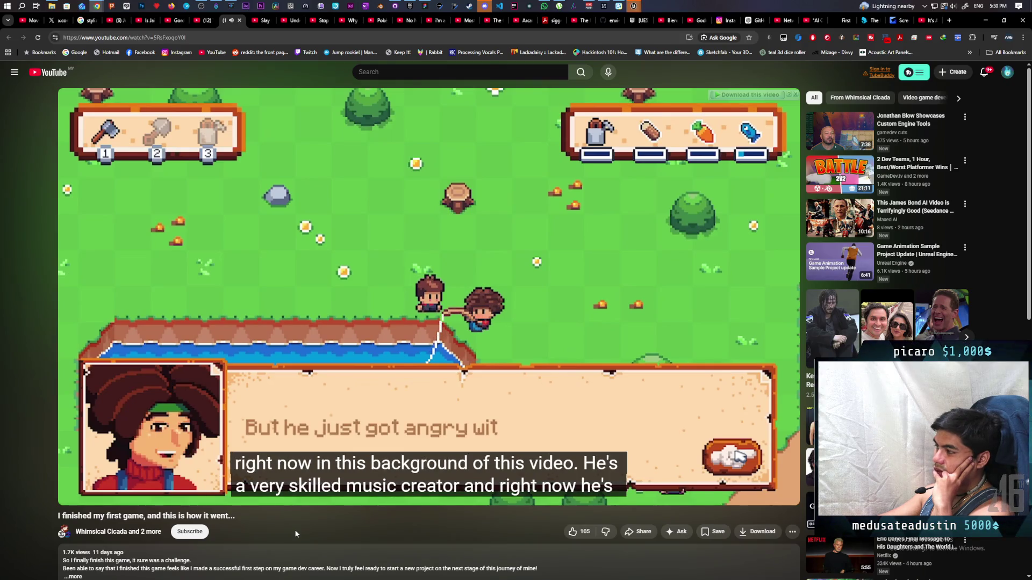
{"action": "mouse_move", "coordinate": [359, 503]}
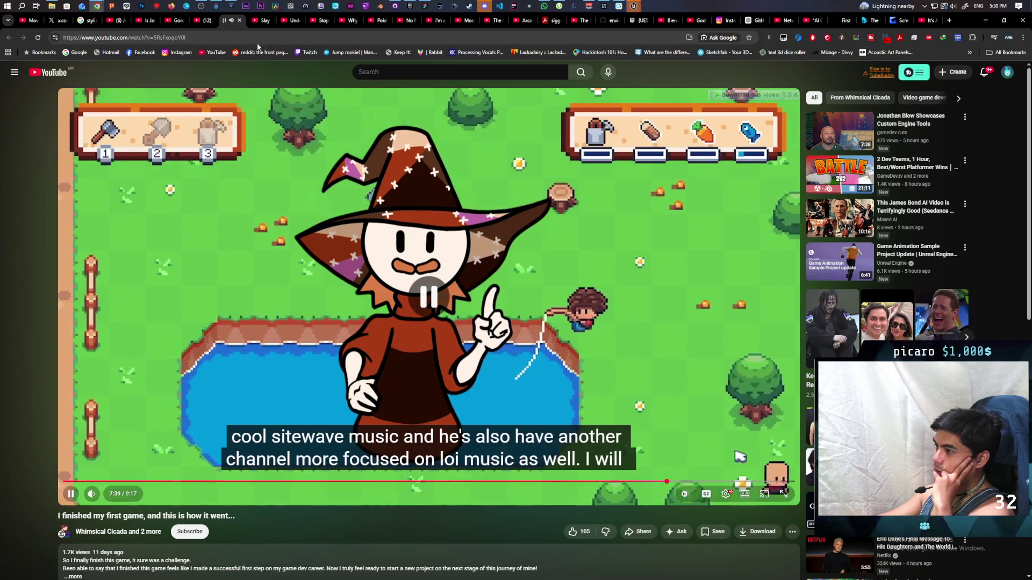
{"action": "left_click", "coordinate": [262, 22]}
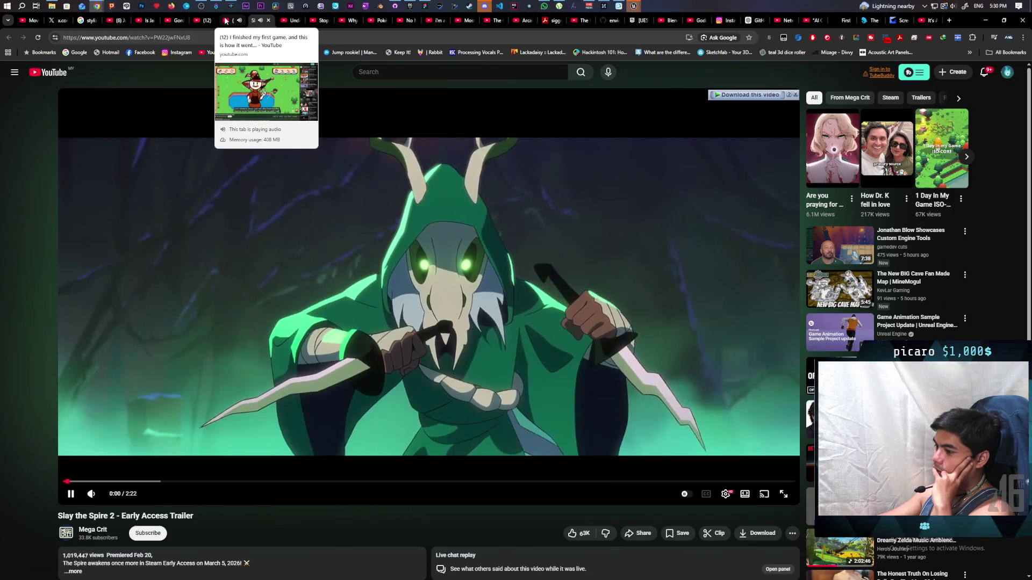
{"action": "middle_click", "coordinate": [226, 20]}
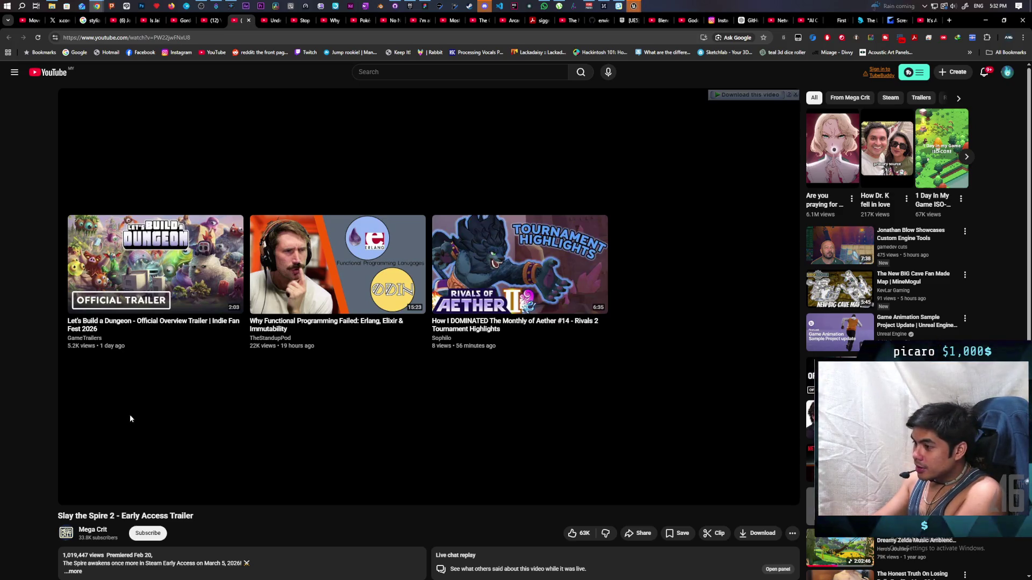
Open the Glintseeker Island announcement trailer from the Slay the Spire 2 end-screen suggestions.
{"action": "left_click", "coordinate": [145, 281]}
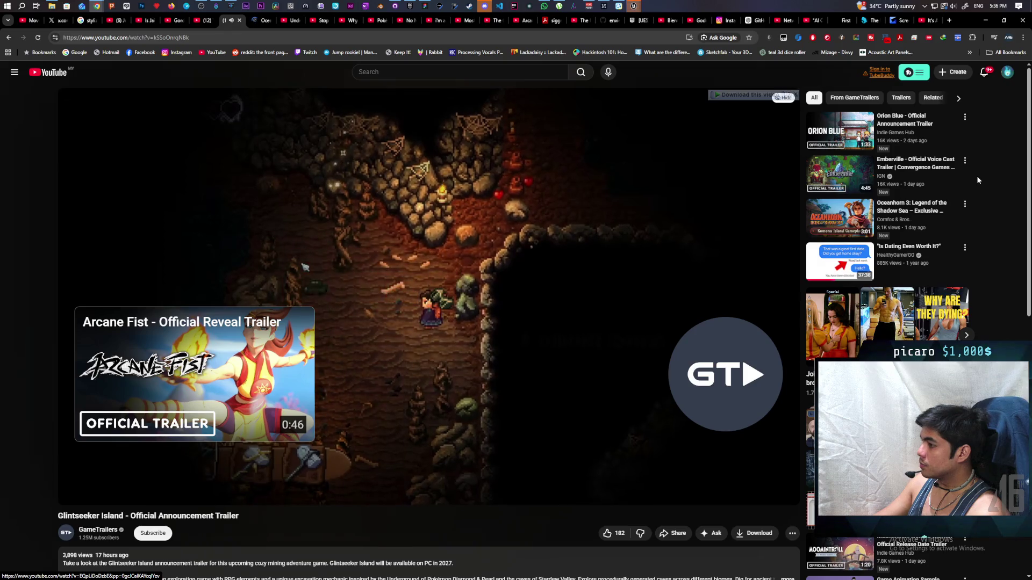
{"action": "mouse_move", "coordinate": [836, 177]}
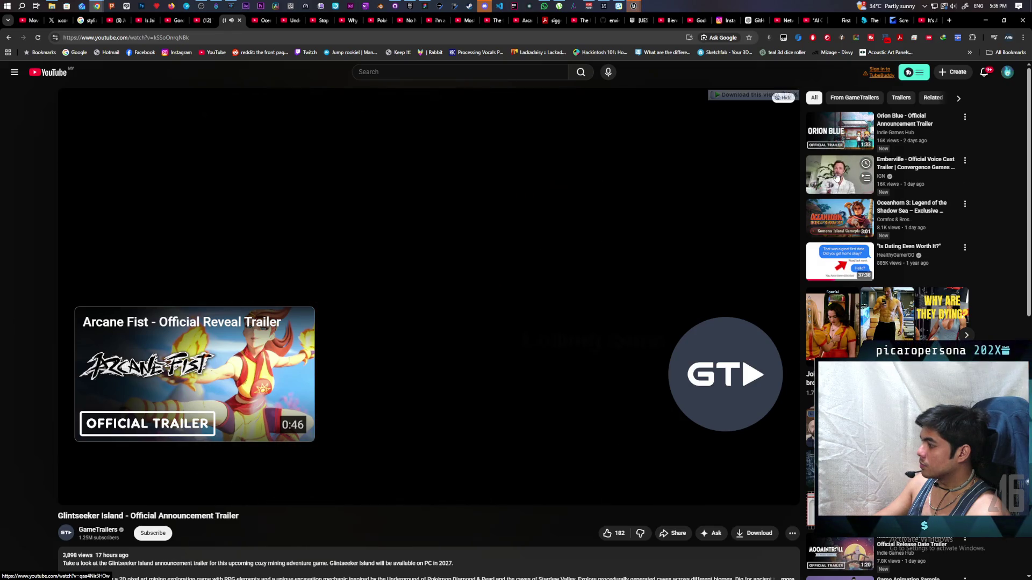
Start the Emberville Official Voice Cast Trailer and let it play to 1:46.
{"action": "left_click", "coordinate": [836, 177]}
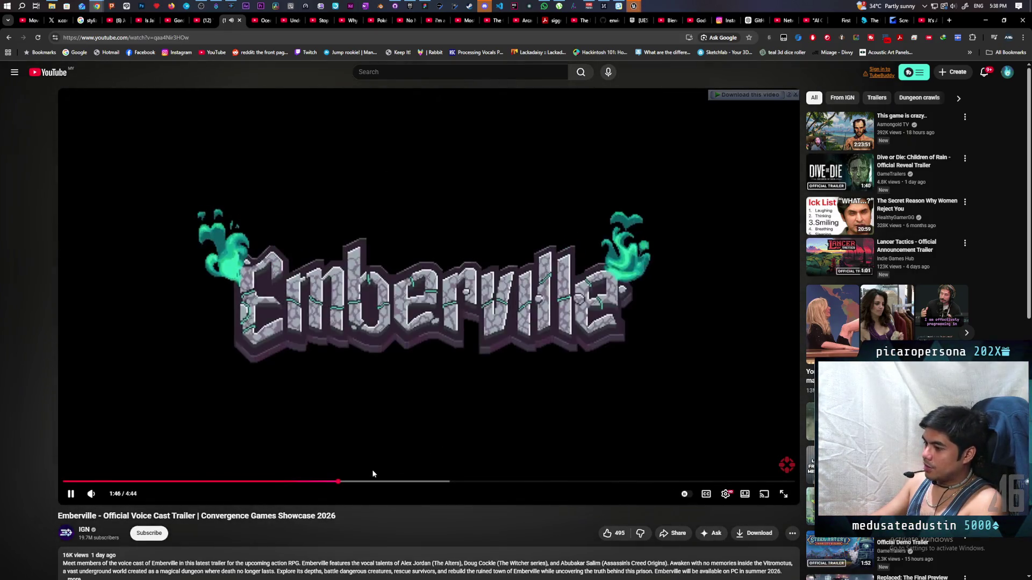
Jump the Emberville trailer to about 2:15, then browse its comments once it ends at 4:44.
{"action": "left_click", "coordinate": [413, 483]}
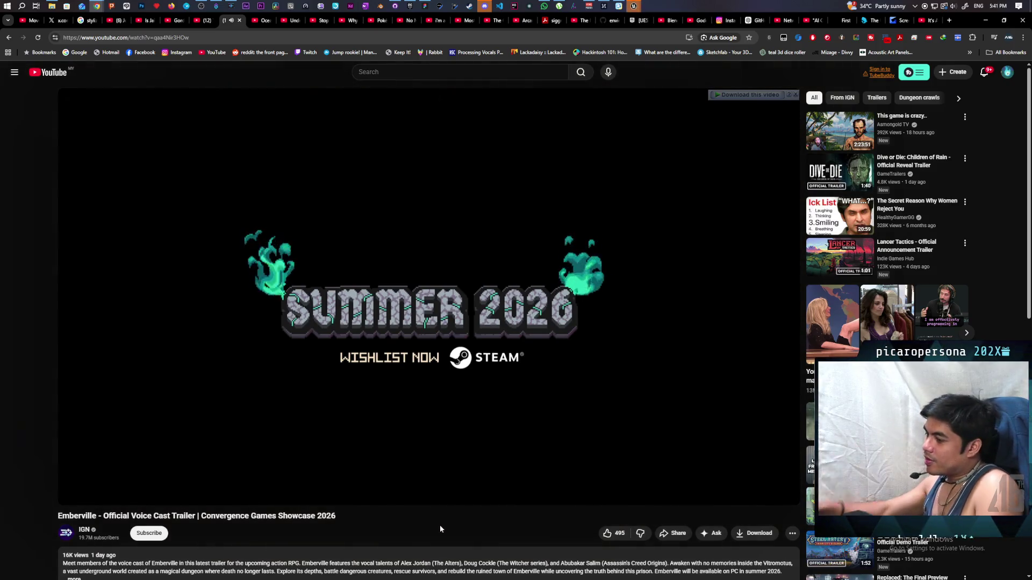
{"action": "scroll", "coordinate": [501, 426], "scroll_direction": "down", "scroll_amount": 4}
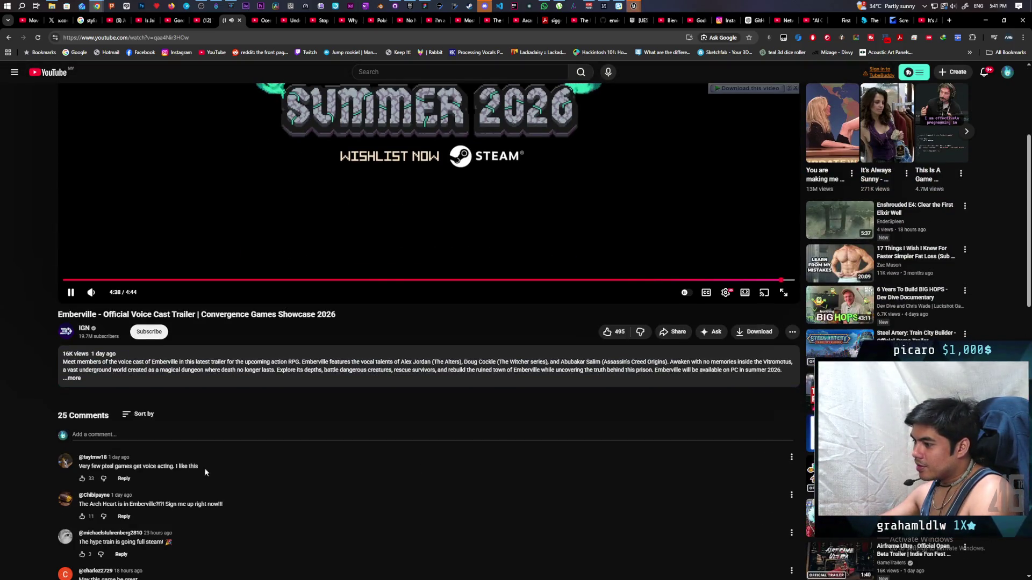
{"action": "scroll", "coordinate": [154, 481], "scroll_direction": "down", "scroll_amount": 1}
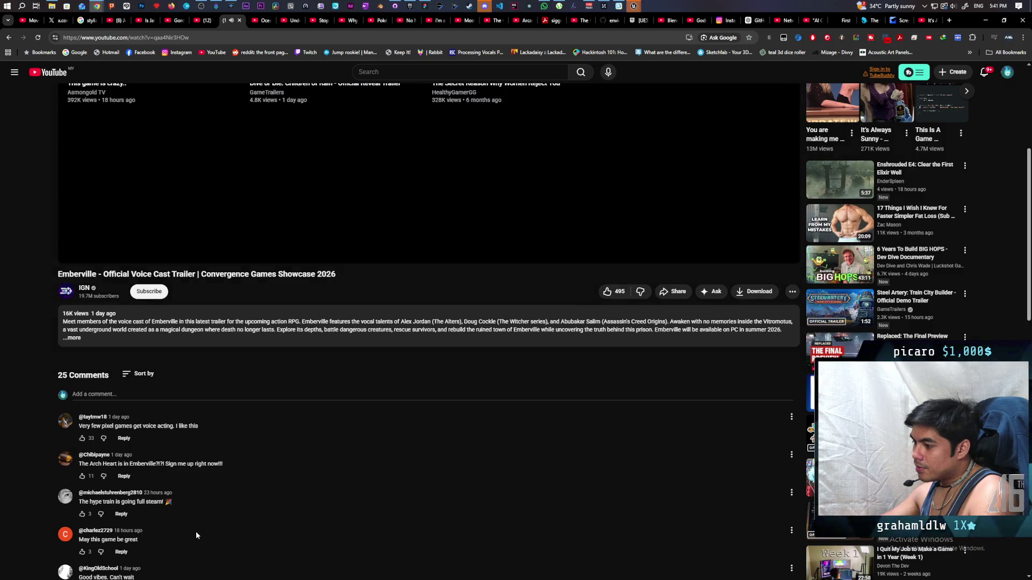
{"action": "scroll", "coordinate": [195, 532], "scroll_direction": "down", "scroll_amount": 2}
{"action": "scroll", "coordinate": [195, 531], "scroll_direction": "up", "scroll_amount": 6}
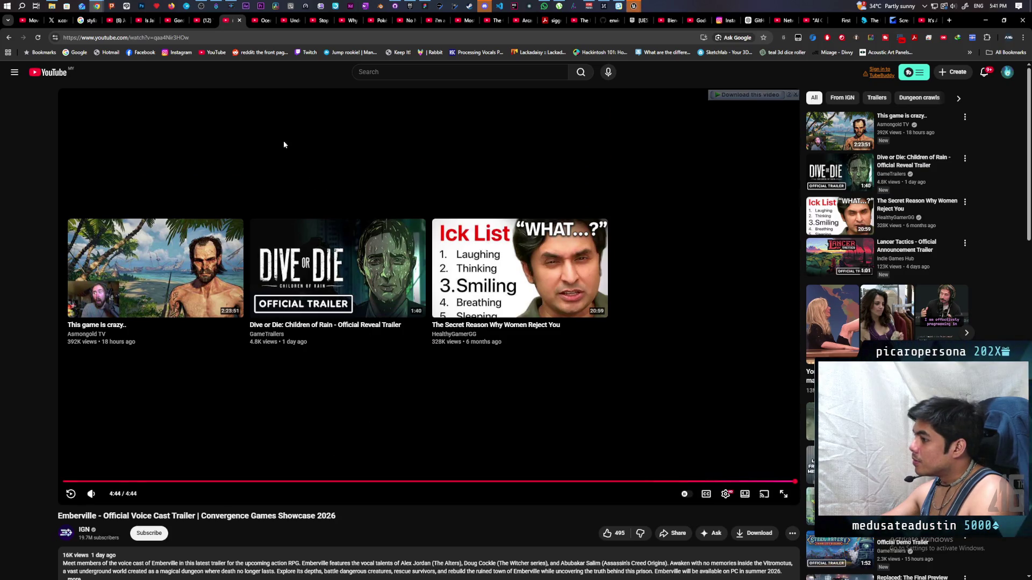
Watch the Oceanhorn 3 Komona Island gameplay video to 3:00 with adjusted volume.
{"action": "left_click", "coordinate": [256, 17]}
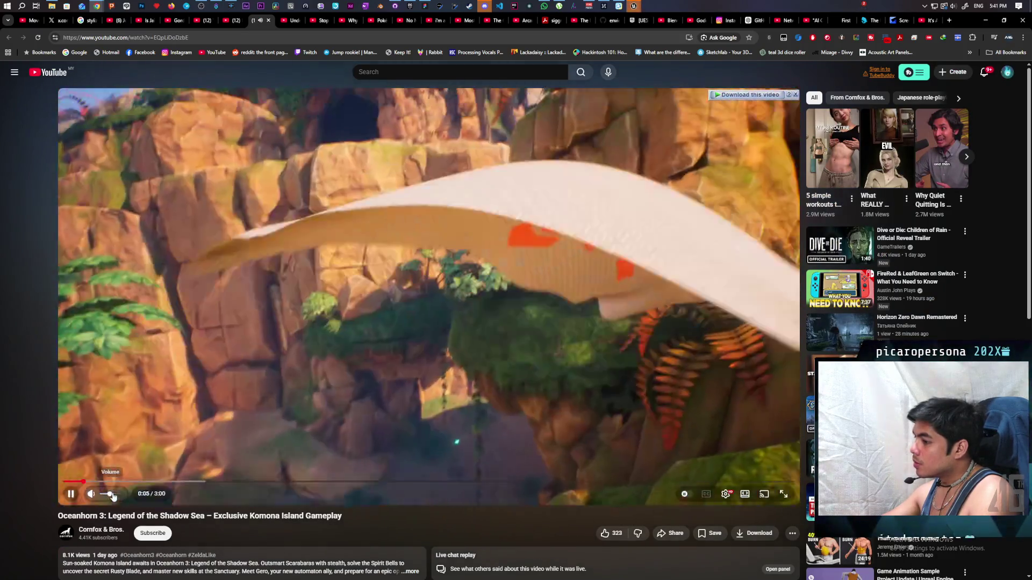
{"action": "left_click", "coordinate": [112, 495]}
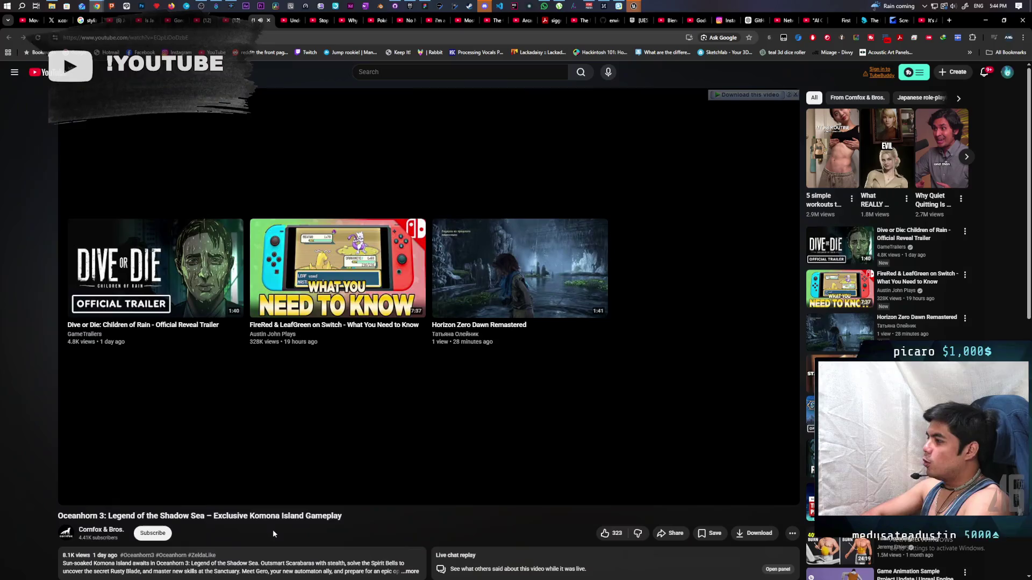
{"action": "mouse_move", "coordinate": [326, 508]}
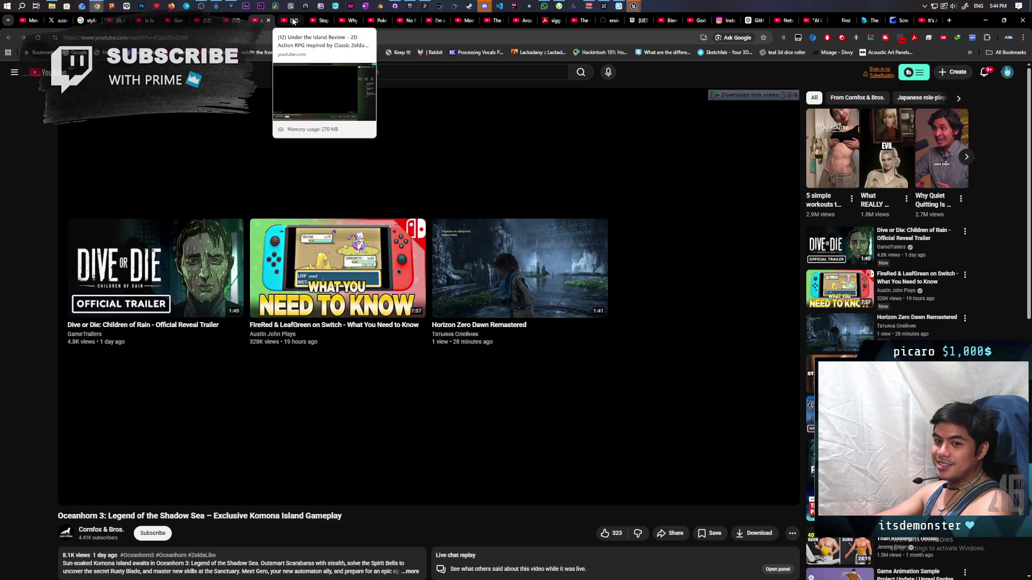
Go to the Under the Island review, then skip ahead to the Orion Blue announcement trailer.
{"action": "left_click", "coordinate": [293, 21]}
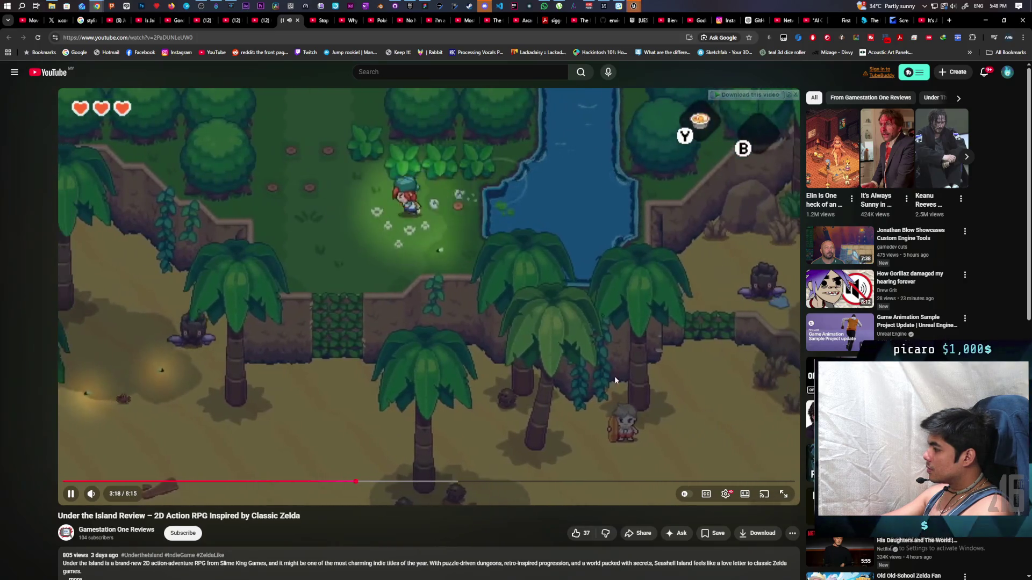
{"action": "key", "text": "shift+n"}
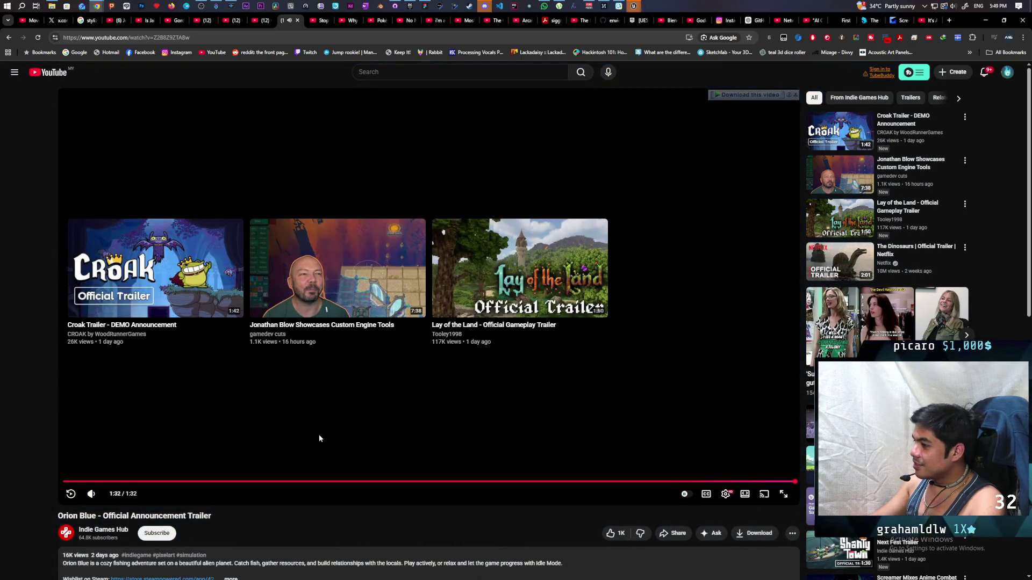
Scroll the Orion Blue watch page and expand its full description showing developer EXLIX.
{"action": "scroll", "coordinate": [318, 435], "scroll_direction": "down", "scroll_amount": 6}
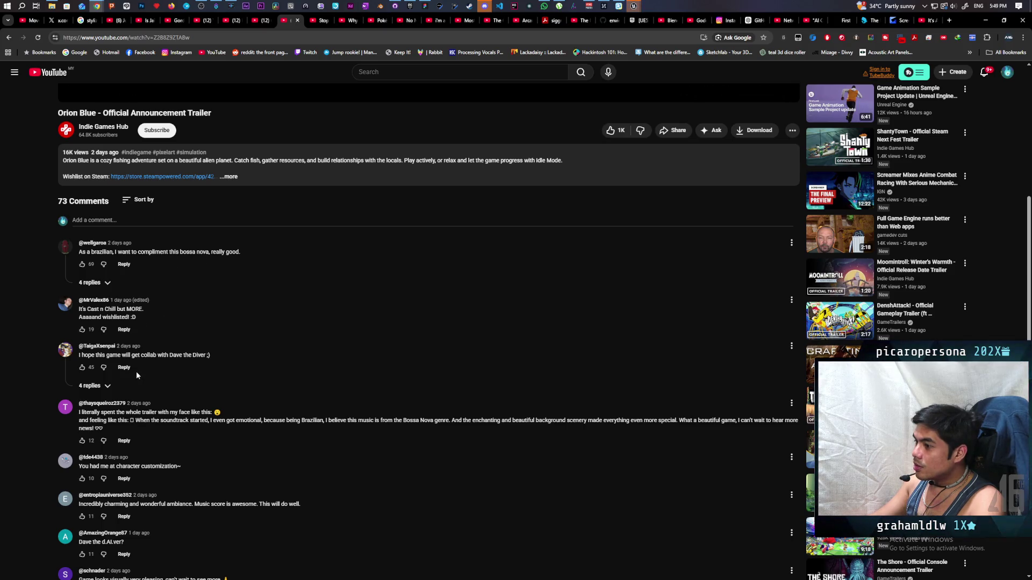
{"action": "scroll", "coordinate": [136, 371], "scroll_direction": "down", "scroll_amount": 1}
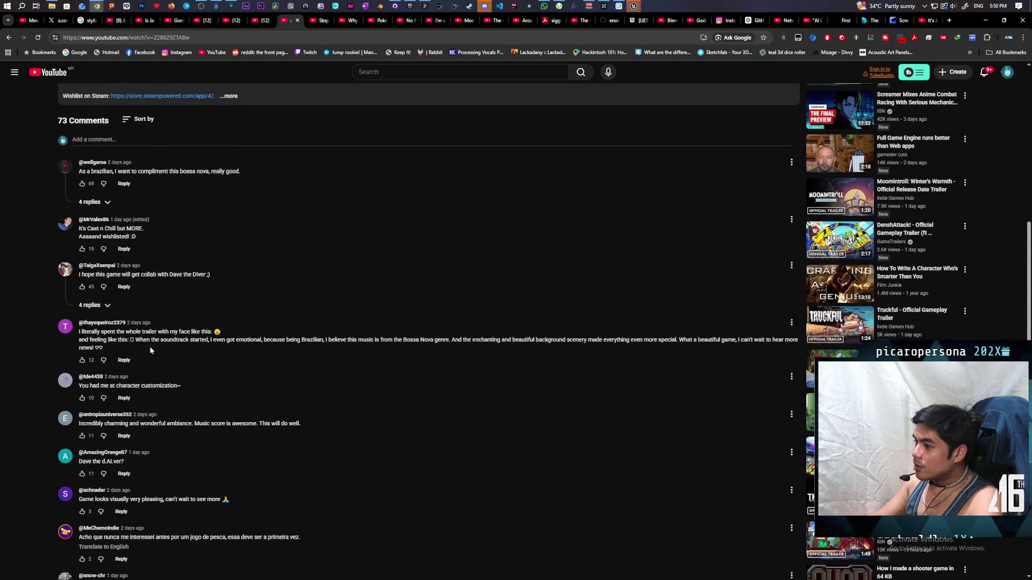
{"action": "scroll", "coordinate": [187, 349], "scroll_direction": "down", "scroll_amount": 1}
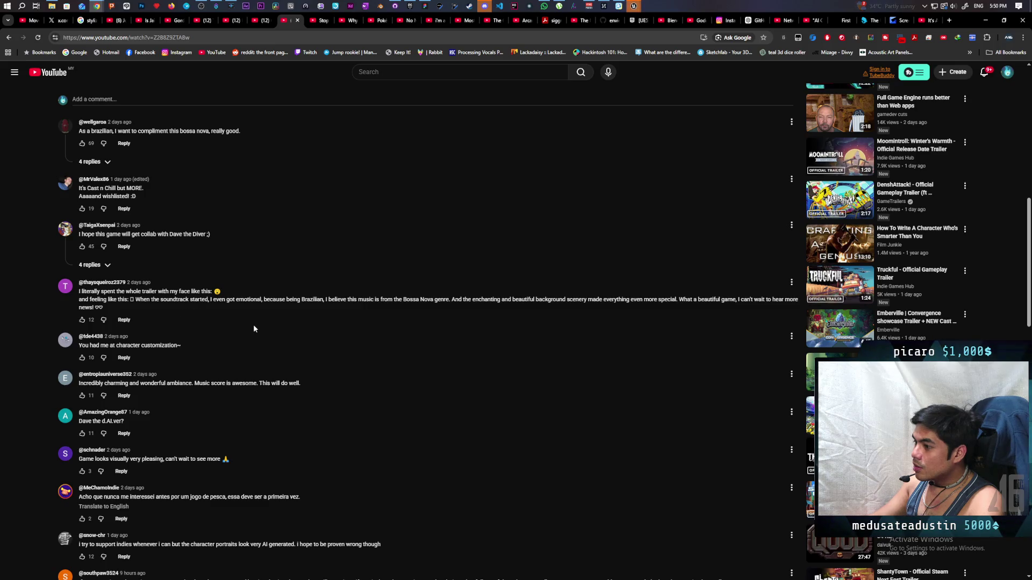
{"action": "scroll", "coordinate": [247, 326], "scroll_direction": "down", "scroll_amount": 2}
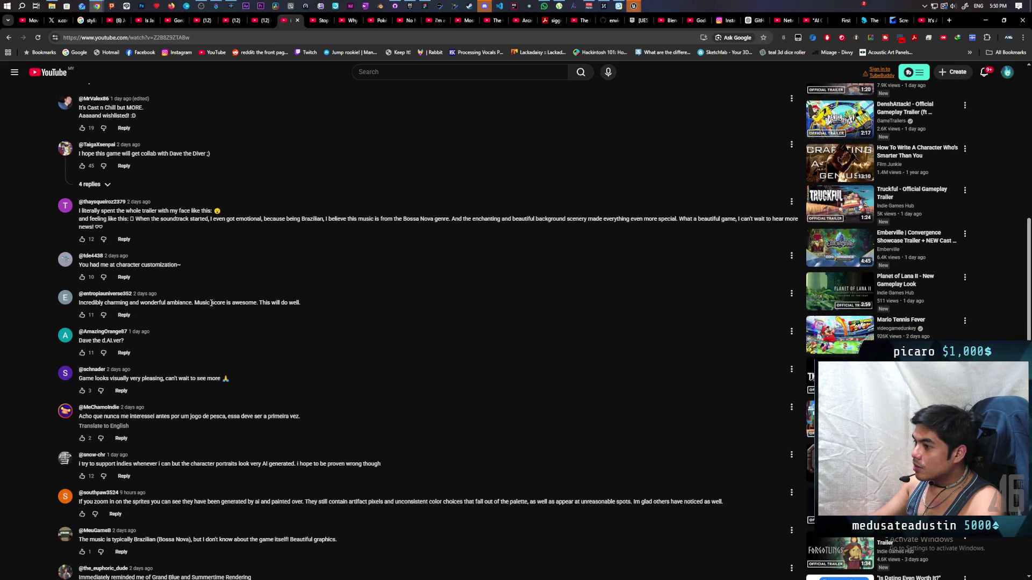
{"action": "scroll", "coordinate": [215, 331], "scroll_direction": "down", "scroll_amount": 2}
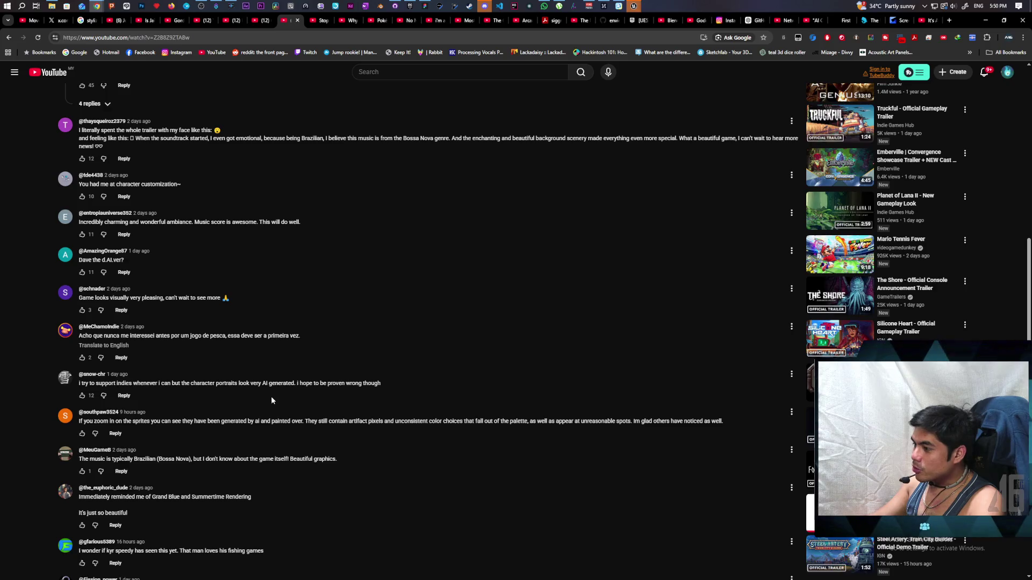
{"action": "scroll", "coordinate": [276, 415], "scroll_direction": "down", "scroll_amount": 2}
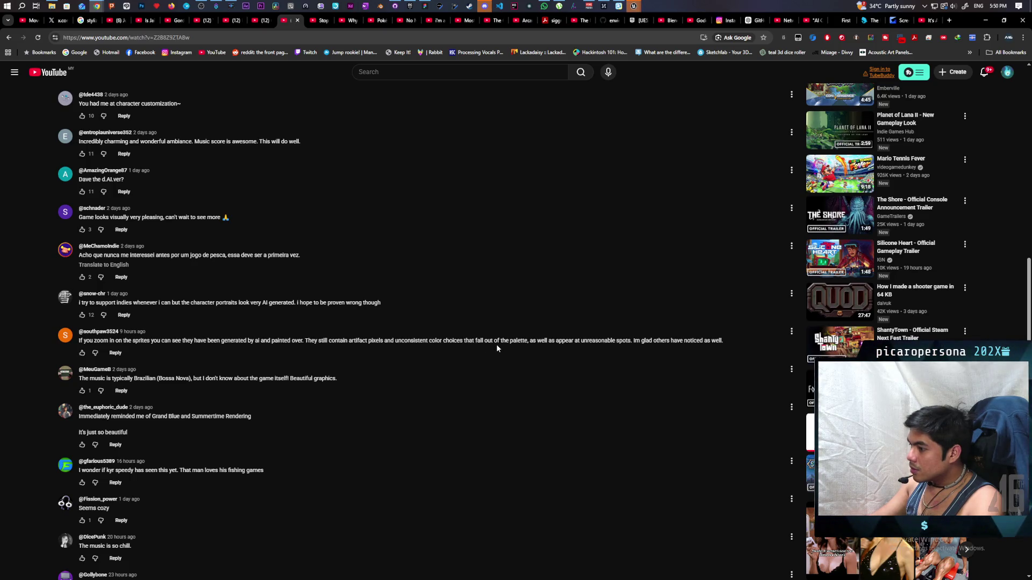
{"action": "scroll", "coordinate": [497, 348], "scroll_direction": "down", "scroll_amount": 1}
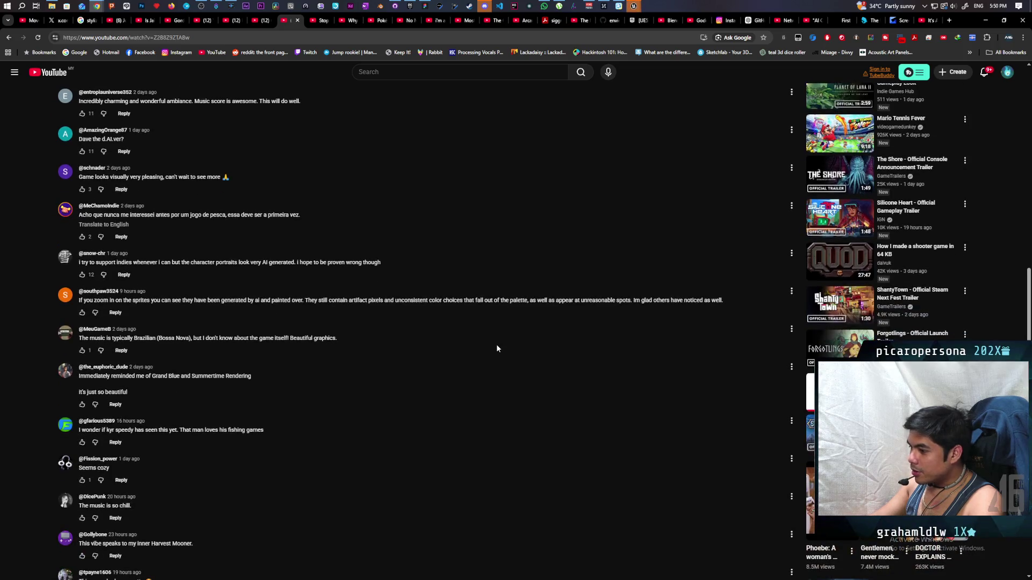
{"action": "scroll", "coordinate": [497, 348], "scroll_direction": "up", "scroll_amount": 6}
{"action": "scroll", "coordinate": [497, 342], "scroll_direction": "up", "scroll_amount": 5}
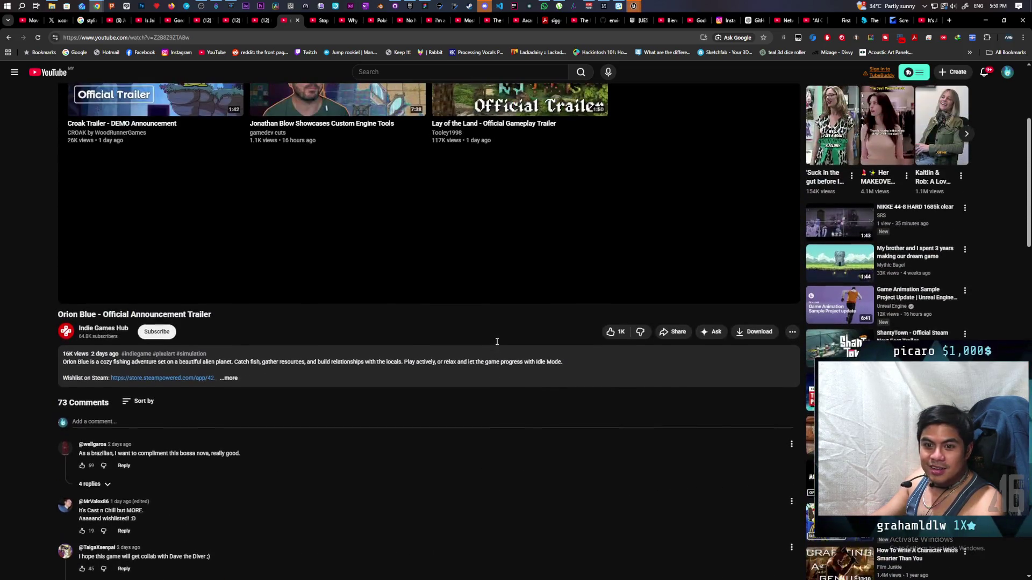
{"action": "scroll", "coordinate": [496, 341], "scroll_direction": "up", "scroll_amount": 3}
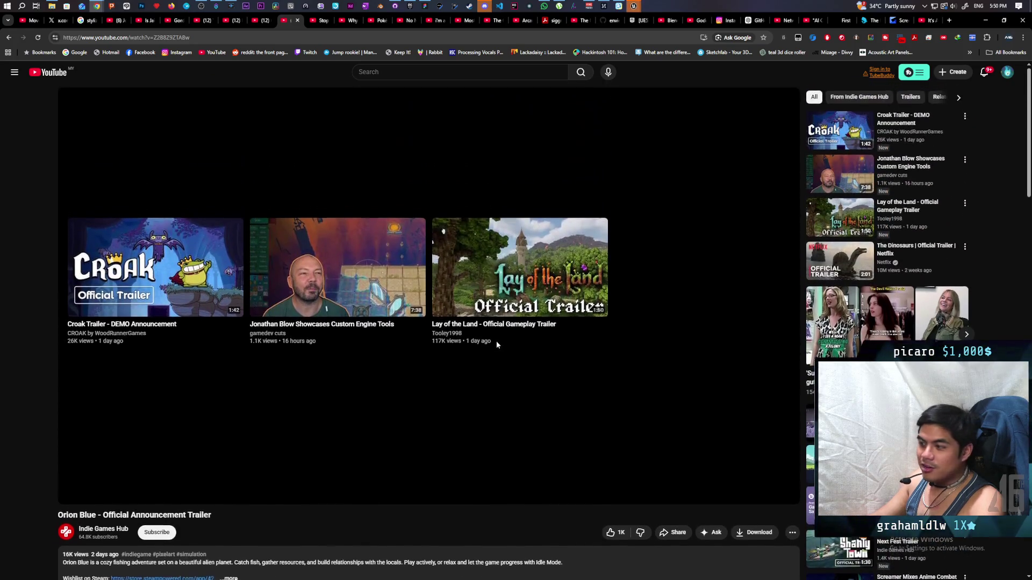
{"action": "scroll", "coordinate": [495, 344], "scroll_direction": "down", "scroll_amount": 3}
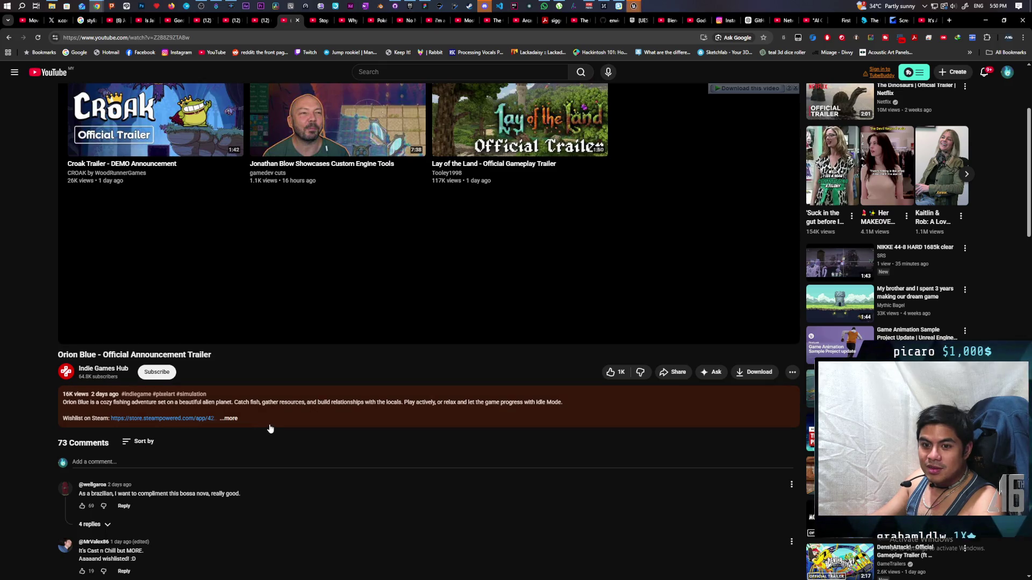
{"action": "left_click", "coordinate": [230, 419]}
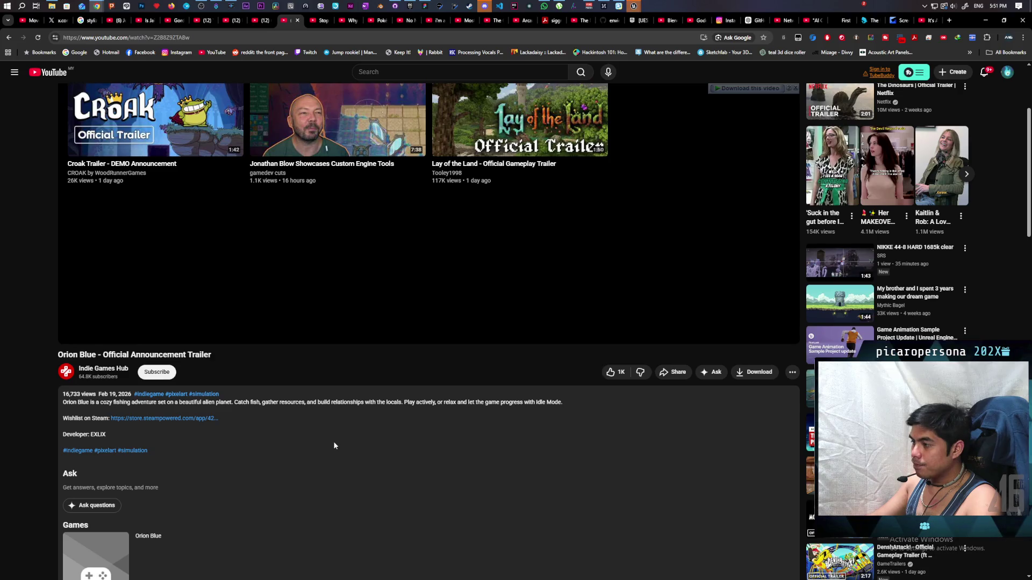
Open the Croak Trailer - DEMO Announcement from the Orion Blue end screen.
{"action": "scroll", "coordinate": [334, 445], "scroll_direction": "down", "scroll_amount": 3}
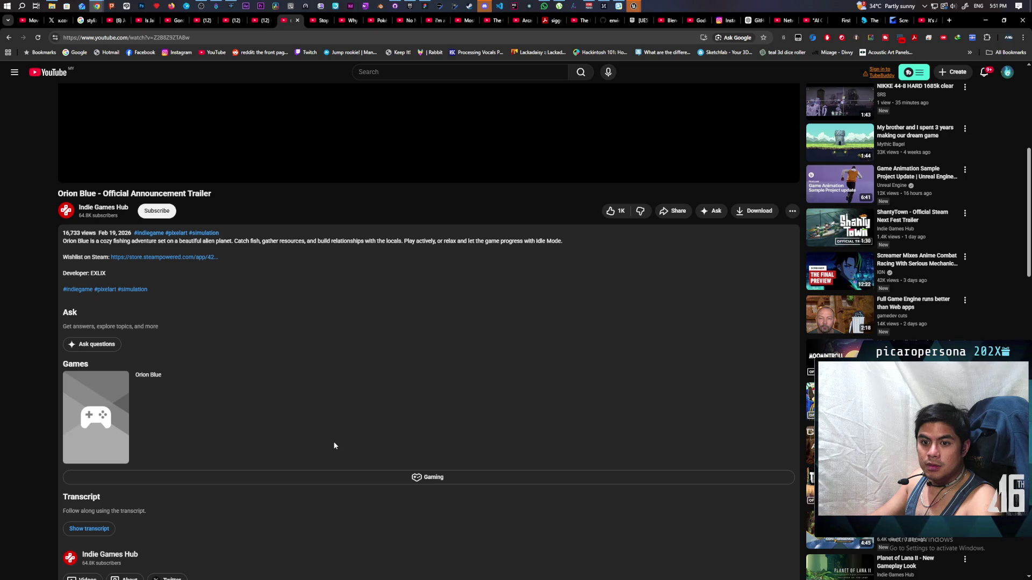
{"action": "scroll", "coordinate": [334, 445], "scroll_direction": "up", "scroll_amount": 6}
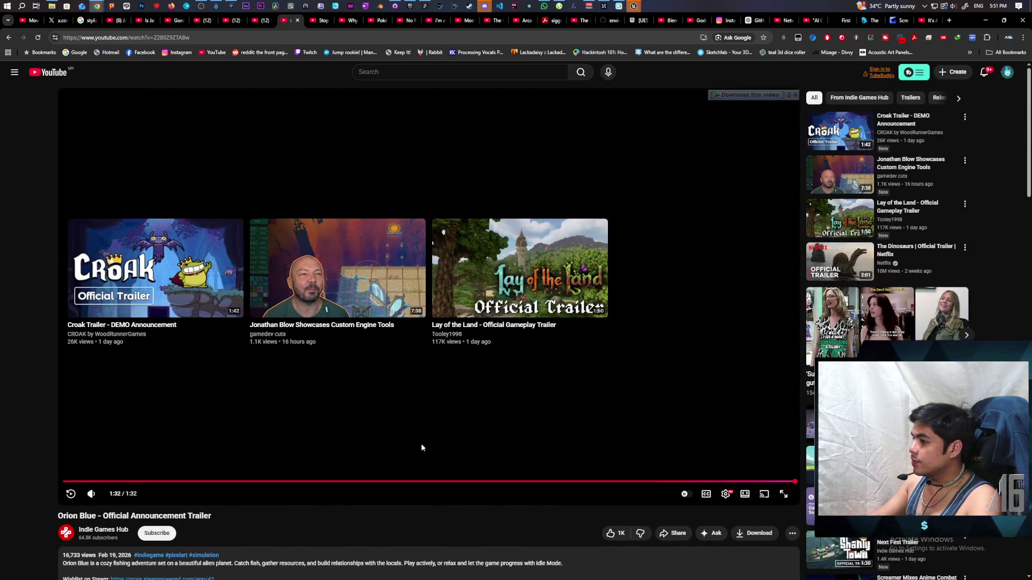
{"action": "left_click", "coordinate": [156, 279]}
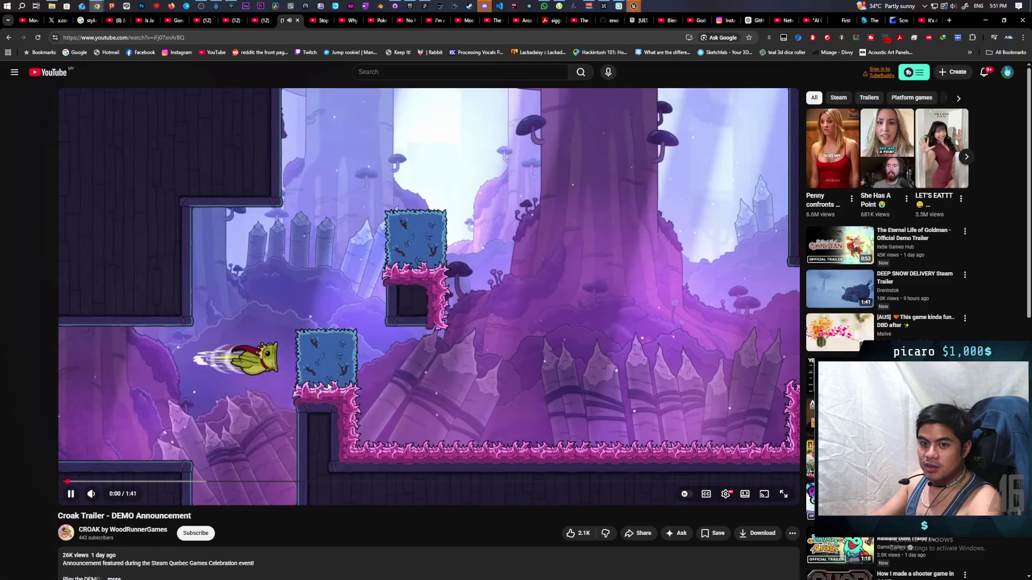